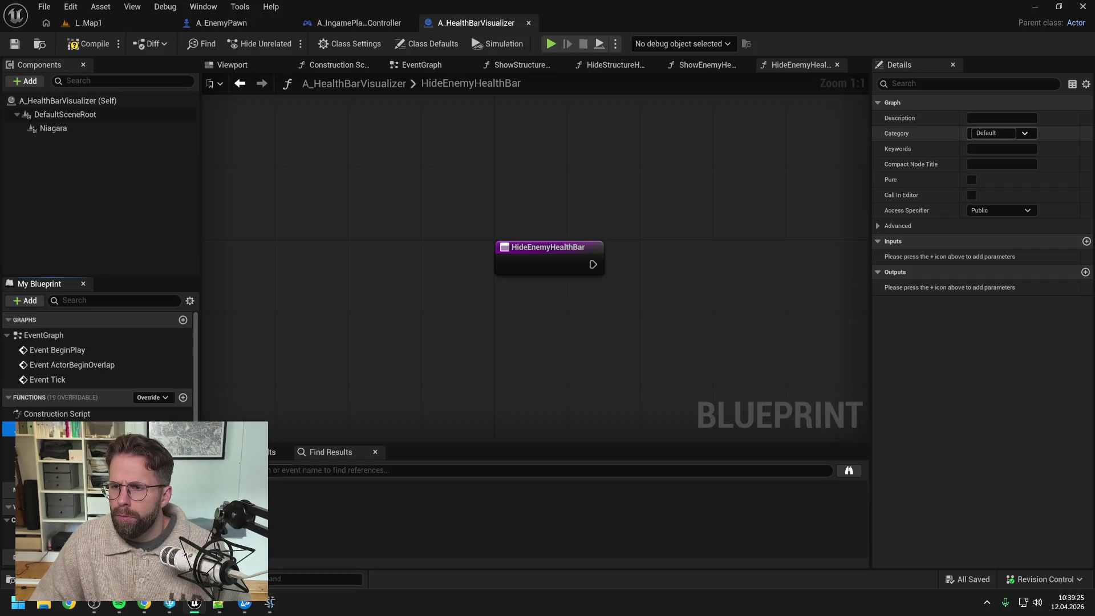
Put HideEnemyHealthBar in the HealthBarVisualizer category, then save and compile the blueprint
{"action": "left_click", "coordinate": [992, 133]}
{"action": "type", "text": "HealthBarVi"}
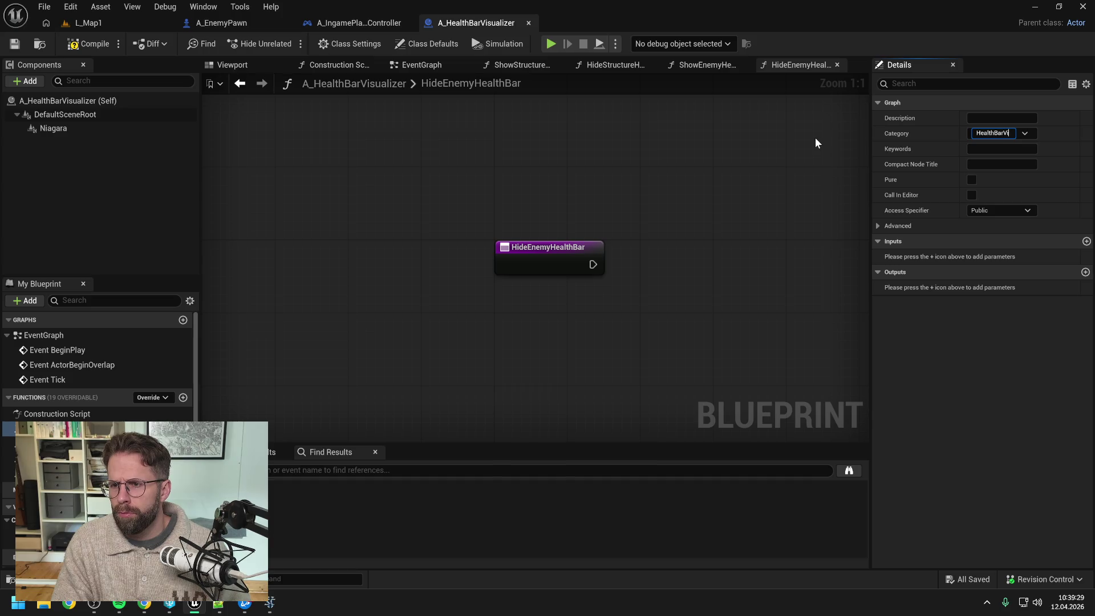
{"action": "type", "text": "suali"}
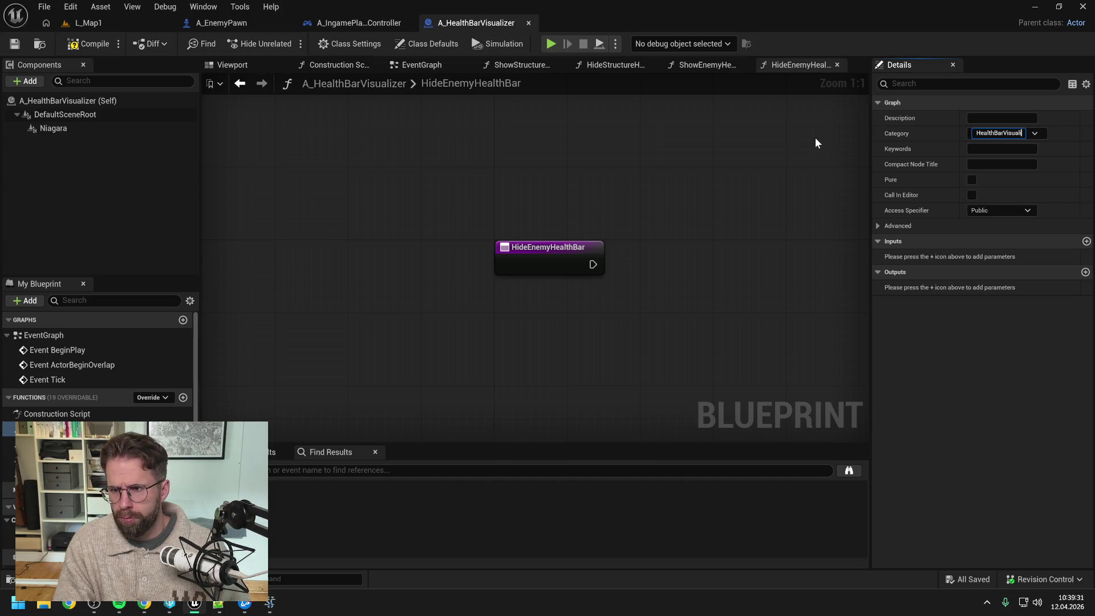
{"action": "type", "text": "zer"}
{"action": "key", "text": "Return"}
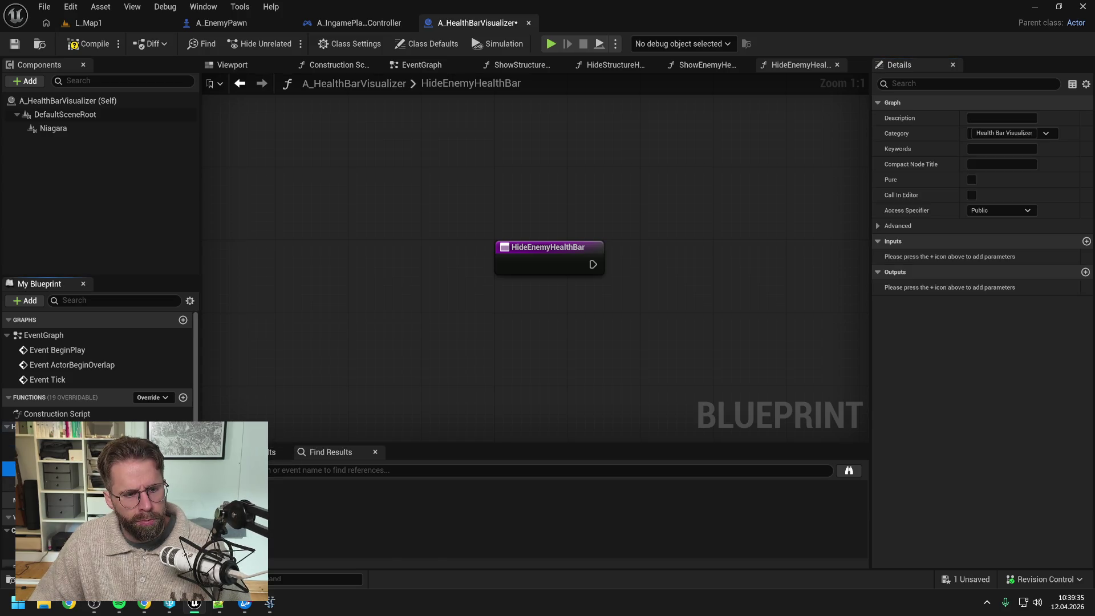
{"action": "key", "text": "ctrl+s"}
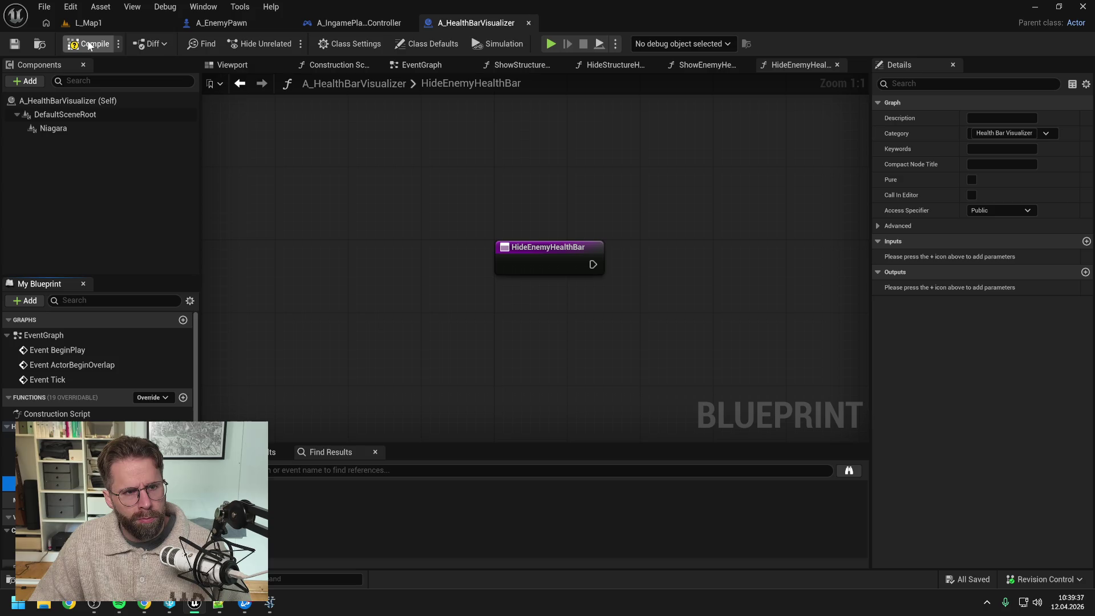
{"action": "left_click", "coordinate": [88, 44]}
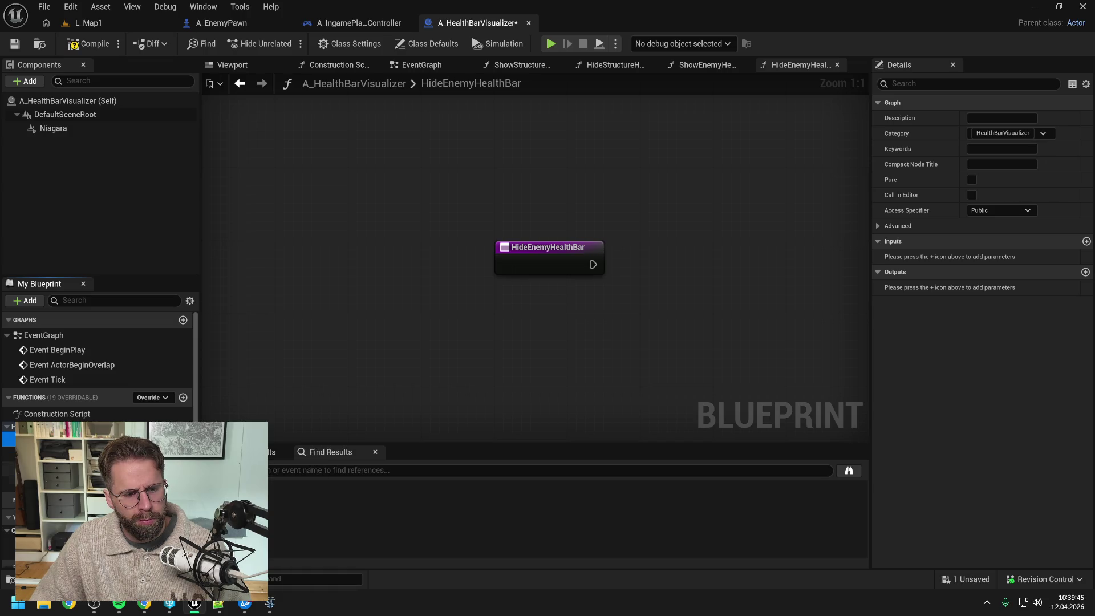
Give ShowStructureHealthBar a new Boolean input parameter and bring up its graph
{"action": "left_click", "coordinate": [34, 454]}
{"action": "left_click", "coordinate": [8, 438]}
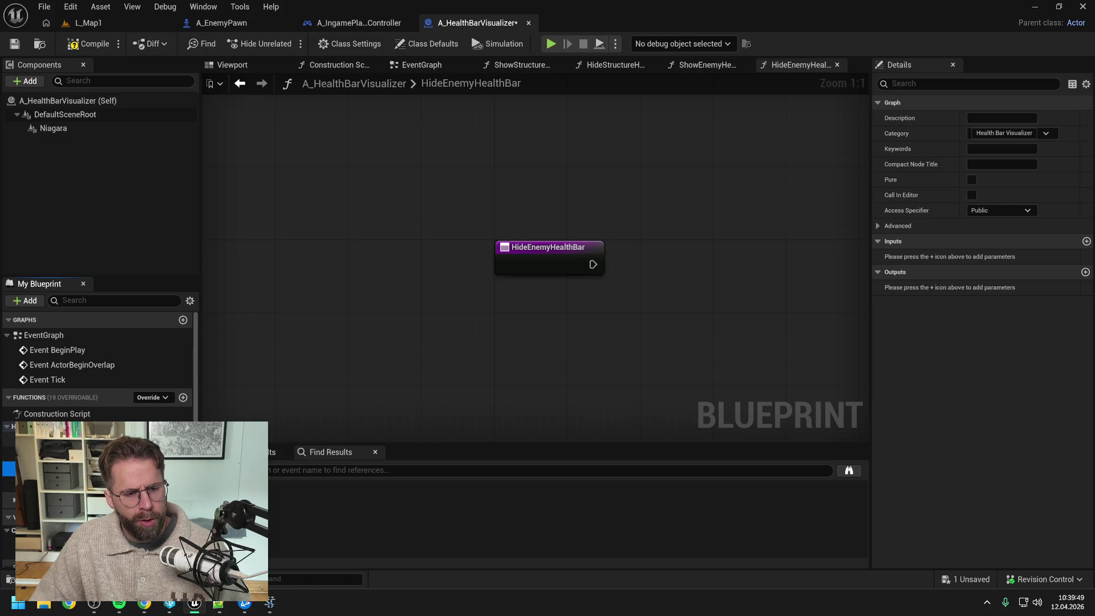
{"action": "key", "text": "ctrl+s"}
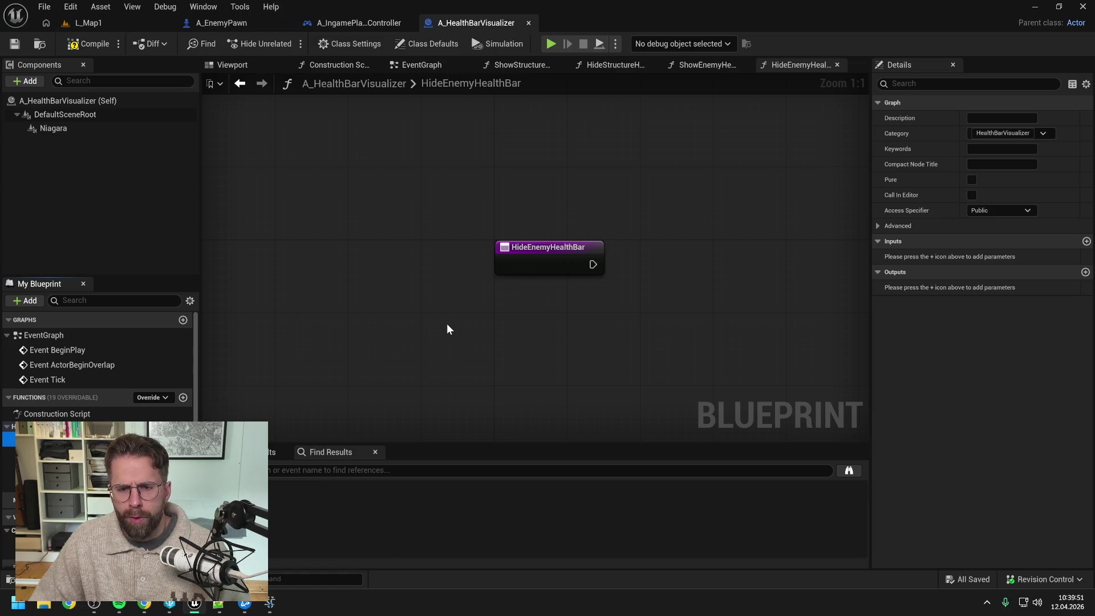
{"action": "left_click", "coordinate": [1086, 241]}
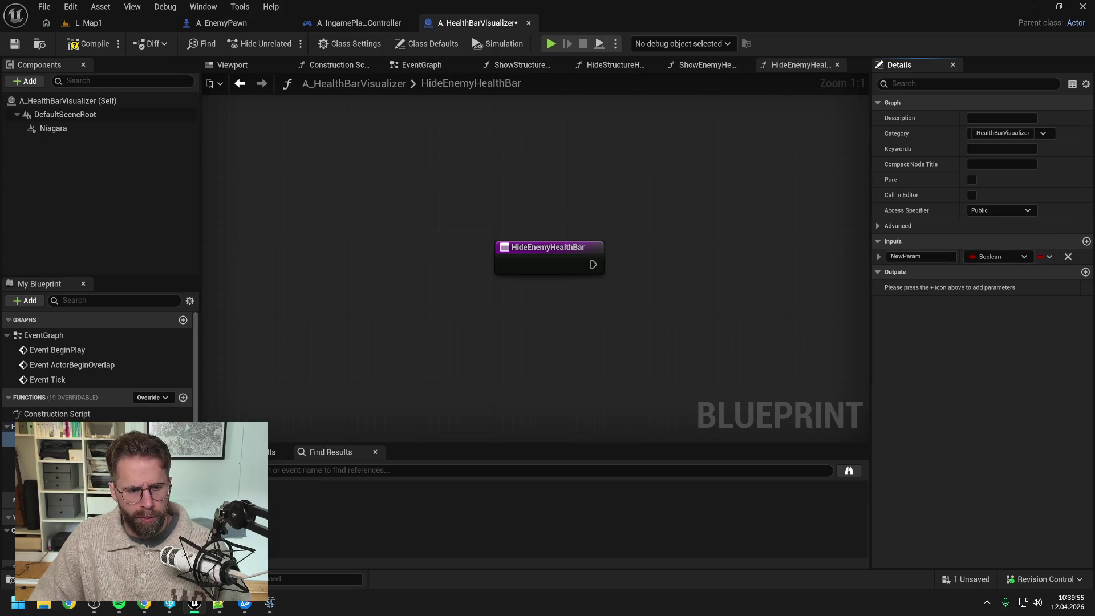
{"action": "left_click", "coordinate": [516, 65]}
Close all graph tabs except ShowStructureHealthBar and save the blueprint
{"action": "right_click", "coordinate": [516, 66]}
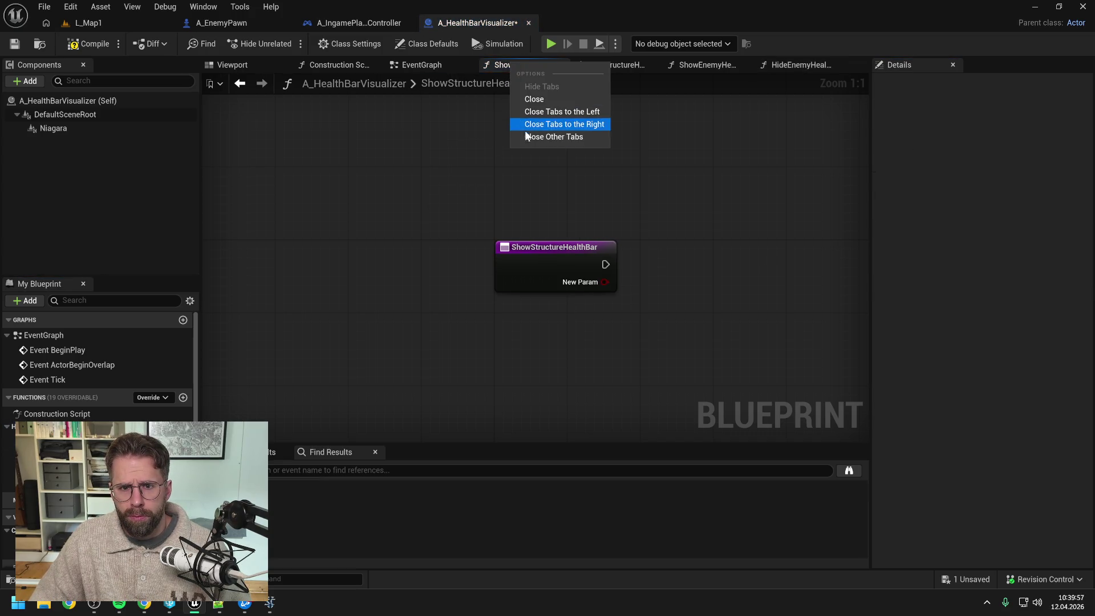
{"action": "left_click", "coordinate": [526, 134]}
{"action": "key", "text": "ctrl+s"}
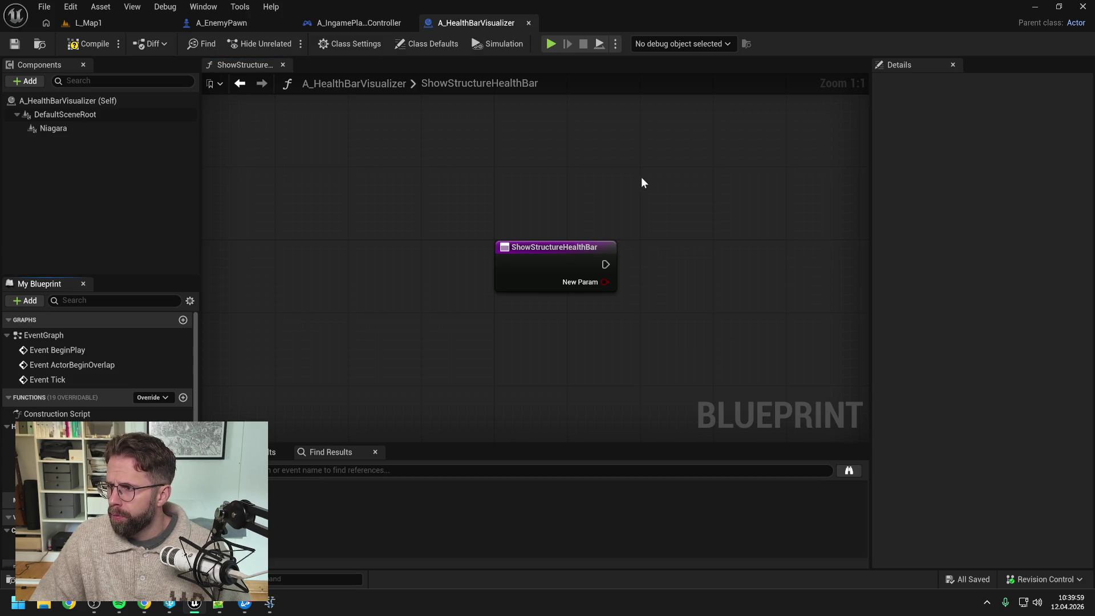
Make the function's first input a Float named MaxHealthPoints
{"action": "left_click", "coordinate": [552, 272]}
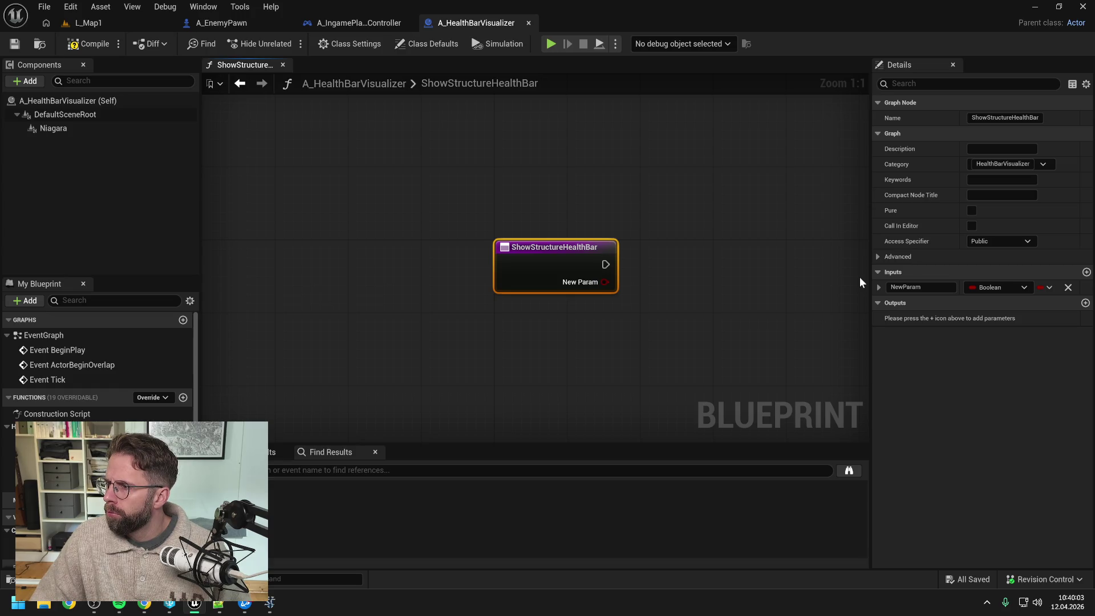
{"action": "left_click", "coordinate": [995, 291]}
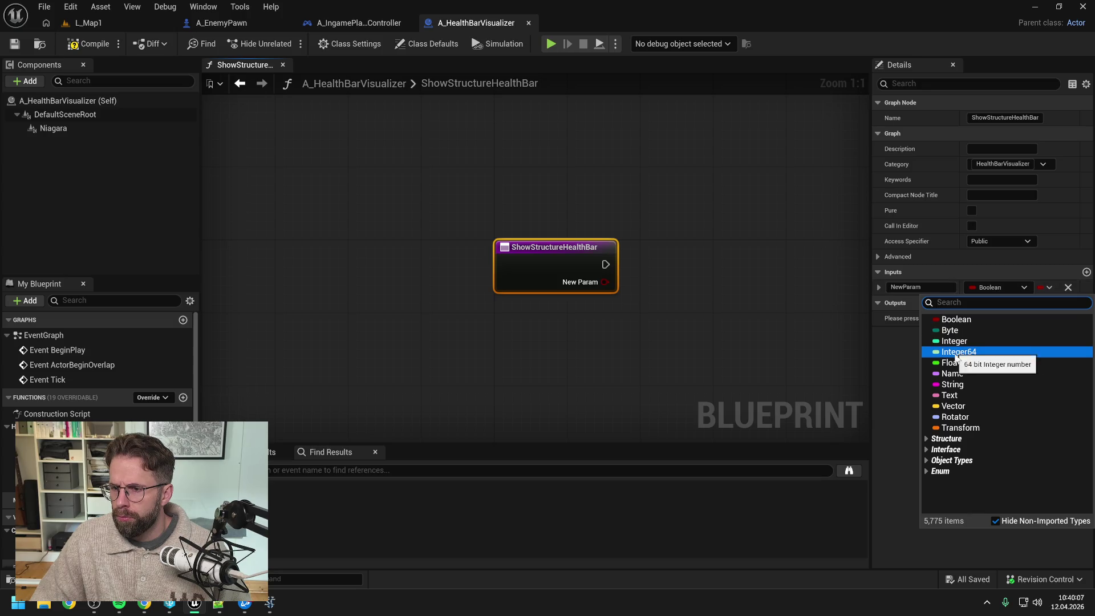
{"action": "left_click", "coordinate": [951, 363]}
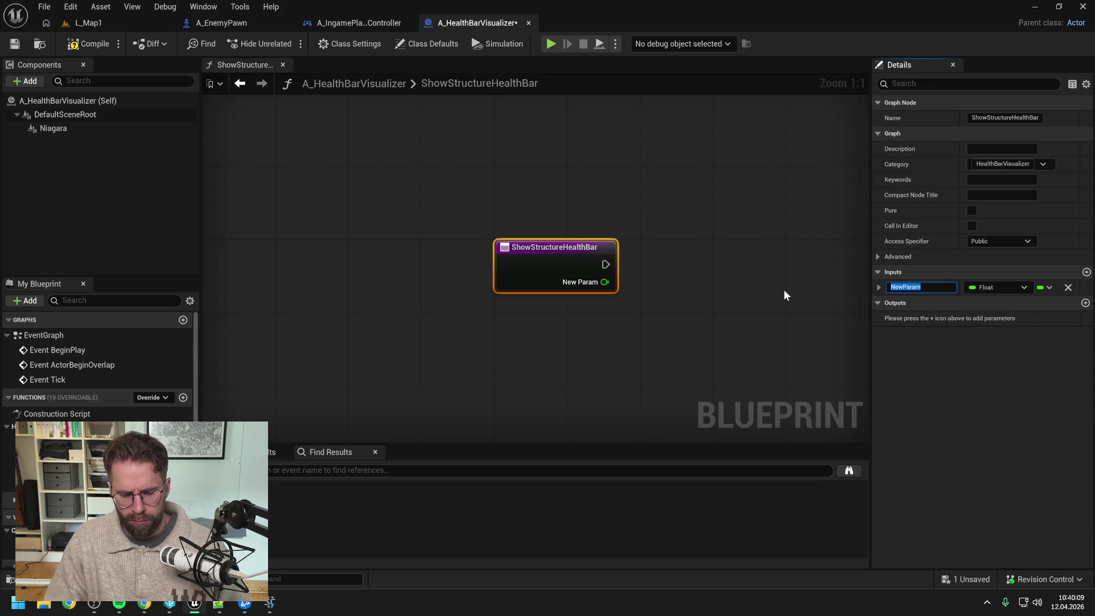
{"action": "type", "text": "MaxHp"}
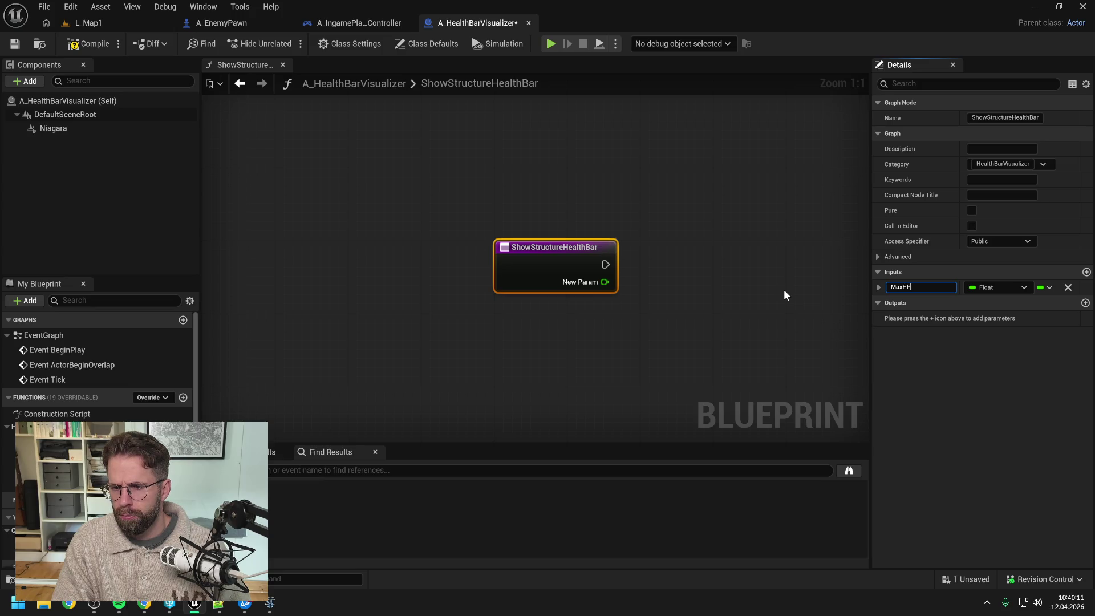
{"action": "type", "text": "p"}
{"action": "key", "text": "Return"}
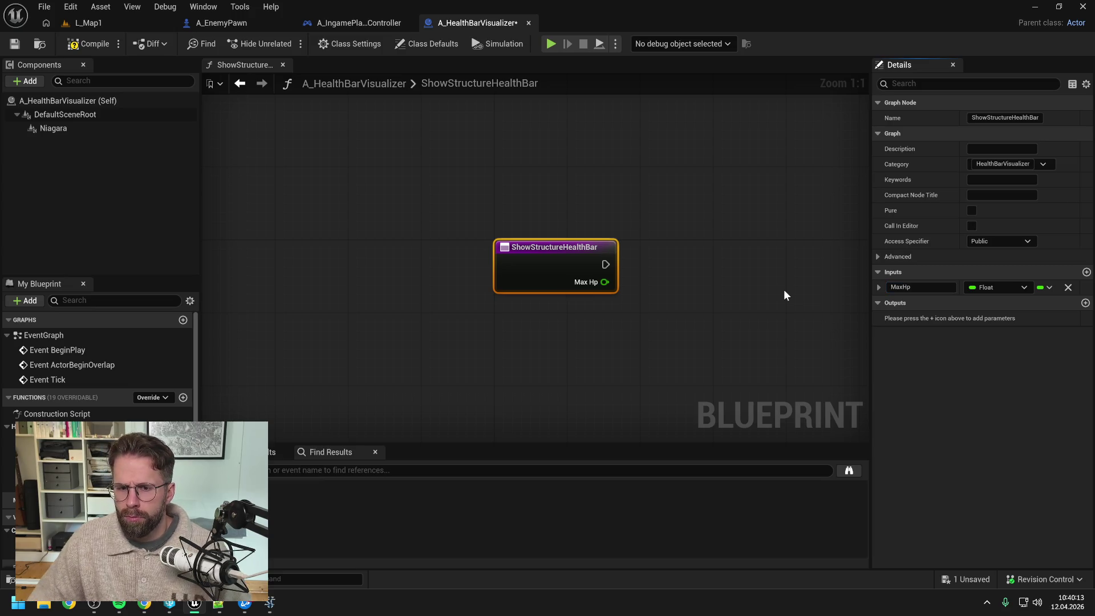
{"action": "key", "text": "BackSpace"}
{"action": "key", "text": "BackSpace"}
{"action": "type", "text": "HealthPoints"}
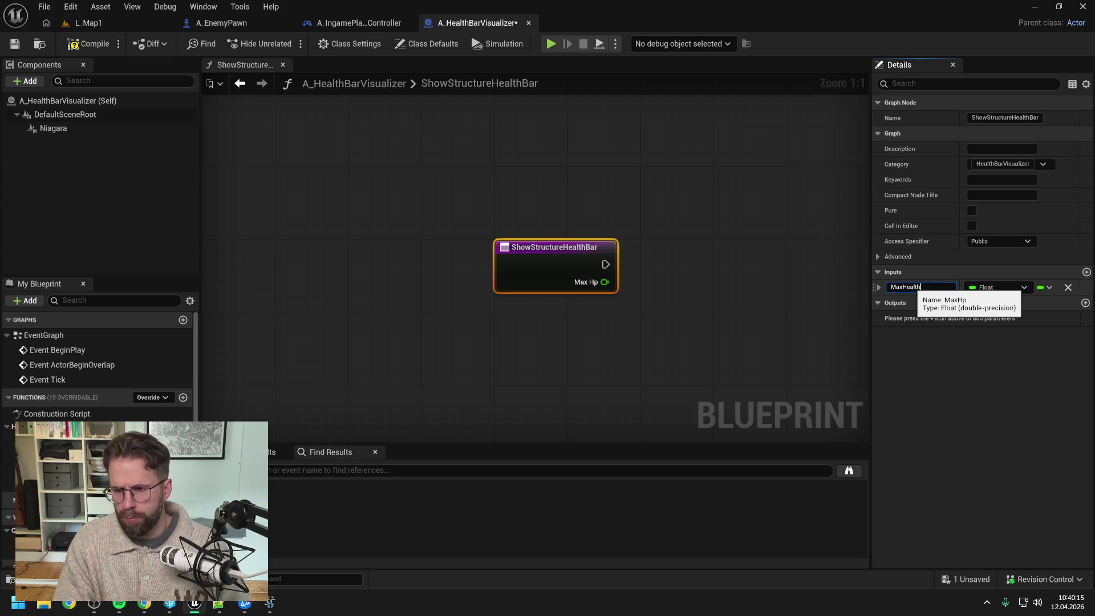
{"action": "key", "text": "Return"}
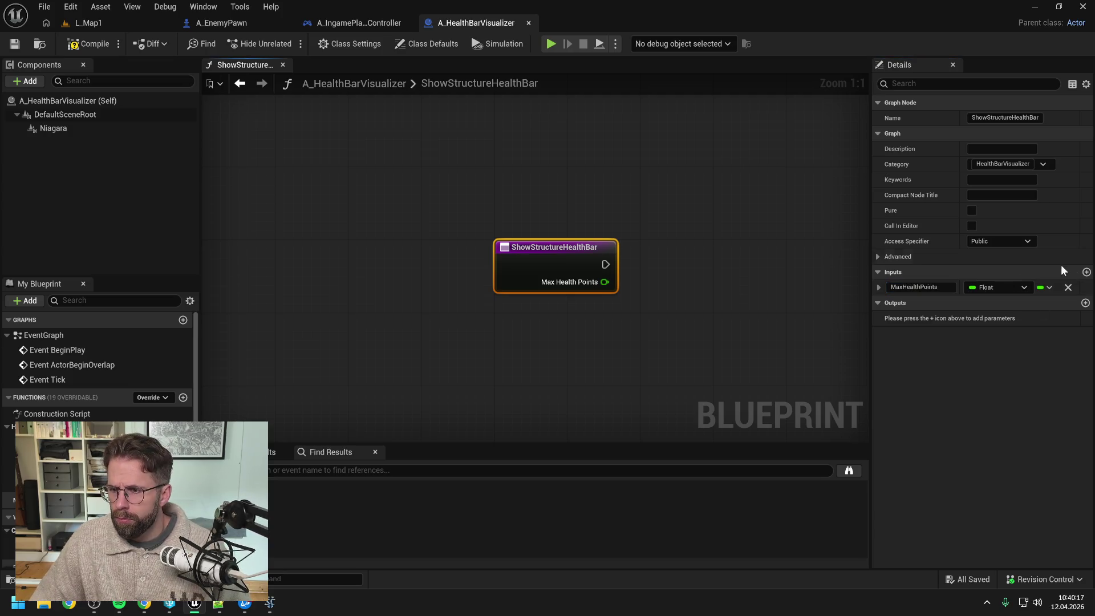
Add a second Float input named CurrentHealthPoints and save
{"action": "left_click", "coordinate": [1086, 272]}
{"action": "type", "text": "Cu"}
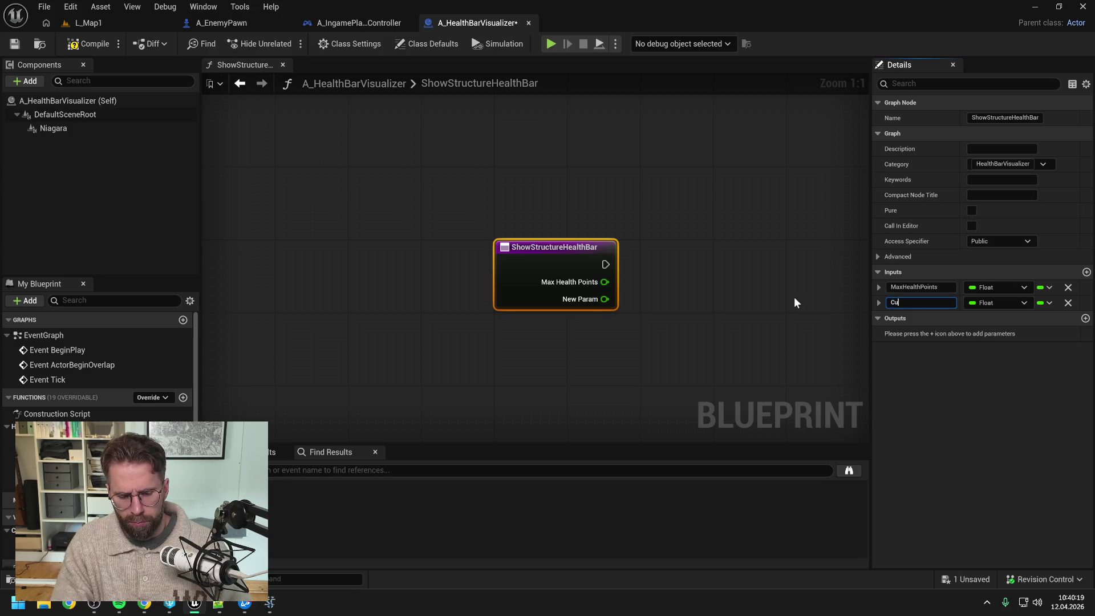
{"action": "type", "text": "rrentHealthPoints"}
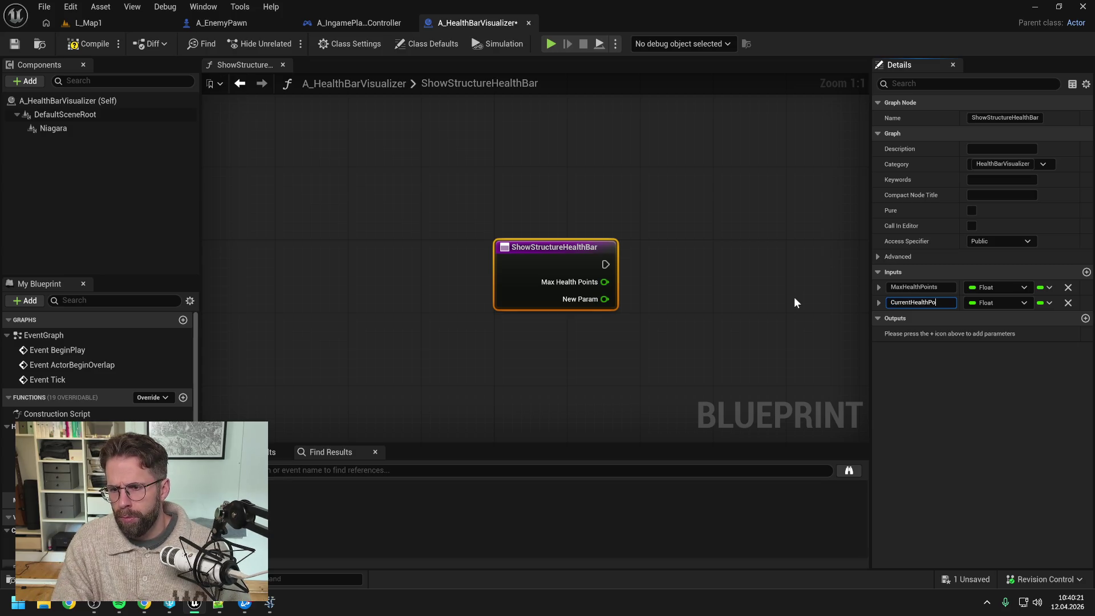
{"action": "key", "text": "Return"}
{"action": "key", "text": "ctrl+s"}
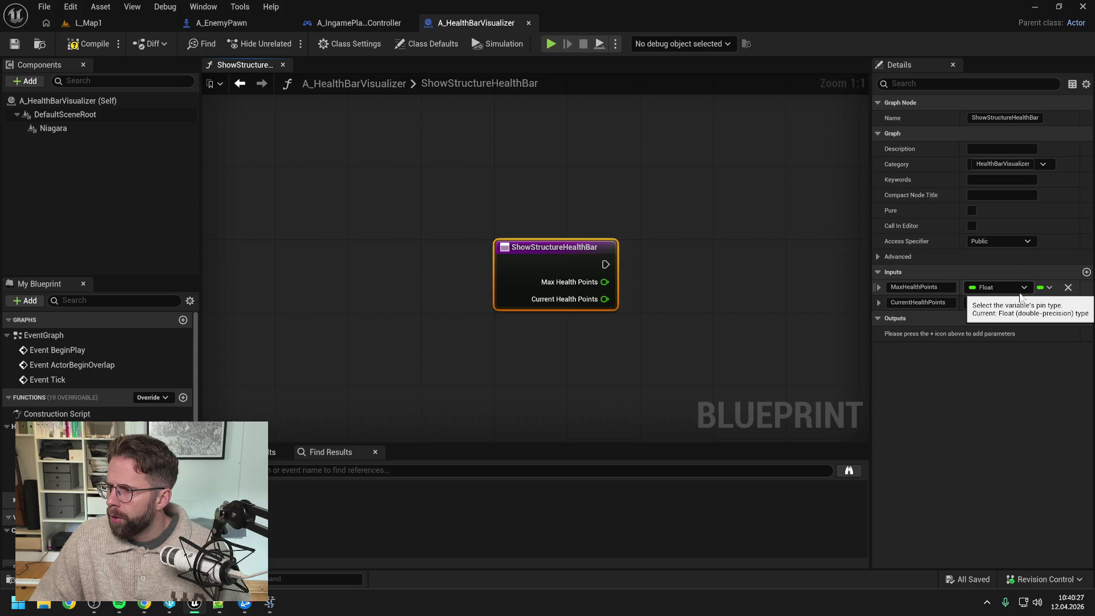
Add a Vector input named Location to ShowStructureHealthBar and save
{"action": "left_click", "coordinate": [1086, 273]}
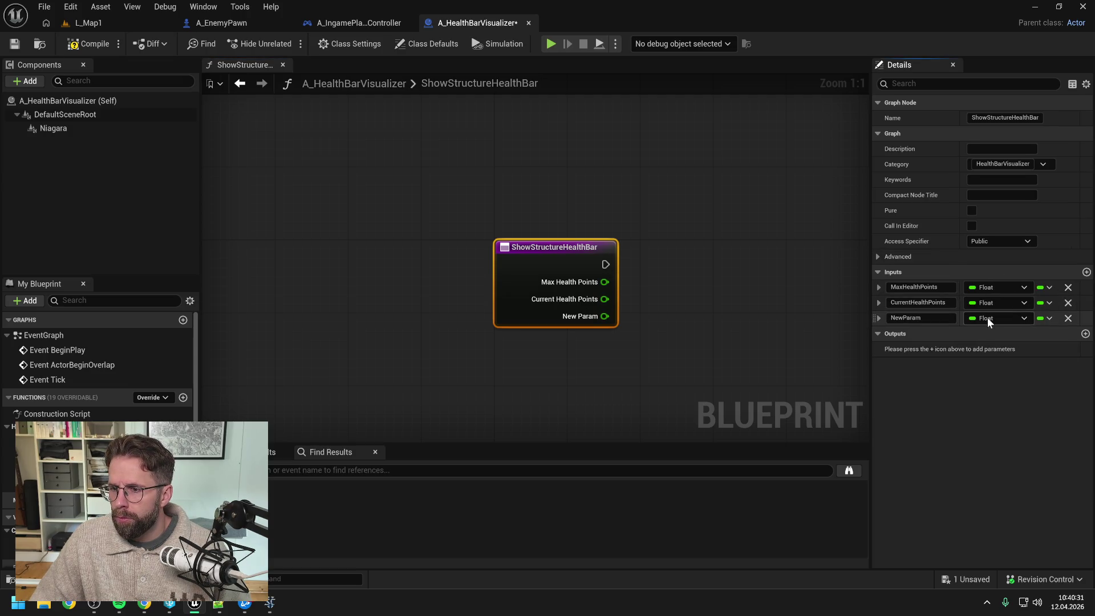
{"action": "left_click", "coordinate": [987, 317]}
{"action": "left_click", "coordinate": [953, 436]}
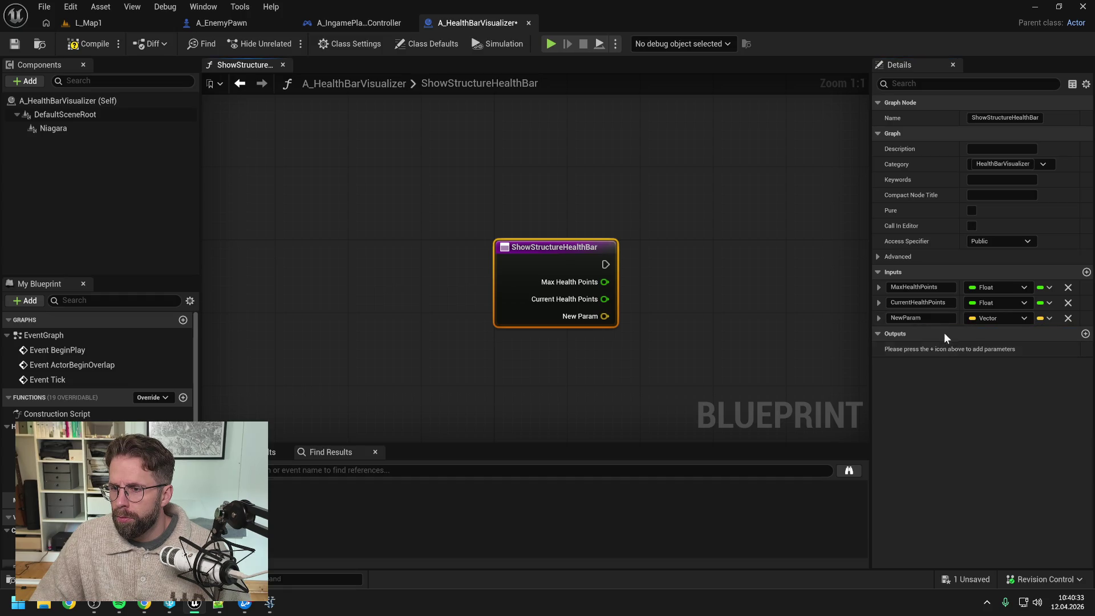
{"action": "type", "text": "Location"}
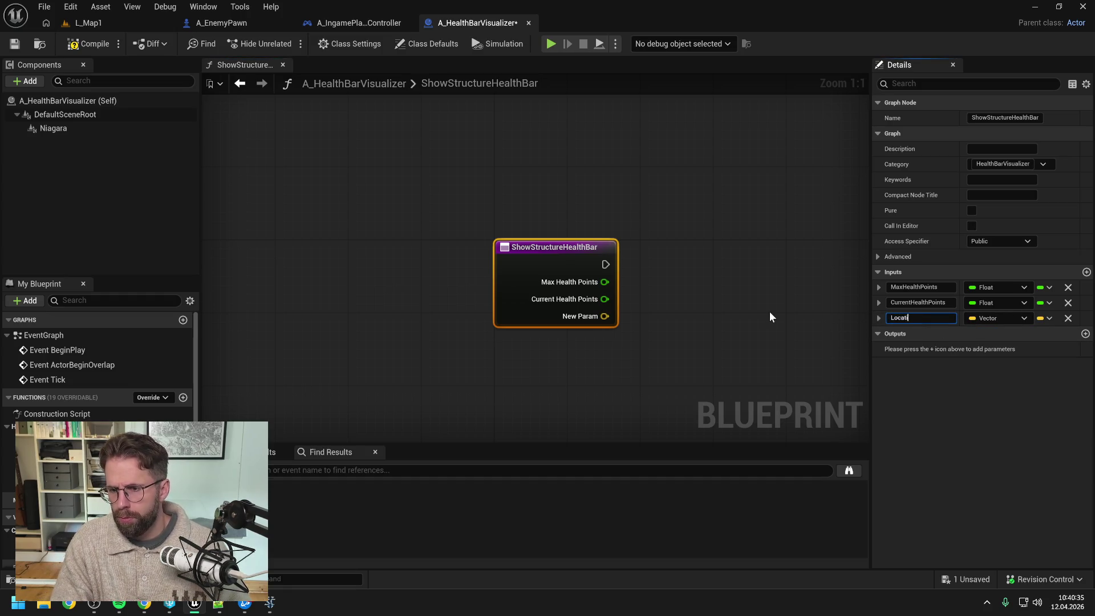
{"action": "key", "text": "Return"}
{"action": "key", "text": "ctrl+s"}
Move Location to the top and add a Float input named HealthBarHeight
{"action": "left_click", "coordinate": [1086, 272]}
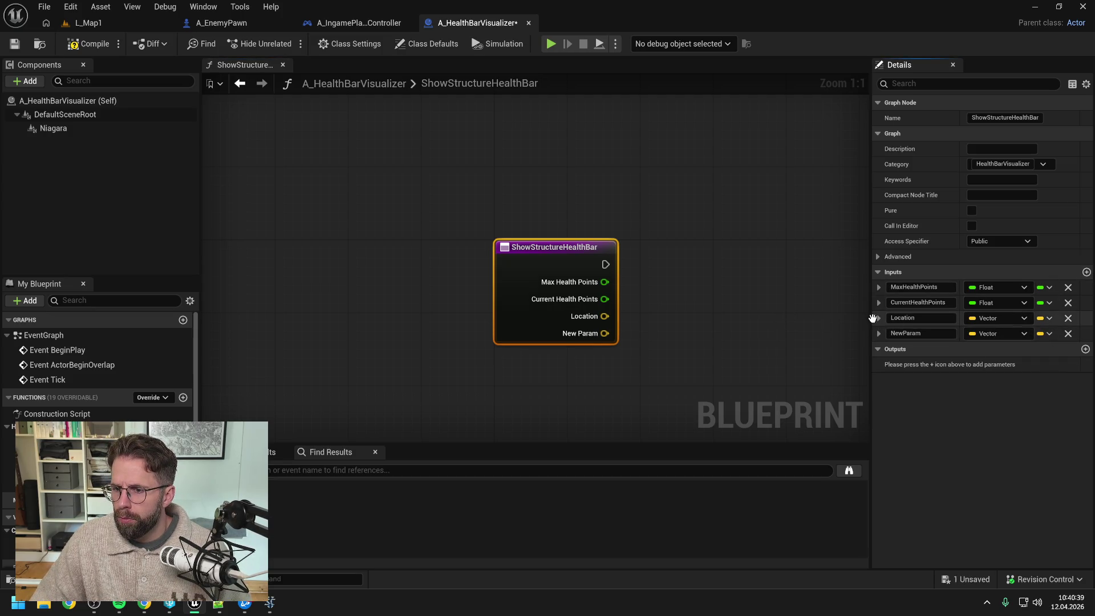
{"action": "left_click_drag", "start_coordinate": [875, 318], "coordinate": [876, 286]}
{"action": "left_click", "coordinate": [987, 335]}
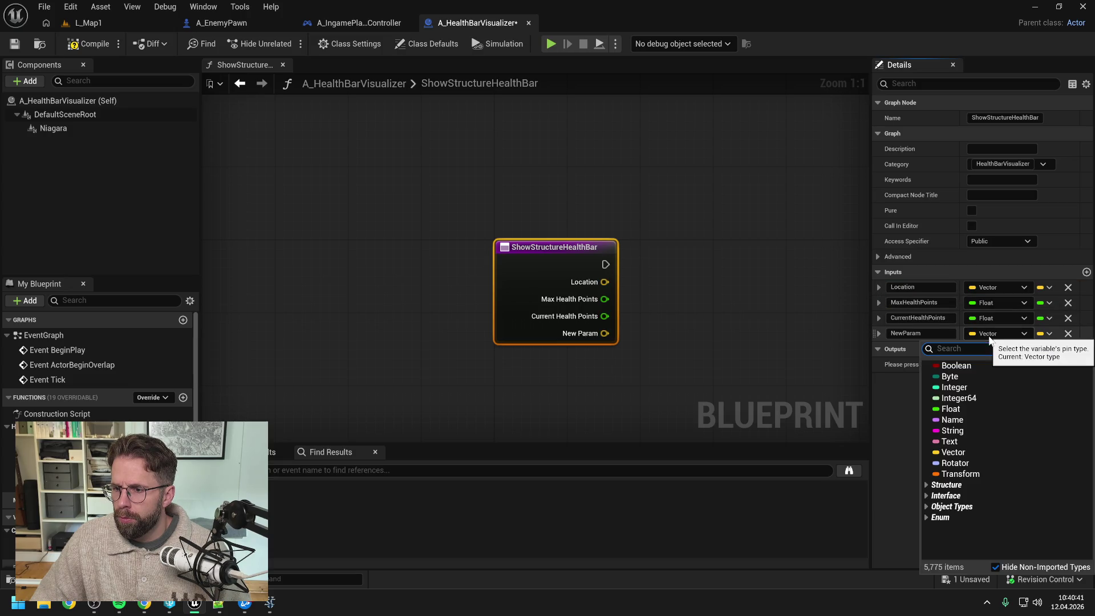
{"action": "left_click", "coordinate": [941, 406]}
{"action": "left_click", "coordinate": [927, 336]}
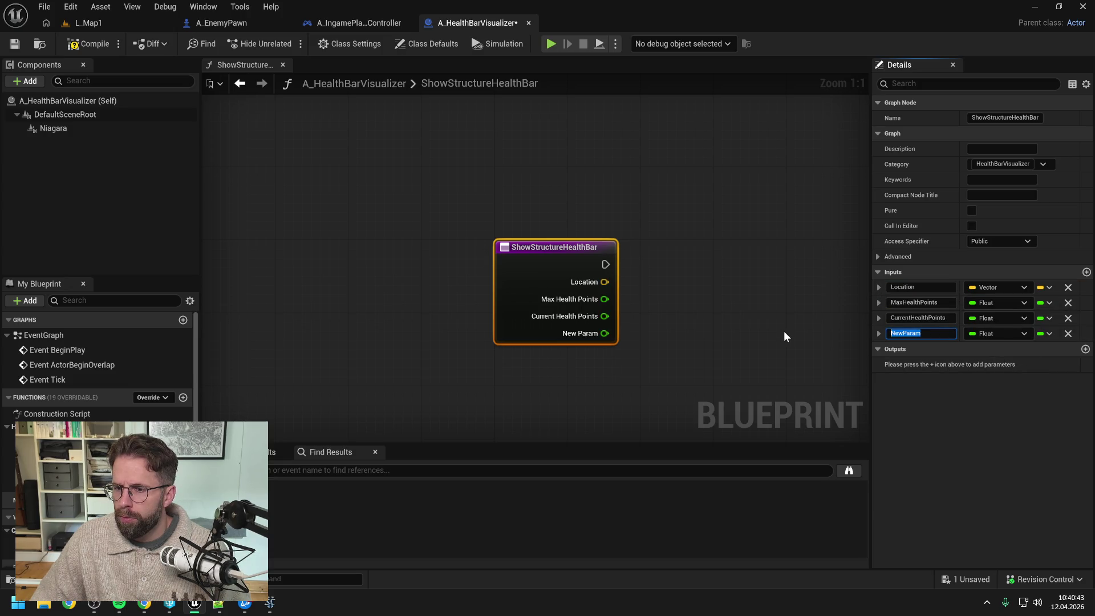
{"action": "type", "text": "HealthBarH"}
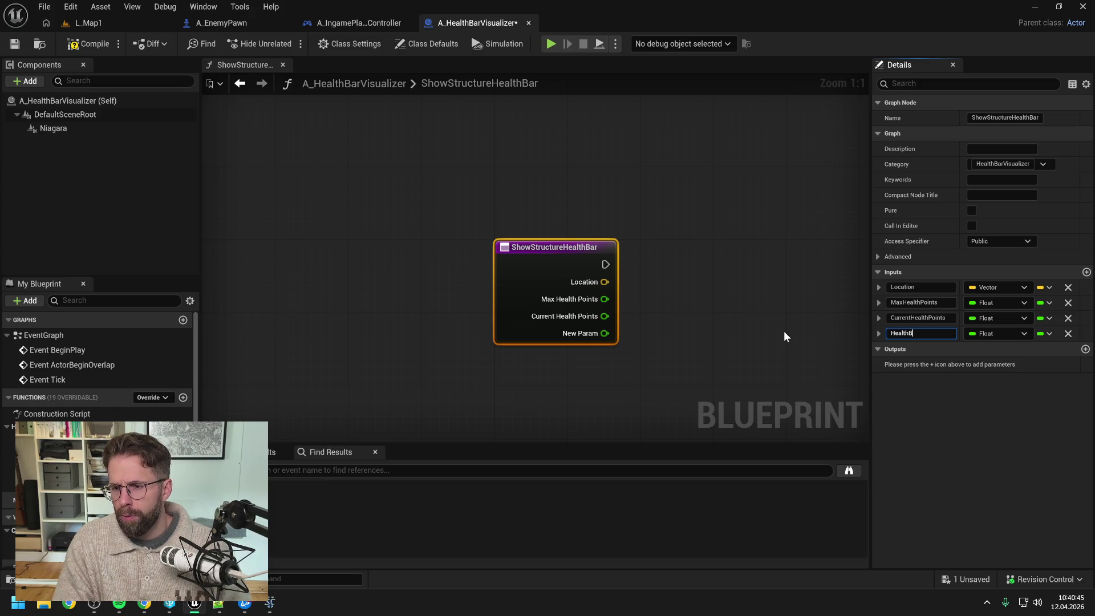
{"action": "type", "text": "eight"}
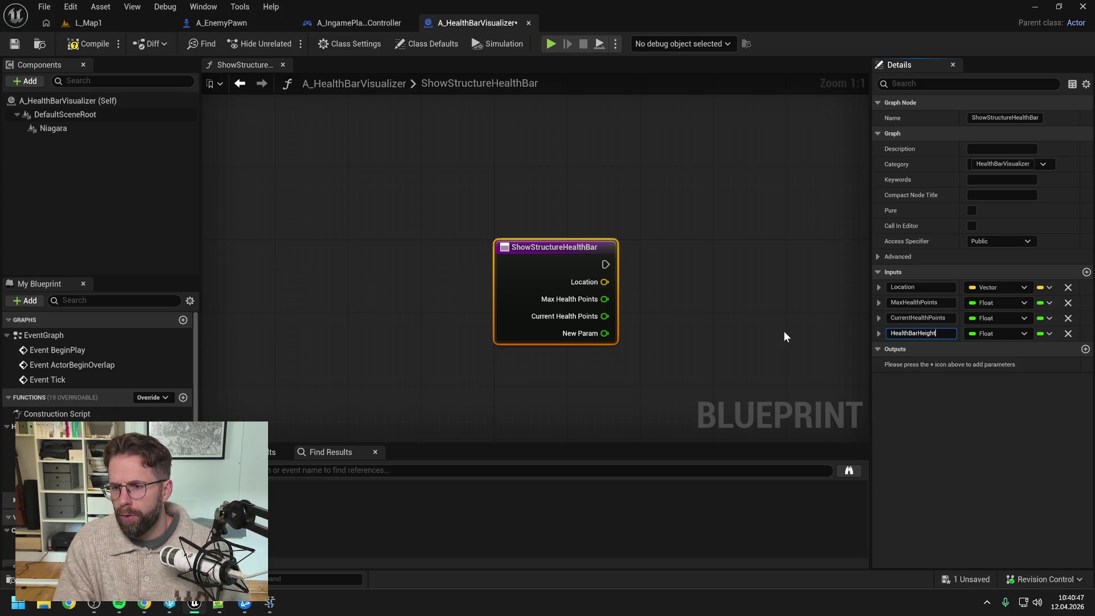
{"action": "key", "text": "Return"}
{"action": "key", "text": "ctrl+s"}
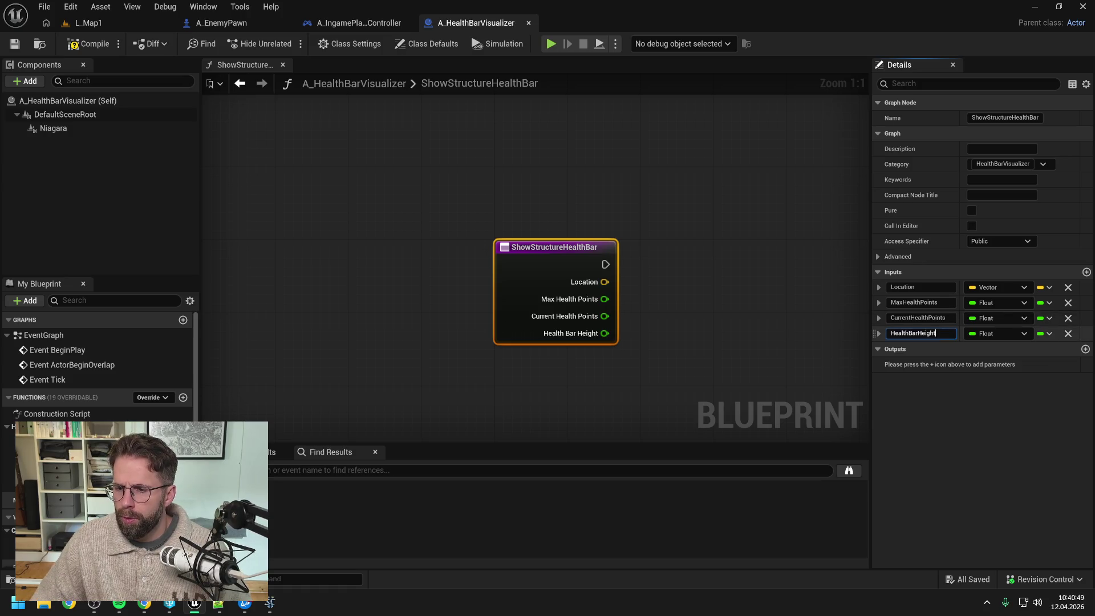
Rename the HealthBarHeight input to HealthBarZ and save
{"action": "left_click_drag", "start_coordinate": [937, 333], "coordinate": [917, 333]}
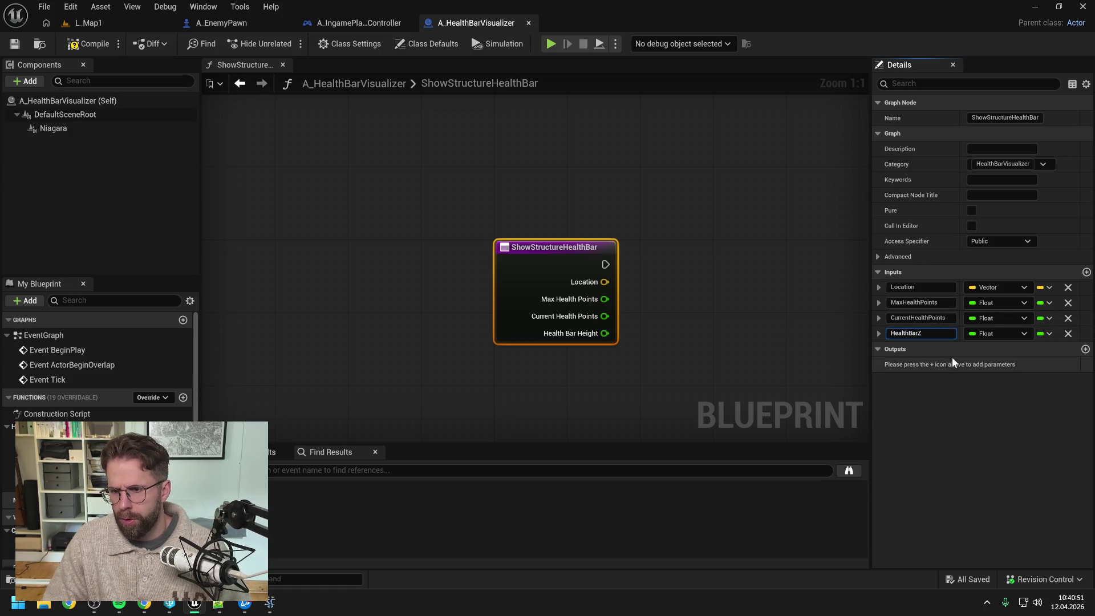
{"action": "type", "text": "Z"}
{"action": "key", "text": "Return"}
{"action": "key", "text": "ctrl+s"}
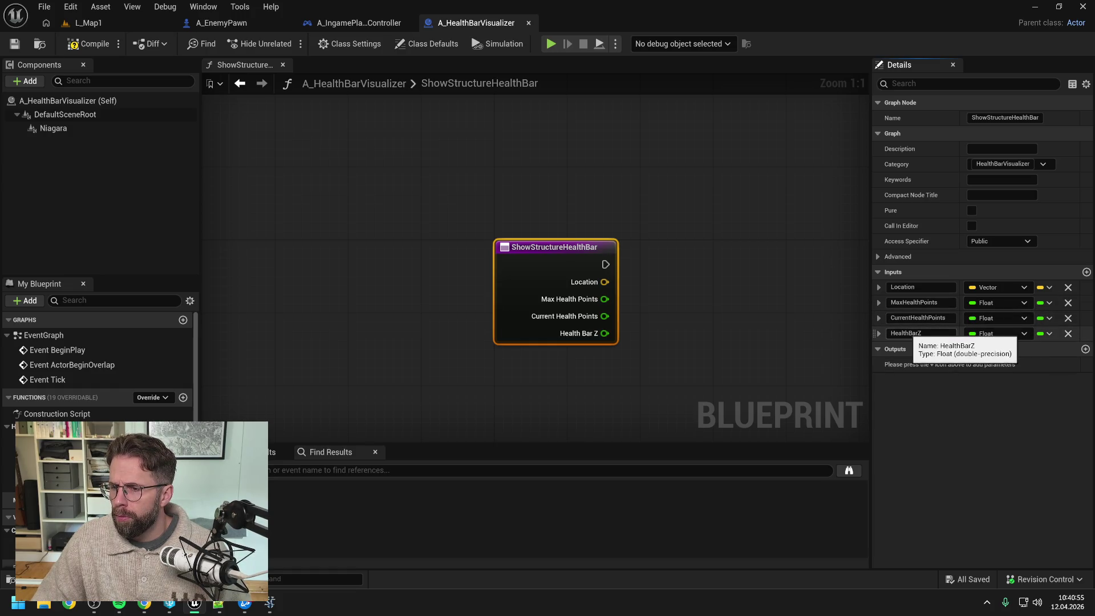
Add a fifth input, leaving it named New Param
{"action": "left_click", "coordinate": [1087, 272]}
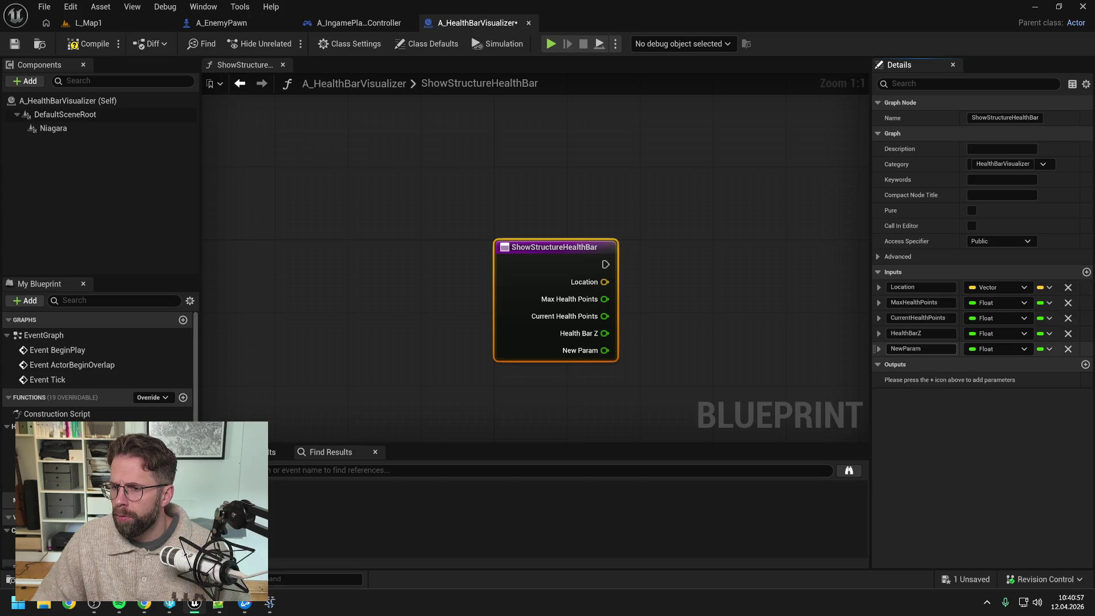
{"action": "left_click", "coordinate": [935, 349]}
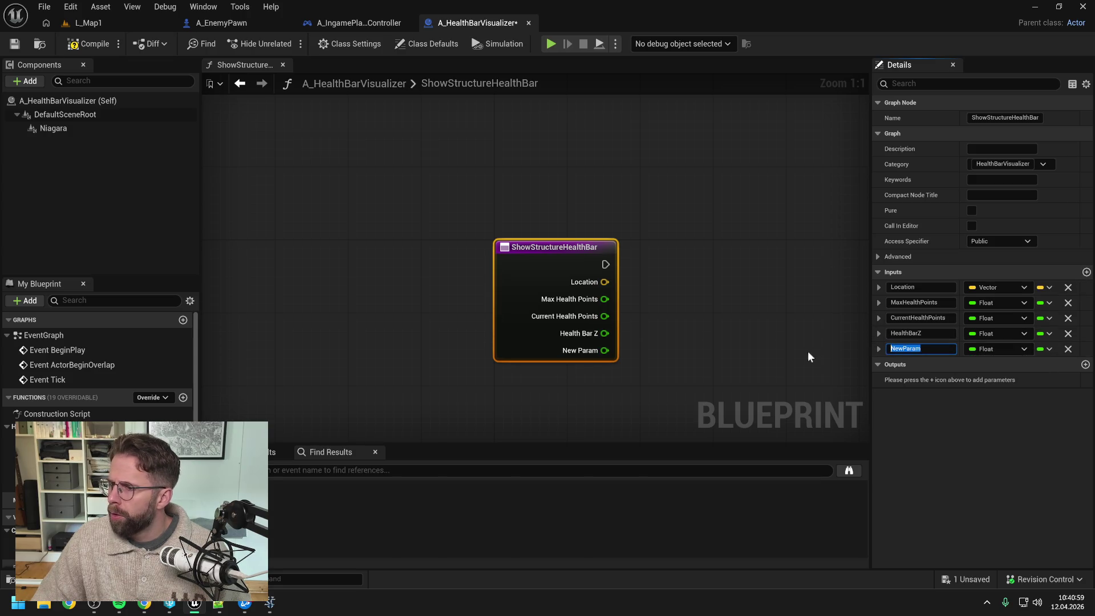
{"action": "type", "text": "HealthBa"}
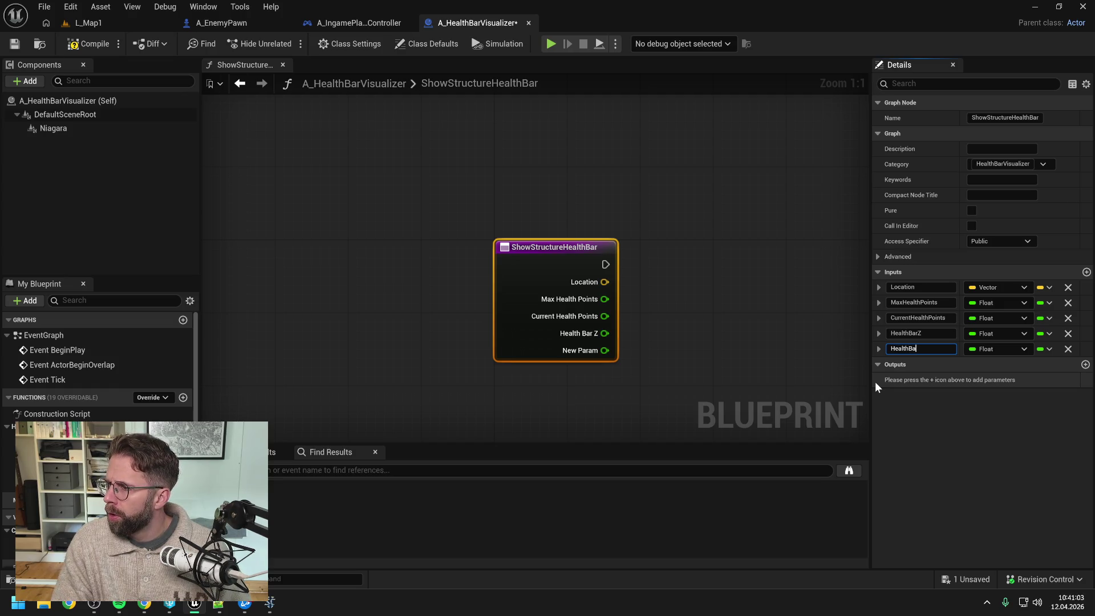
{"action": "key", "text": "BackSpace"}
{"action": "key", "text": "BackSpace"}
{"action": "key", "text": "BackSpace"}
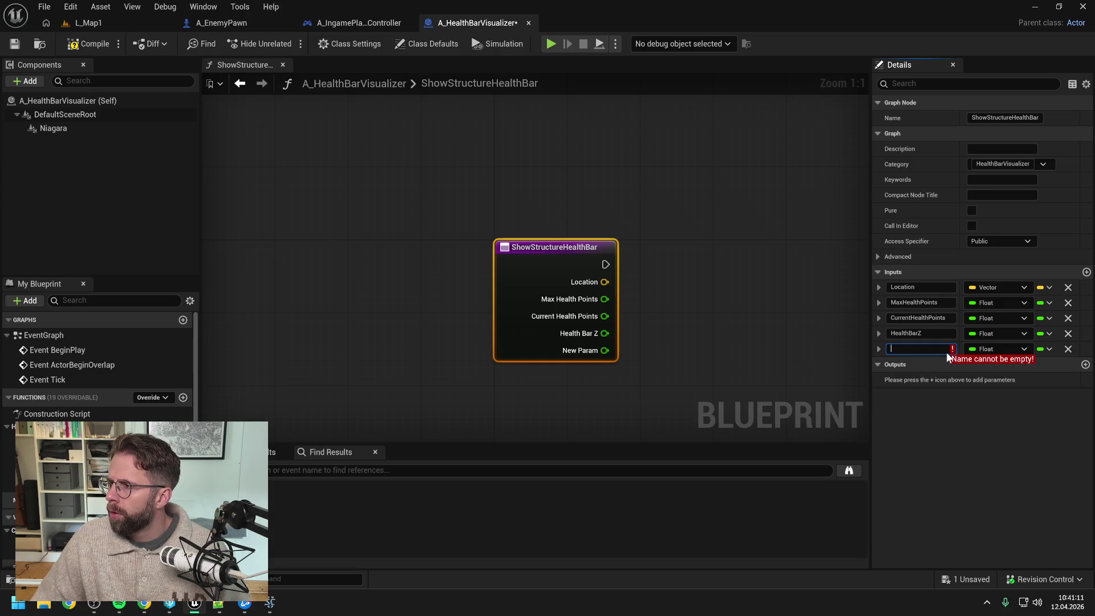
Rename the HealthBarZ input to BoundsBoxZ
{"action": "left_click_drag", "start_coordinate": [927, 333], "coordinate": [845, 336]}
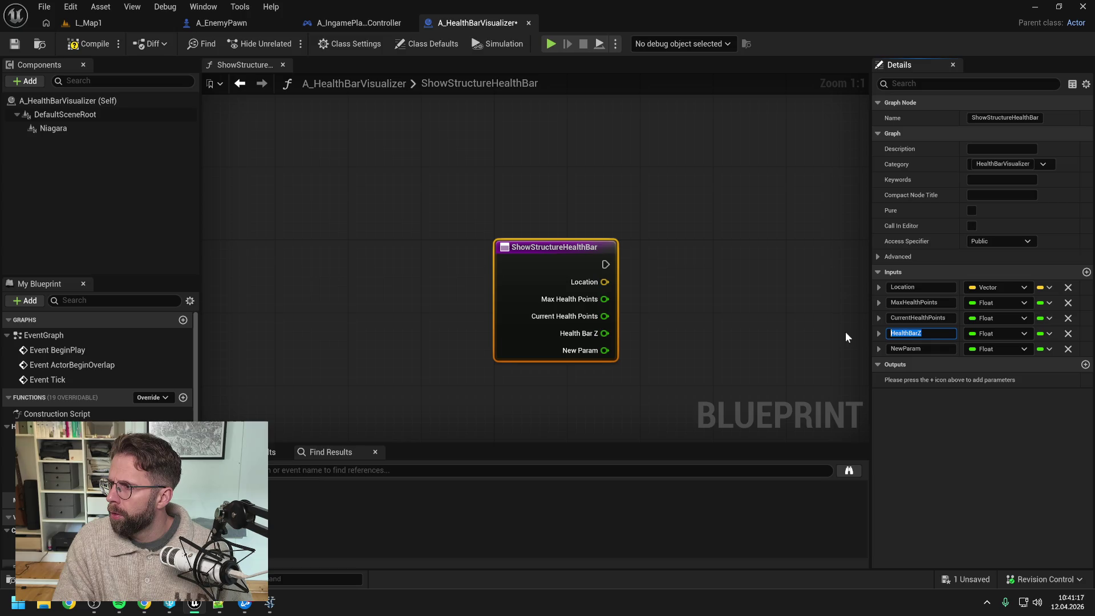
{"action": "type", "text": "Bounds"}
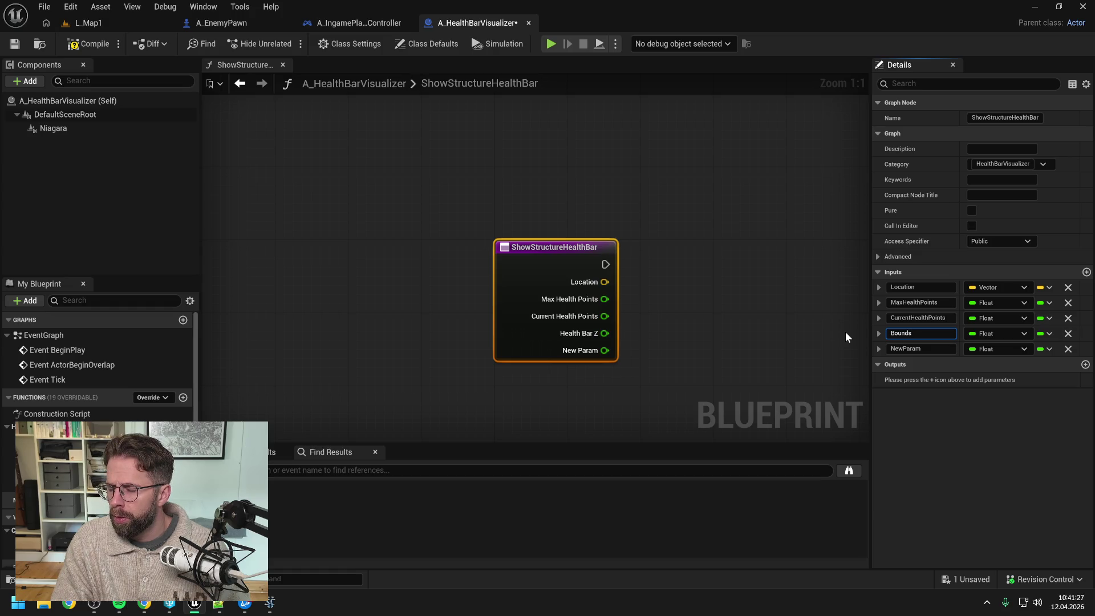
{"action": "type", "text": "Box"}
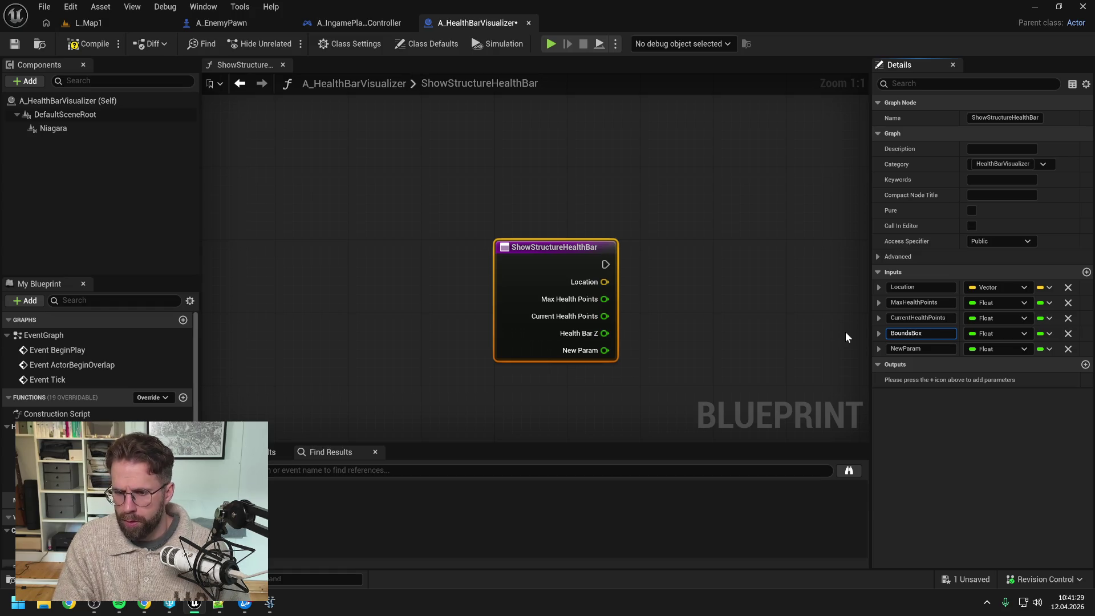
{"action": "type", "text": "Z"}
{"action": "key", "text": "Return"}
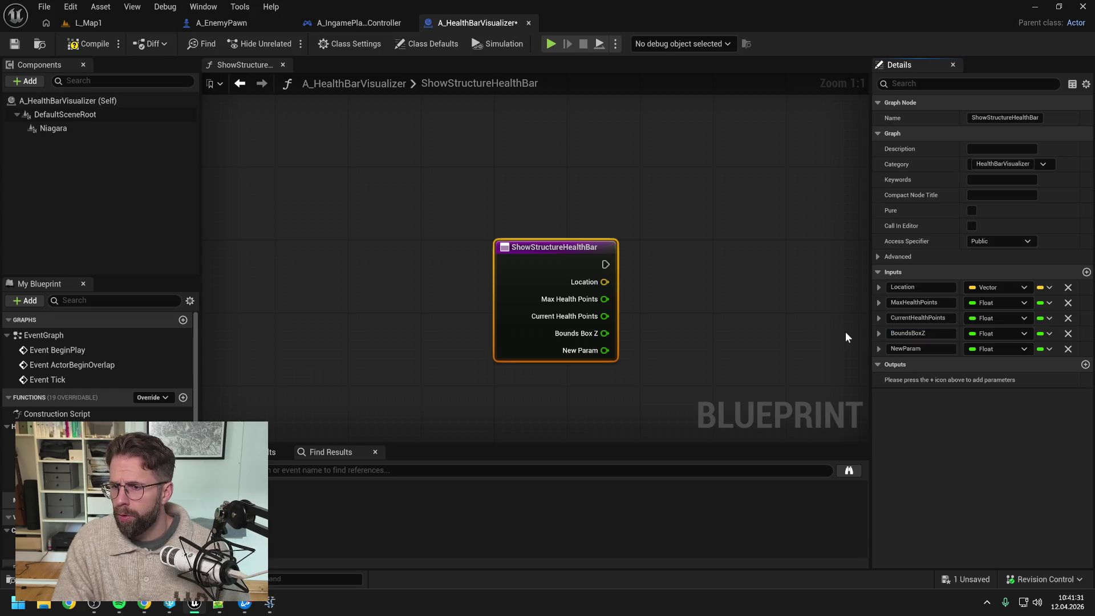
{"action": "left_click", "coordinate": [924, 349]}
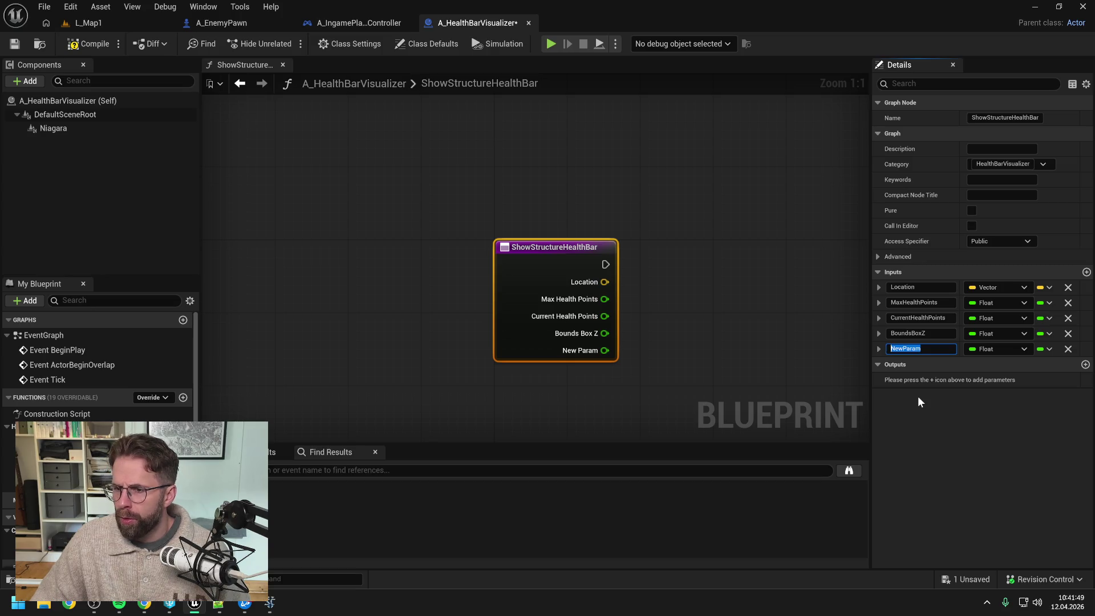
Make the new input an Int Point named GridSize and save
{"action": "left_click", "coordinate": [984, 349]}
{"action": "type", "text": "int point"}
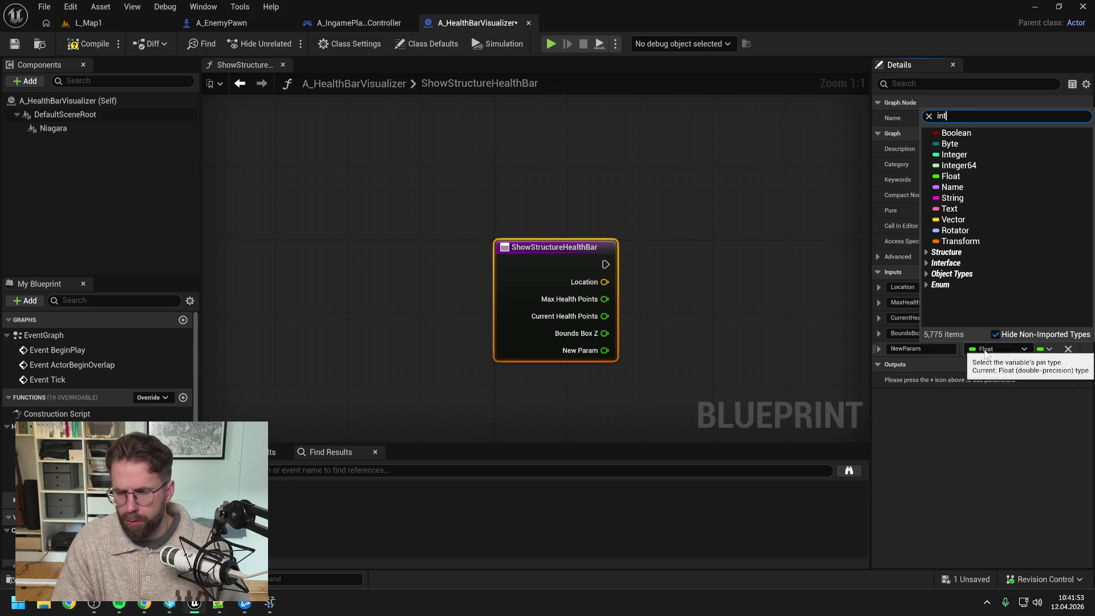
{"action": "left_click", "coordinate": [970, 186]}
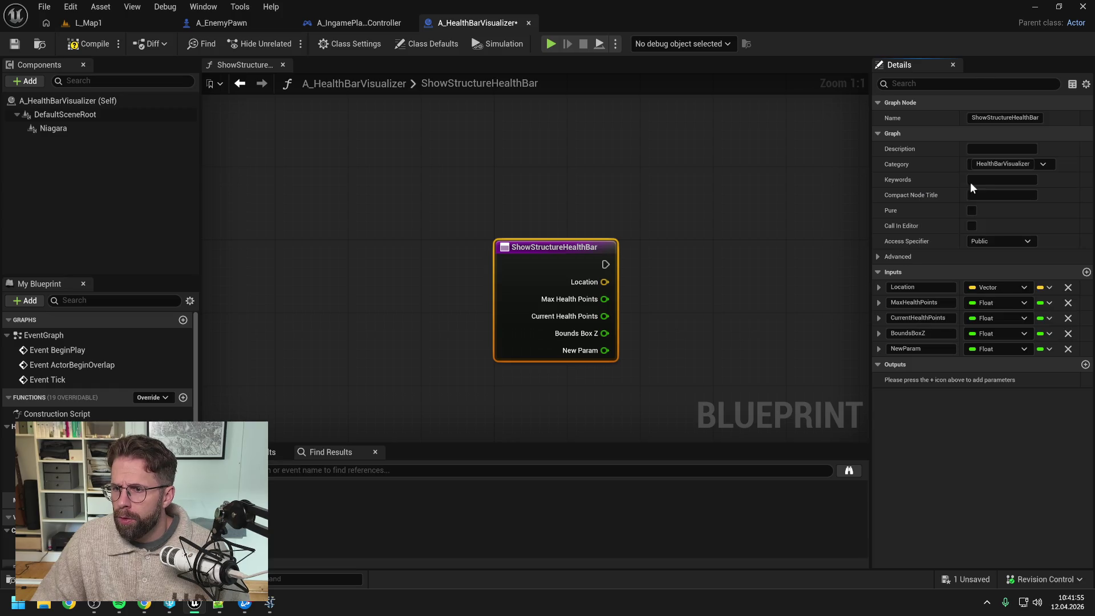
{"action": "type", "text": "Gri"}
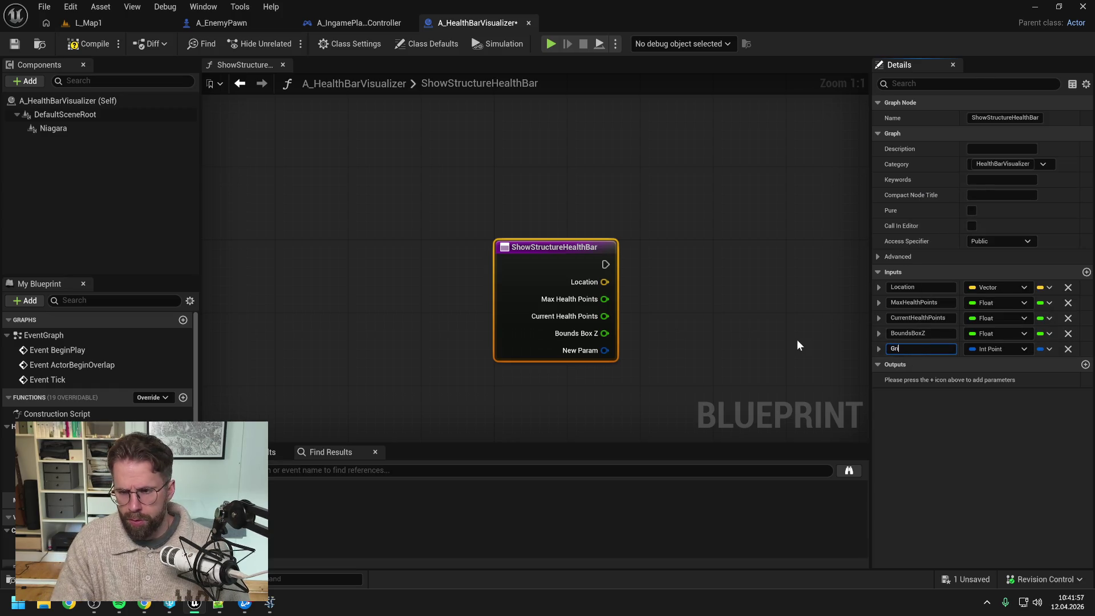
{"action": "type", "text": "dSize"}
{"action": "key", "text": "Return"}
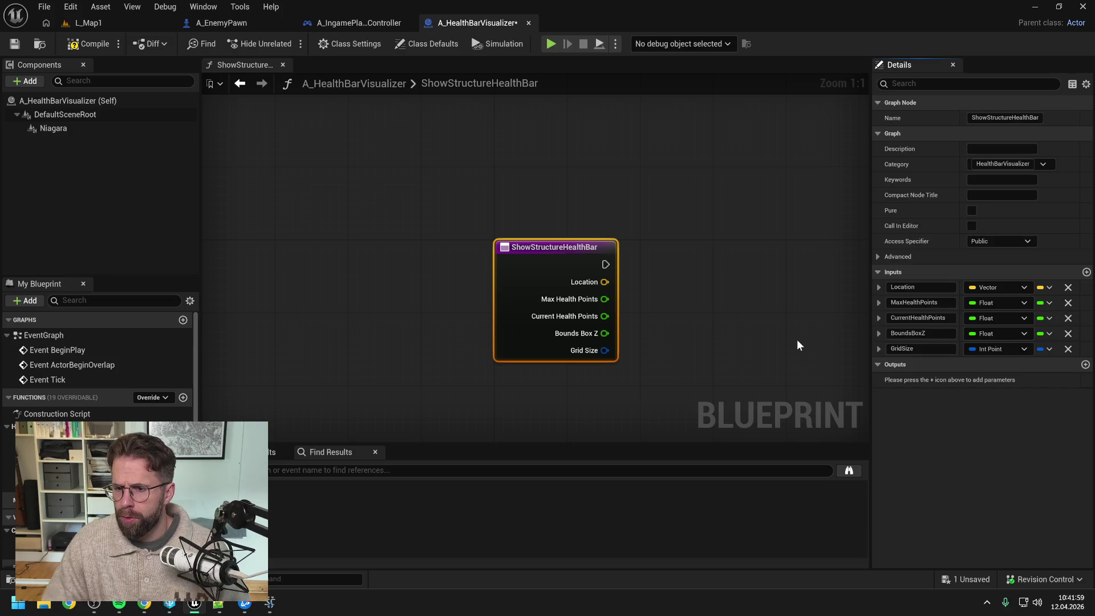
{"action": "key", "text": "ctrl+s"}
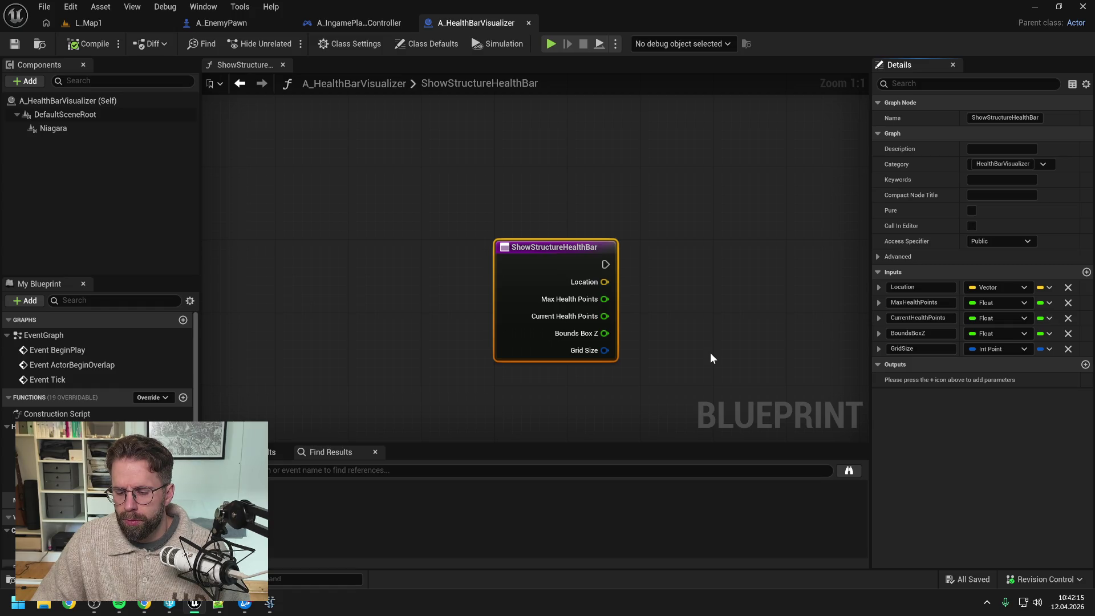
Change Location to Integer, delete the other inputs, and rename it StructureId
{"action": "left_click", "coordinate": [997, 288]}
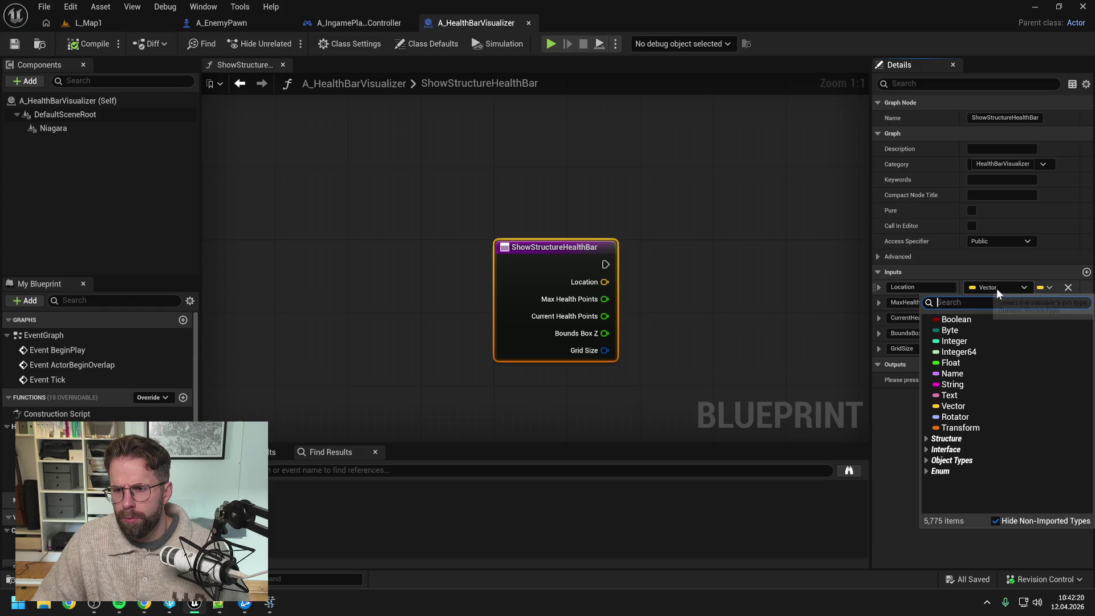
{"action": "left_click", "coordinate": [960, 341]}
{"action": "left_click", "coordinate": [1068, 303]}
{"action": "left_click", "coordinate": [1068, 303]}
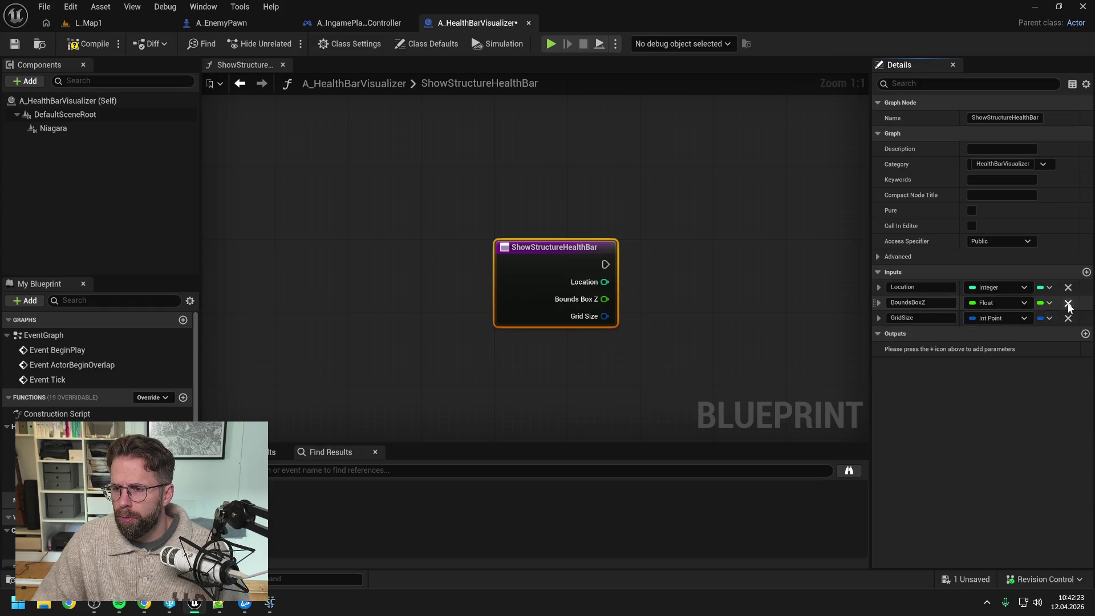
{"action": "left_click", "coordinate": [1068, 303]}
{"action": "left_click", "coordinate": [1068, 302]}
{"action": "left_click", "coordinate": [920, 287]}
{"action": "type", "text": "S"}
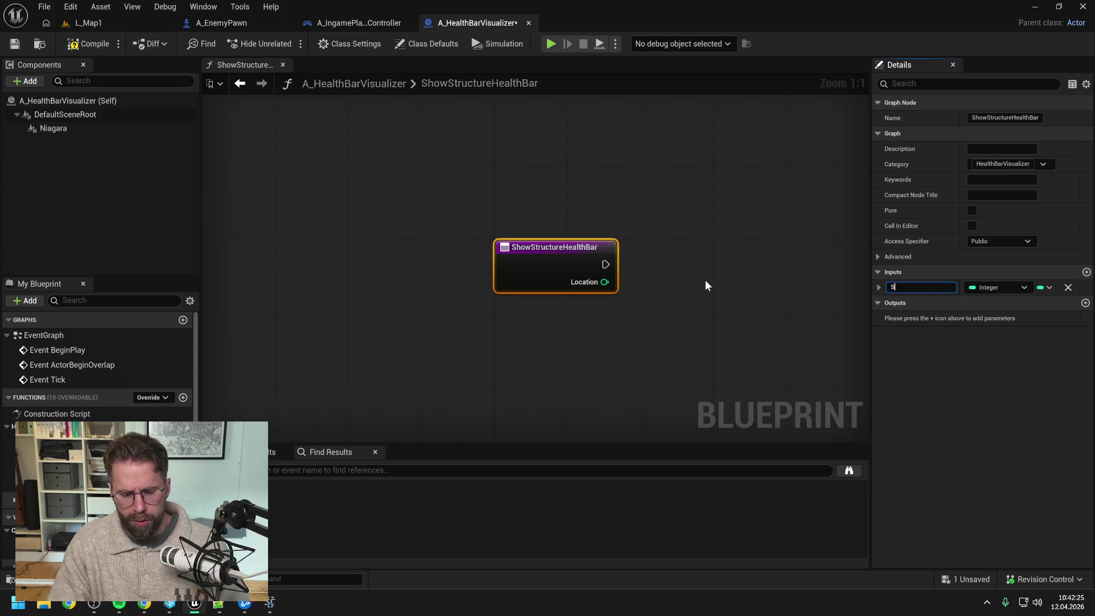
{"action": "type", "text": "tructure"}
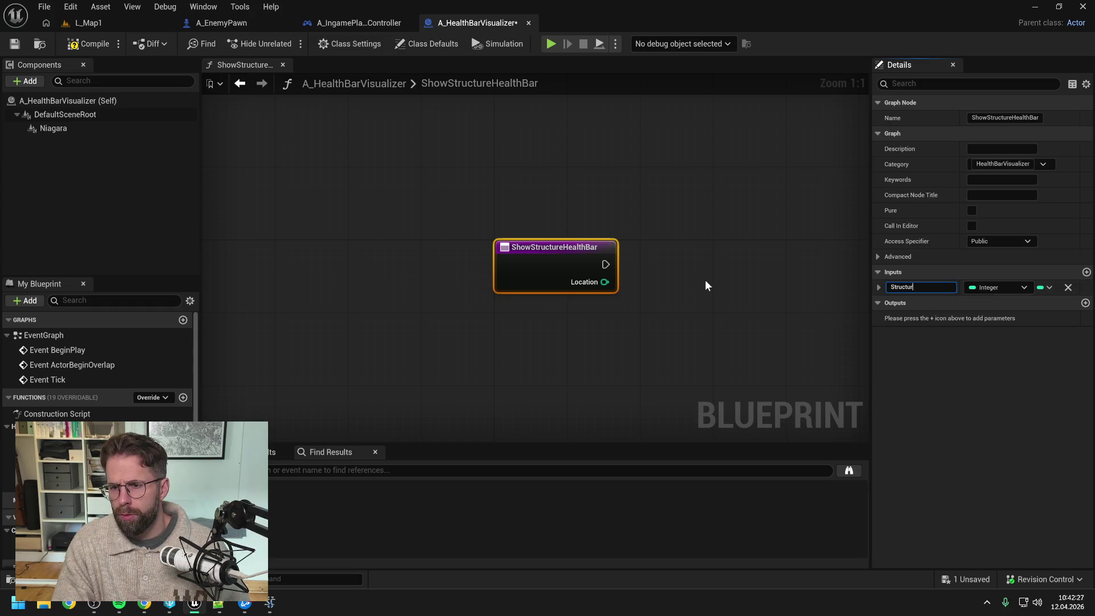
{"action": "type", "text": "Id"}
{"action": "key", "text": "Return"}
{"action": "key", "text": "ctrl+s"}
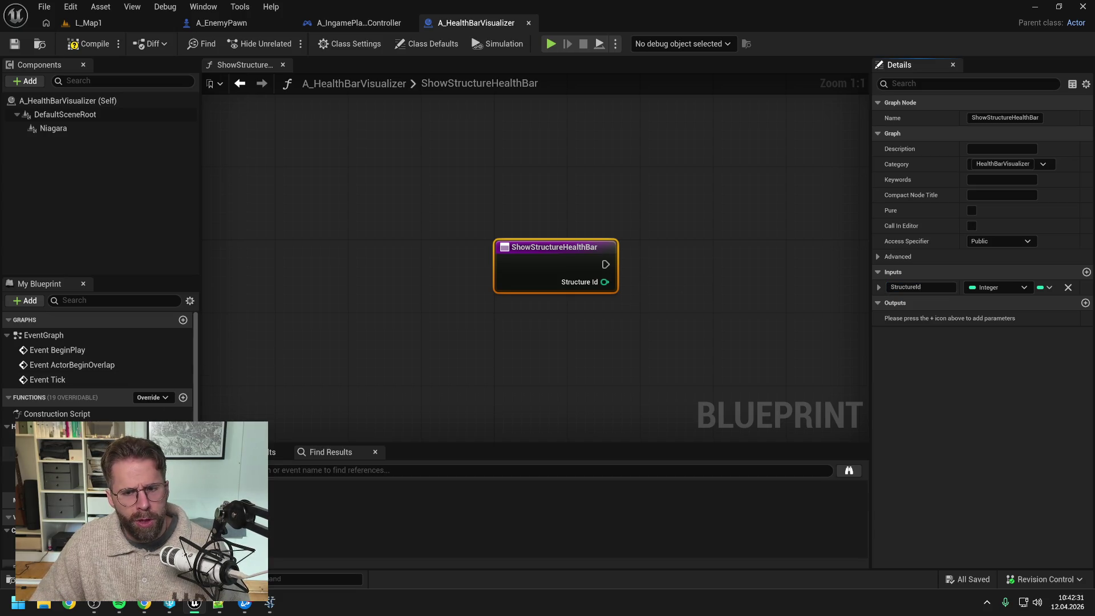
Give ShowEnemyHealthBar an input named StructureId and save
{"action": "double_click", "coordinate": [63, 440]}
{"action": "left_click", "coordinate": [520, 254]}
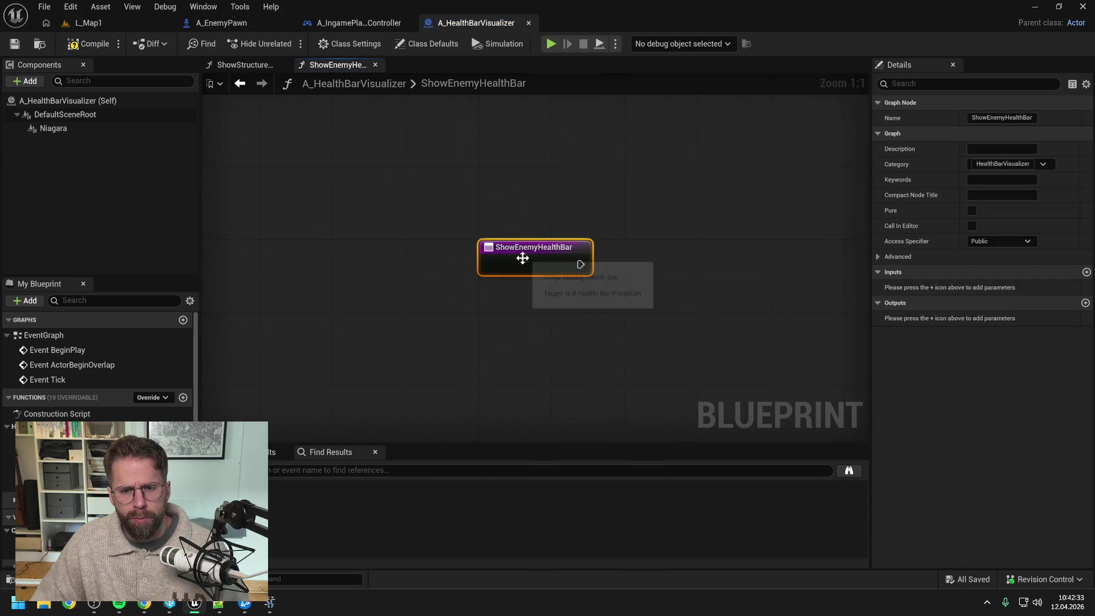
{"action": "left_click", "coordinate": [1087, 272]}
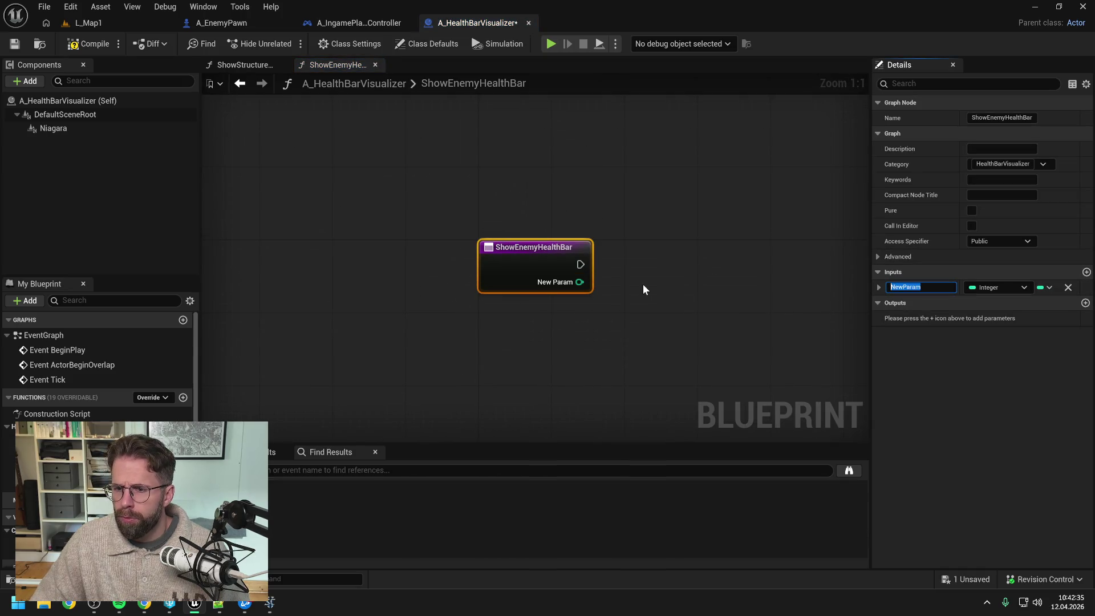
{"action": "type", "text": "Struct"}
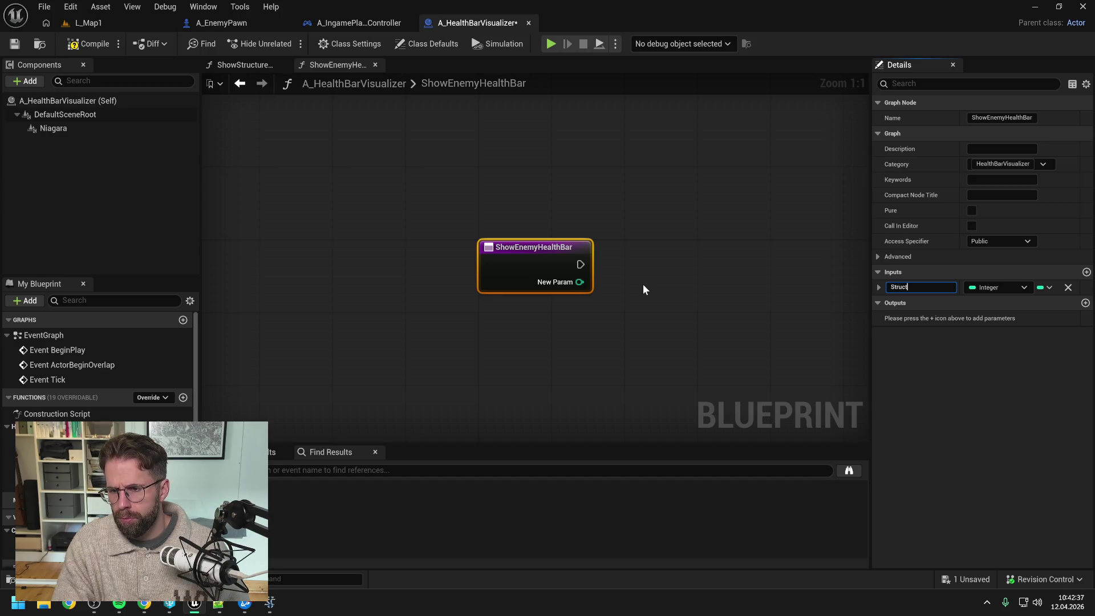
{"action": "type", "text": "ureId"}
{"action": "key", "text": "Return"}
{"action": "key", "text": "ctrl+s"}
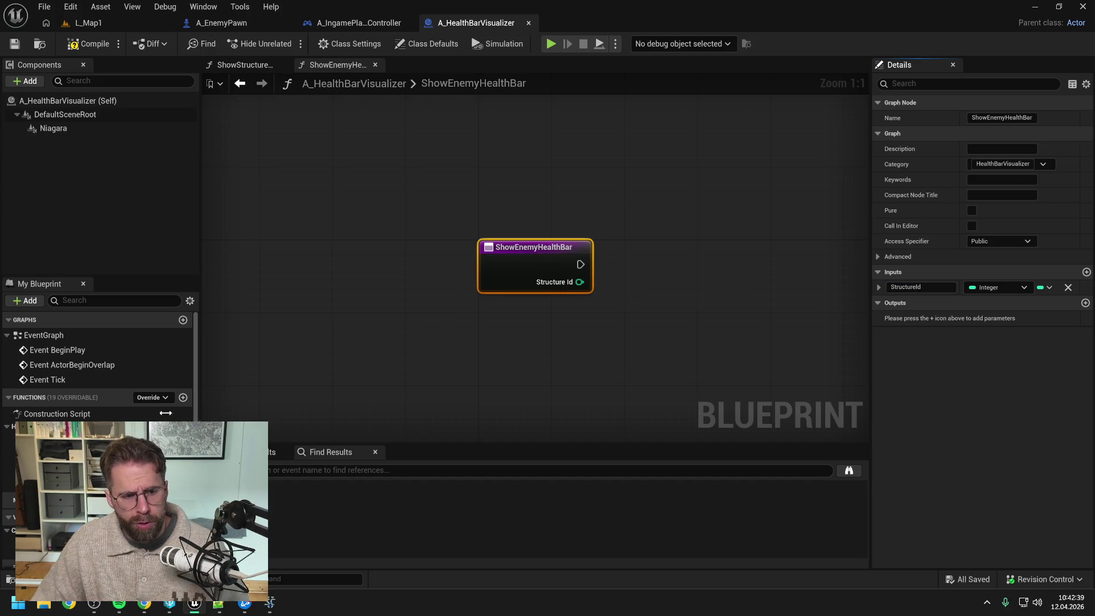
Add an EnemyId input to HideStructureHealthBar and save
{"action": "double_click", "coordinate": [63, 456]}
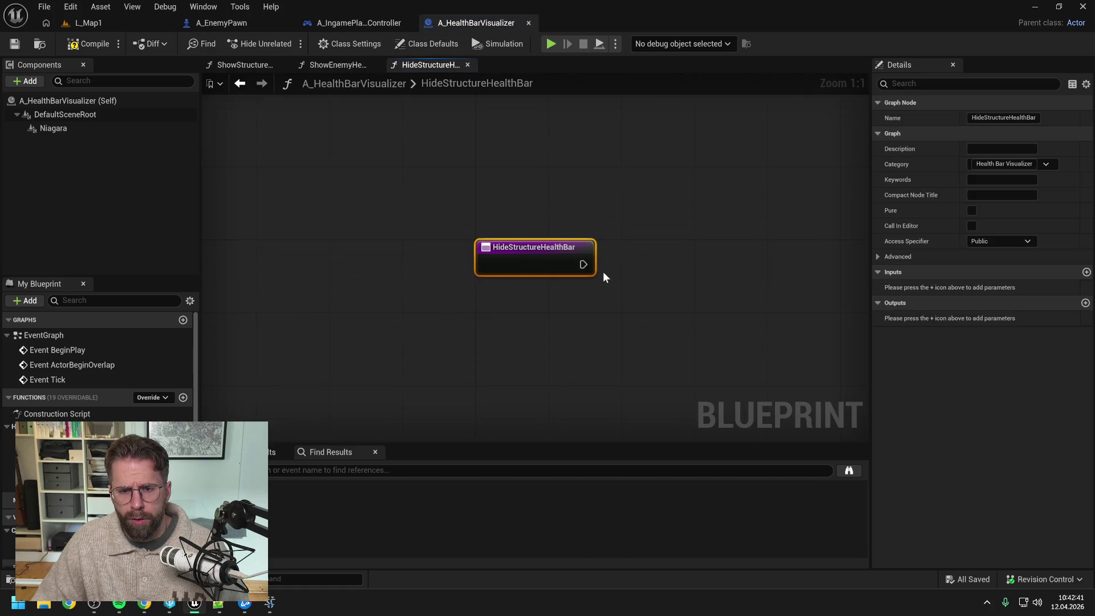
{"action": "left_click", "coordinate": [1087, 272]}
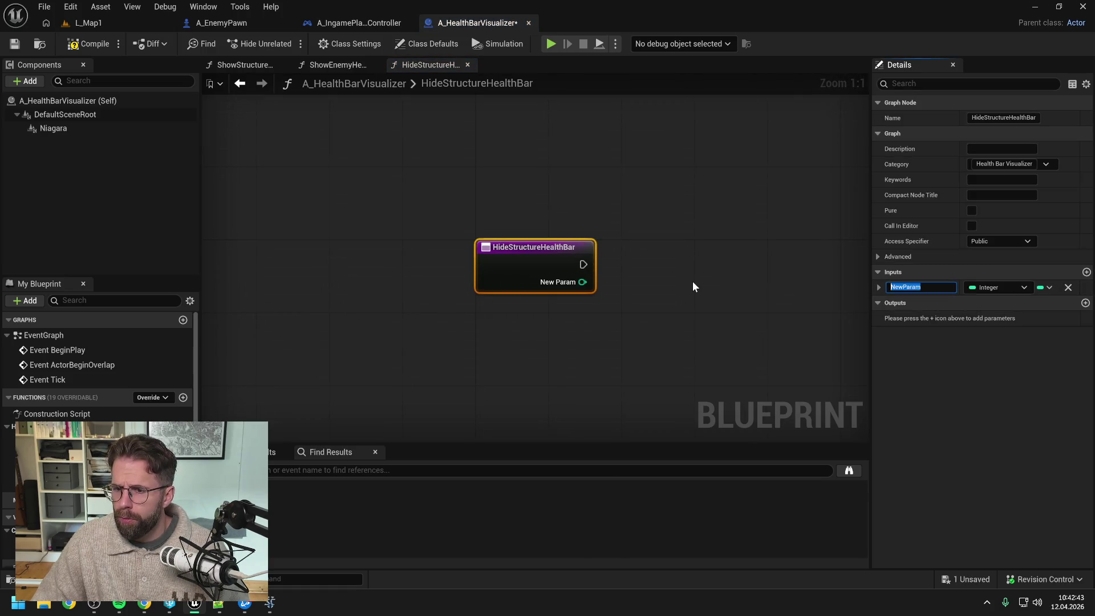
{"action": "type", "text": "EnemyI"}
{"action": "type", "text": "d"}
{"action": "key", "text": "Return"}
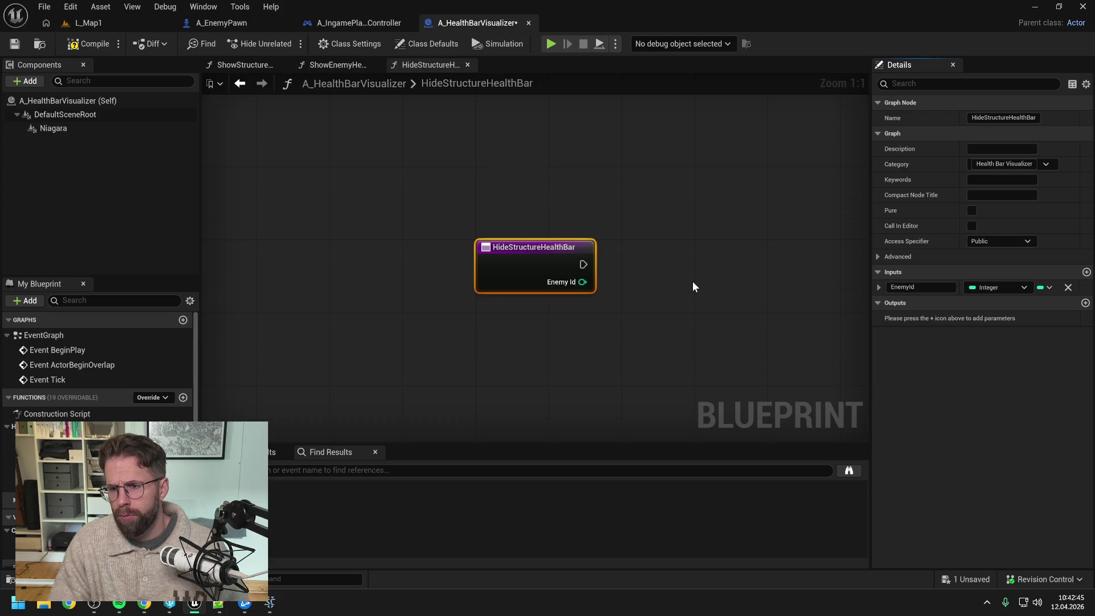
{"action": "key", "text": "ctrl+s"}
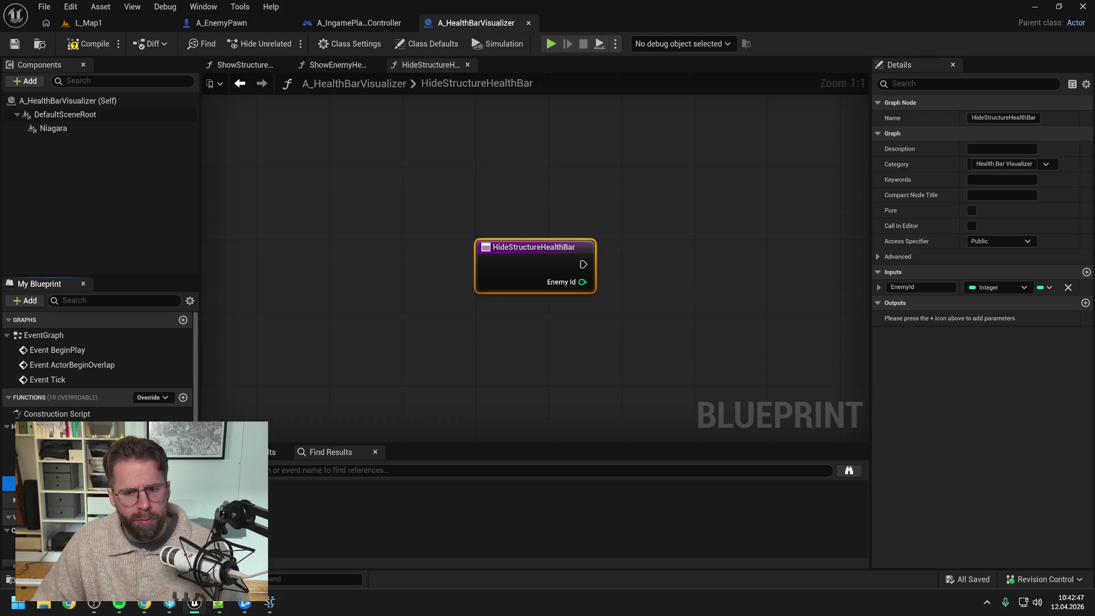
Add an EnemyId input to HideEnemyHealthBar, save, and compile
{"action": "double_click", "coordinate": [52, 483]}
{"action": "left_click", "coordinate": [1086, 272]}
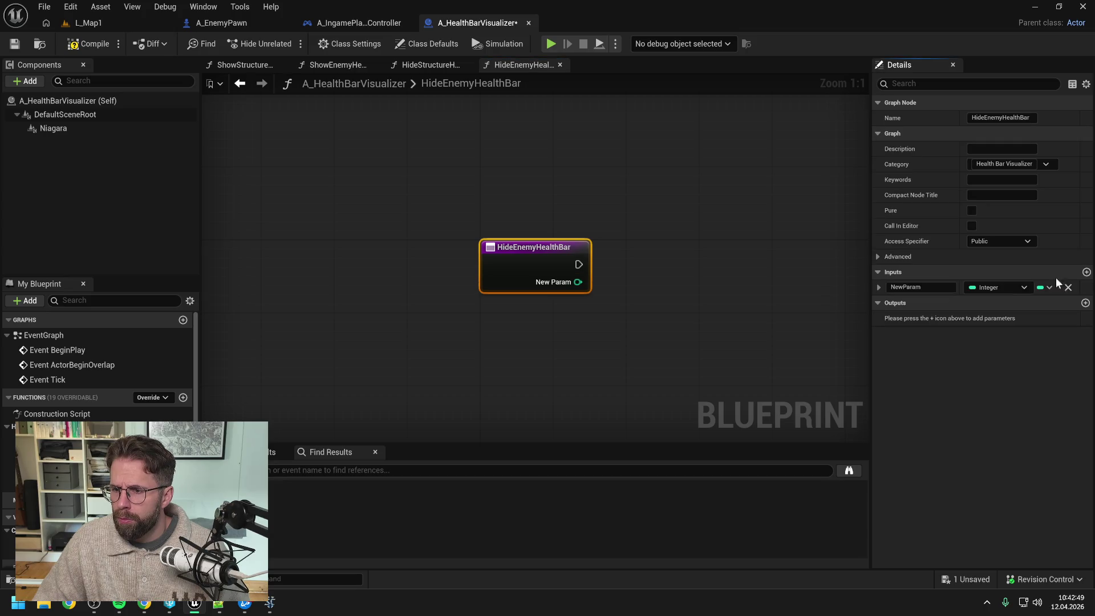
{"action": "type", "text": "Enemy"}
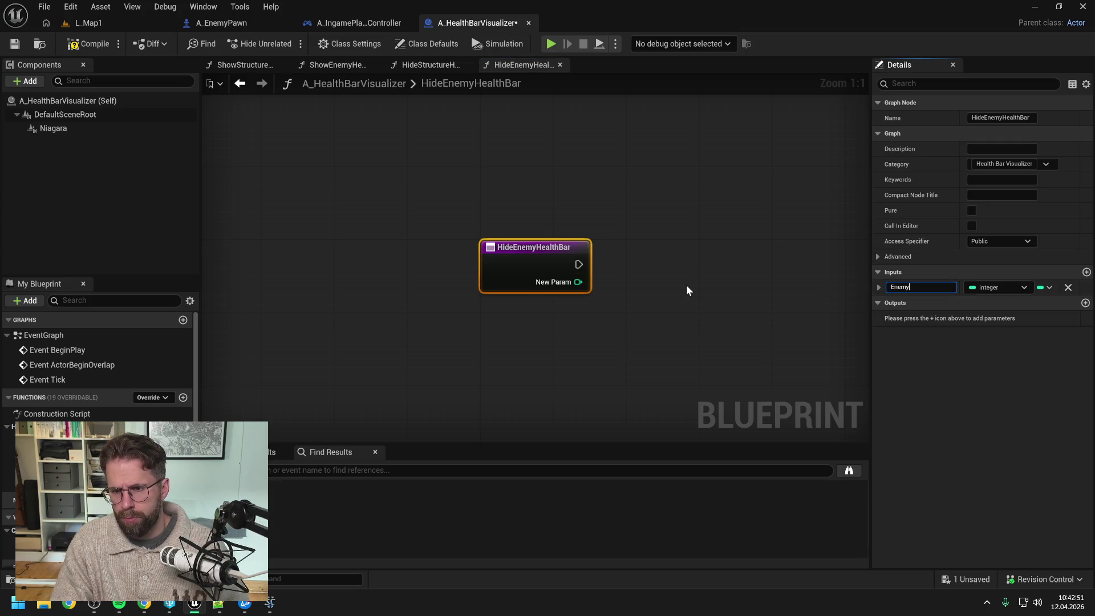
{"action": "type", "text": "Id"}
{"action": "key", "text": "Return"}
{"action": "key", "text": "ctrl+s"}
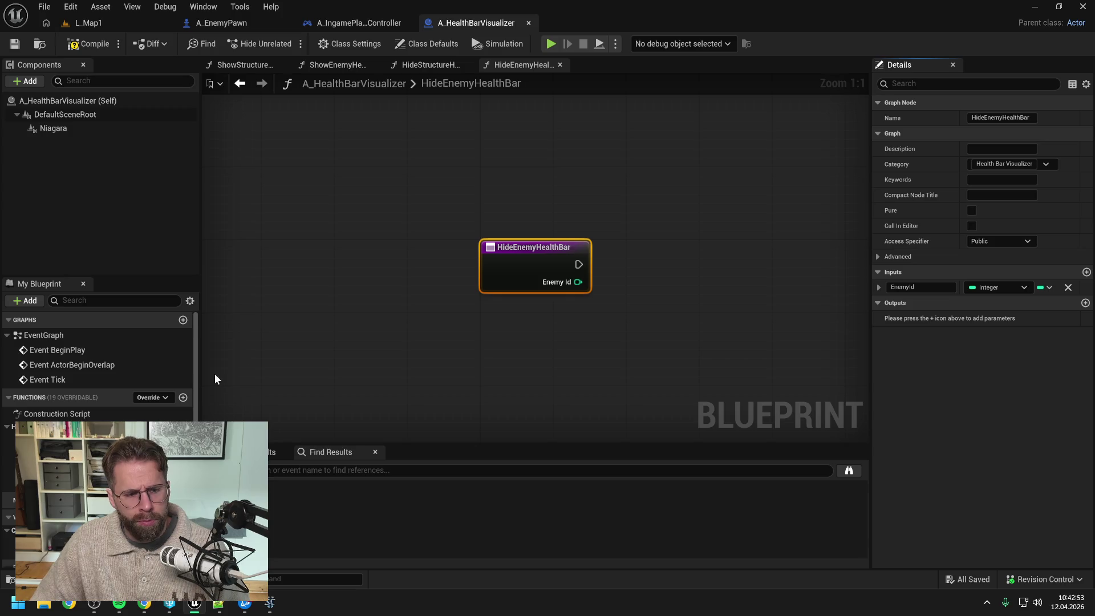
{"action": "left_click", "coordinate": [88, 43]}
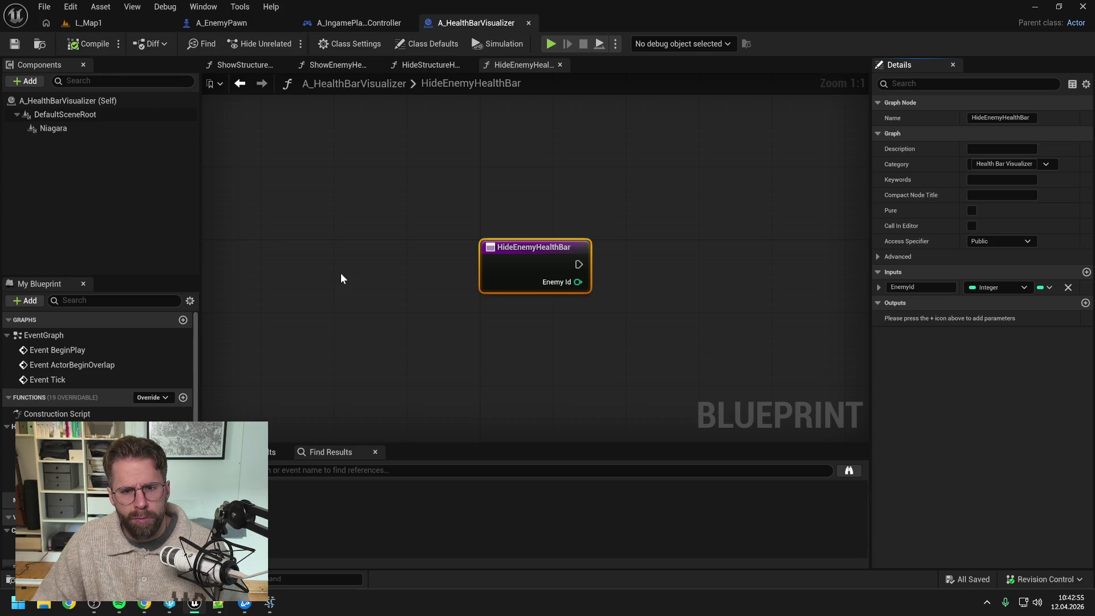
With the ShowStructureHealthBar graph showing, add a Boolean variable NewVar via + Variable
{"action": "left_click", "coordinate": [240, 64]}
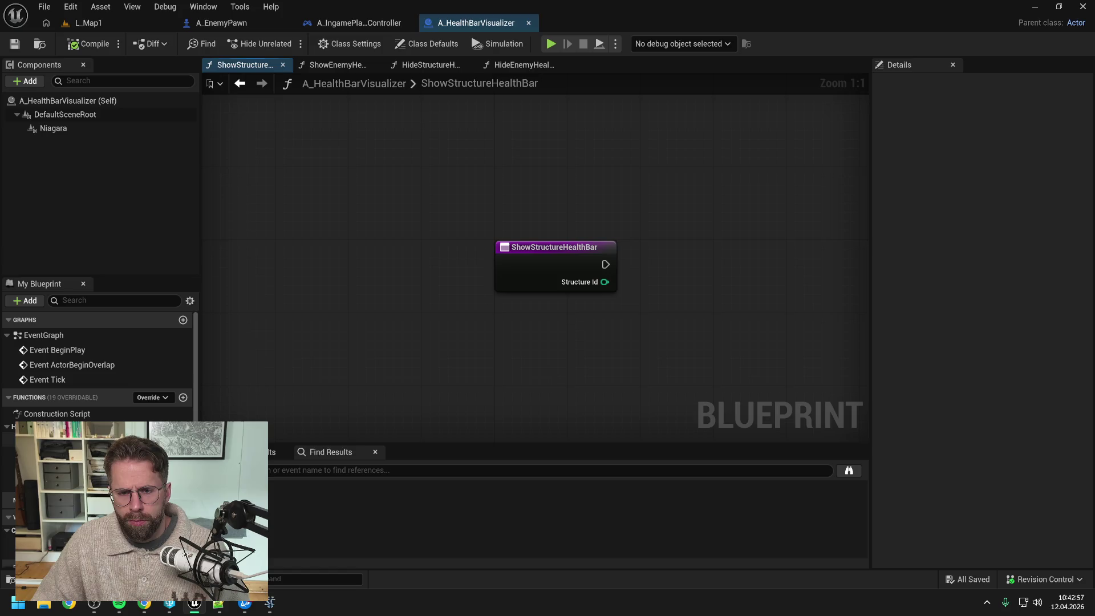
{"action": "scroll", "coordinate": [533, 330], "scroll_direction": "down", "scroll_amount": 1}
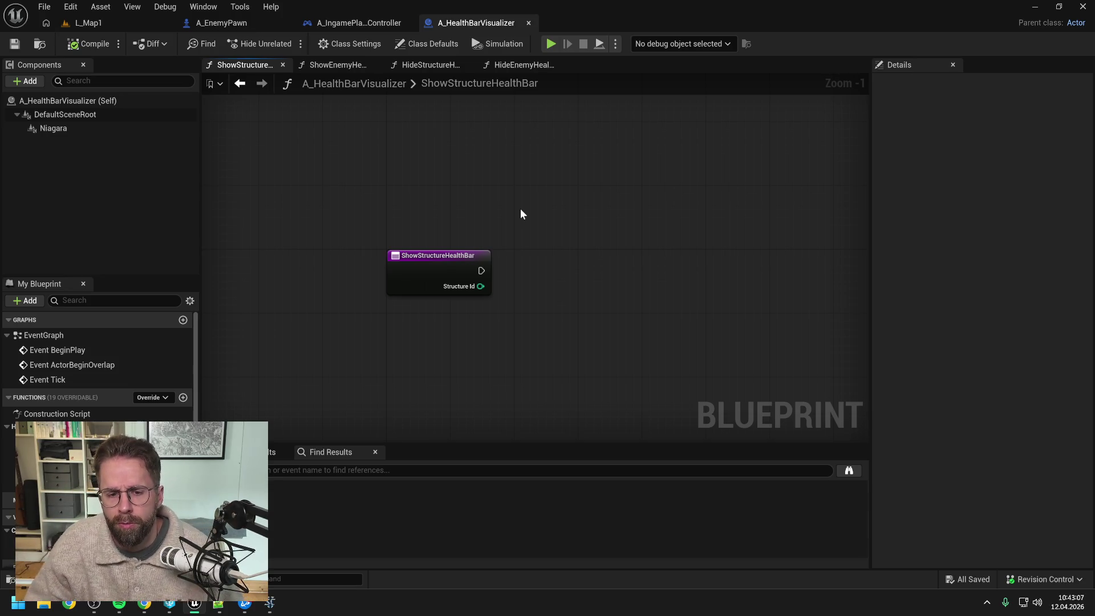
{"action": "scroll", "coordinate": [136, 410], "scroll_direction": "down", "scroll_amount": 1}
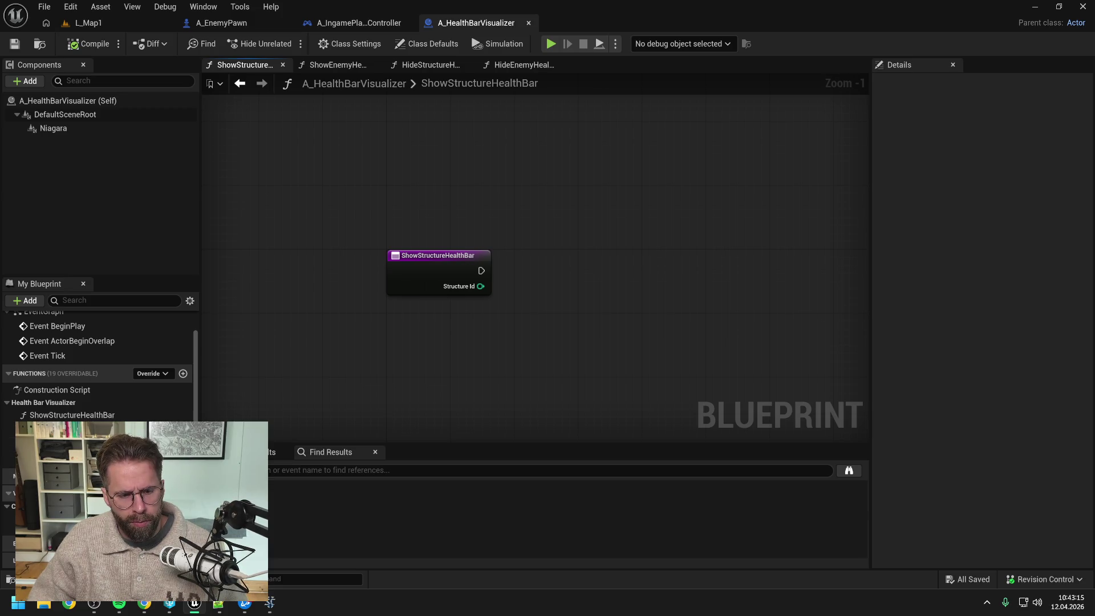
{"action": "left_click", "coordinate": [183, 493]}
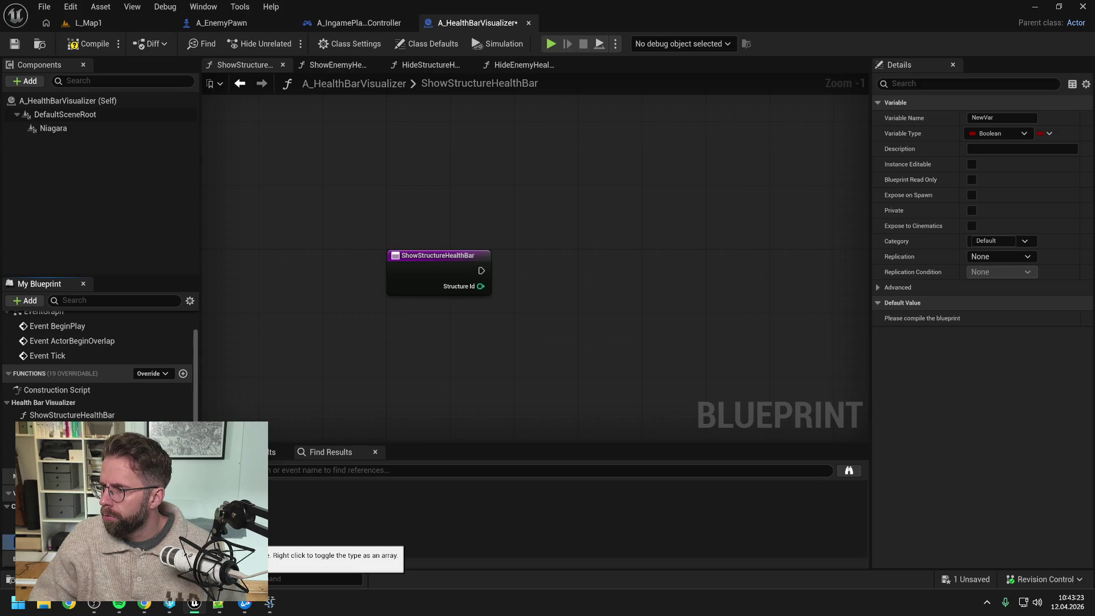
Switch NewVar's type from Boolean to Vector using the type search
{"action": "left_click", "coordinate": [182, 541]}
{"action": "type", "text": "v"}
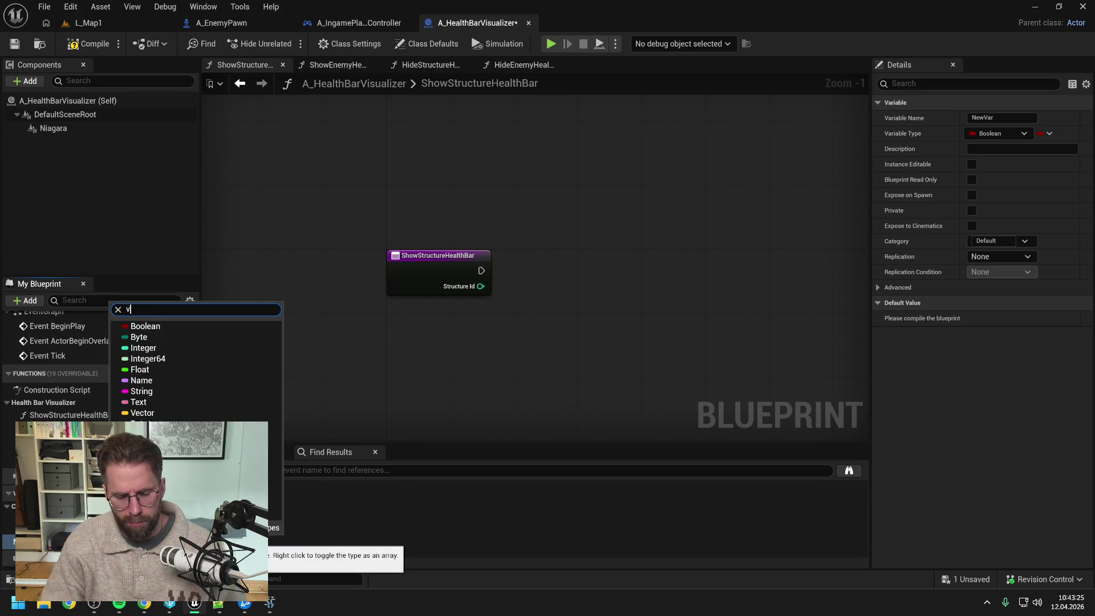
{"action": "type", "text": "ector 3"}
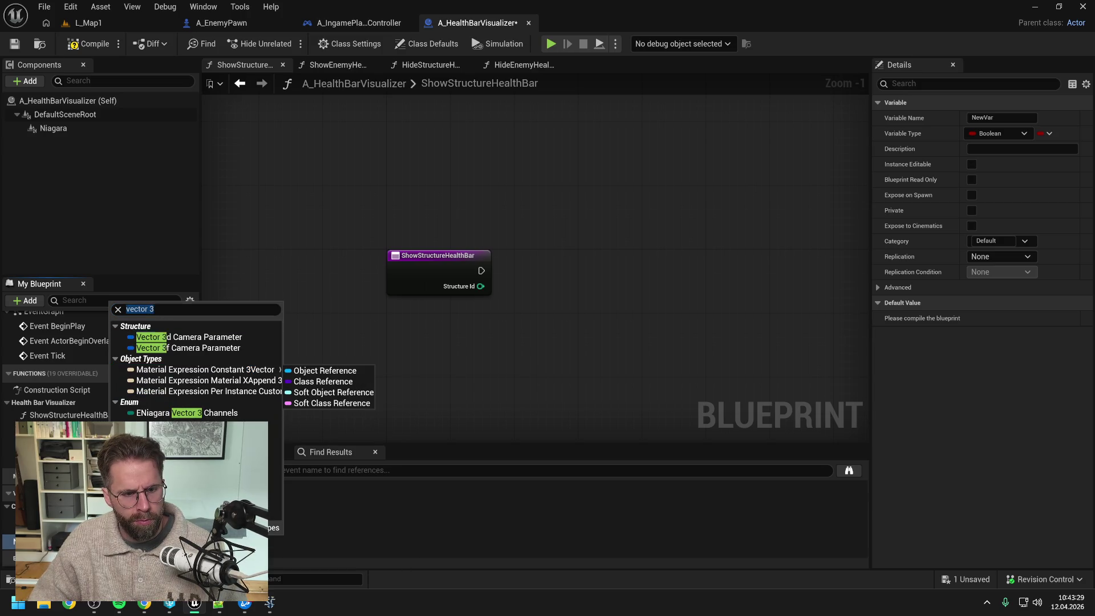
{"action": "key", "text": "End"}
{"action": "key", "text": "BackSpace"}
{"action": "key", "text": "BackSpace"}
{"action": "left_click", "coordinate": [152, 330]}
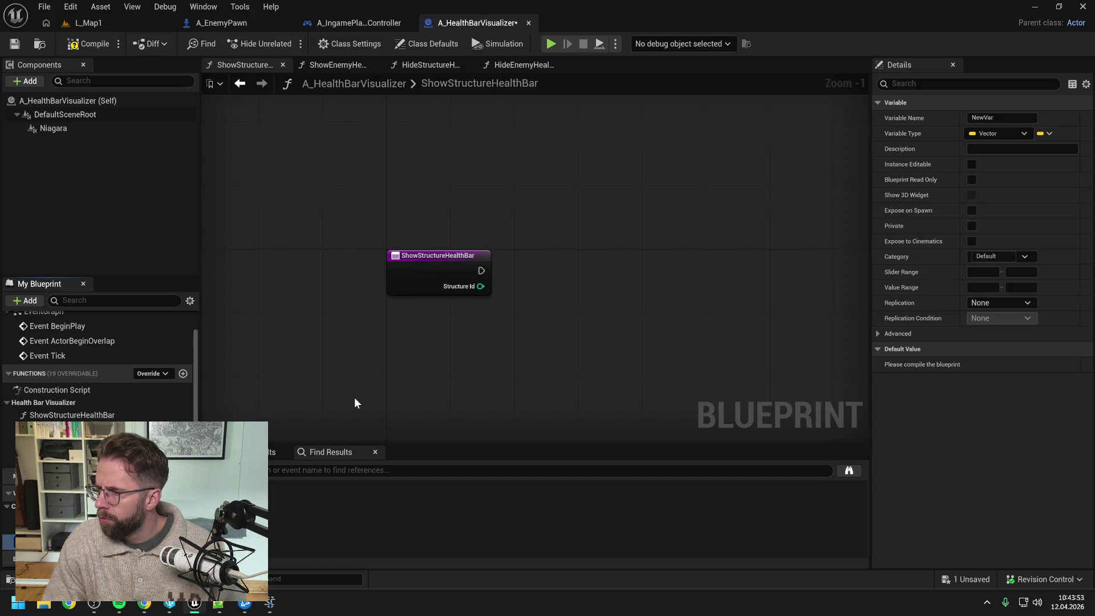
Add another variable, search the Int Point type, and name it StructureData2
{"action": "key", "text": "Return"}
{"action": "key", "text": "ctrl+s"}
{"action": "left_click", "coordinate": [183, 492]}
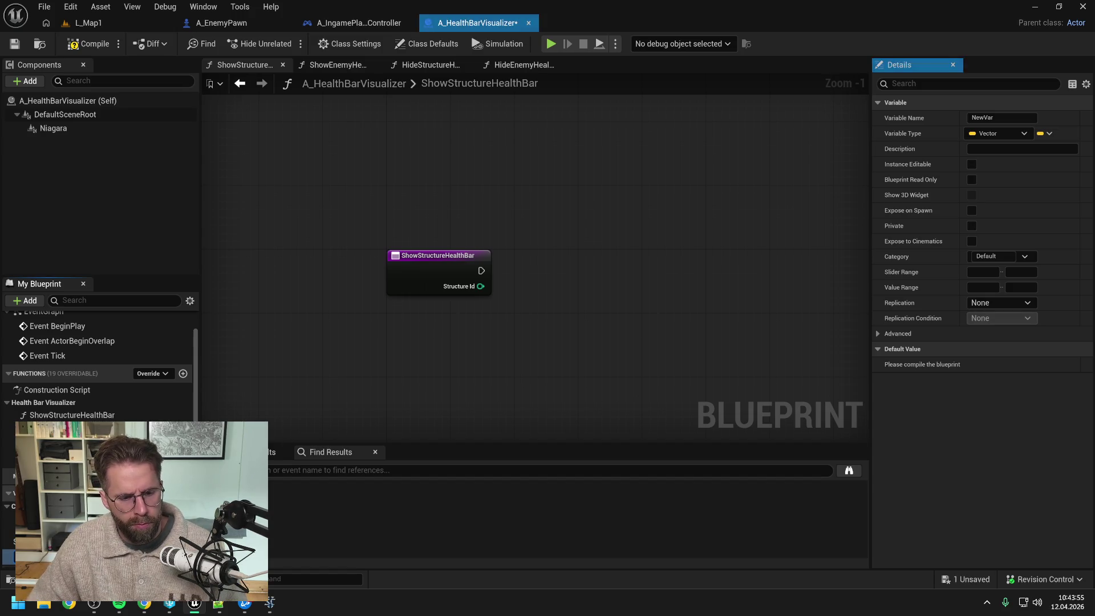
{"action": "left_click", "coordinate": [182, 556]}
{"action": "type", "text": "int point"}
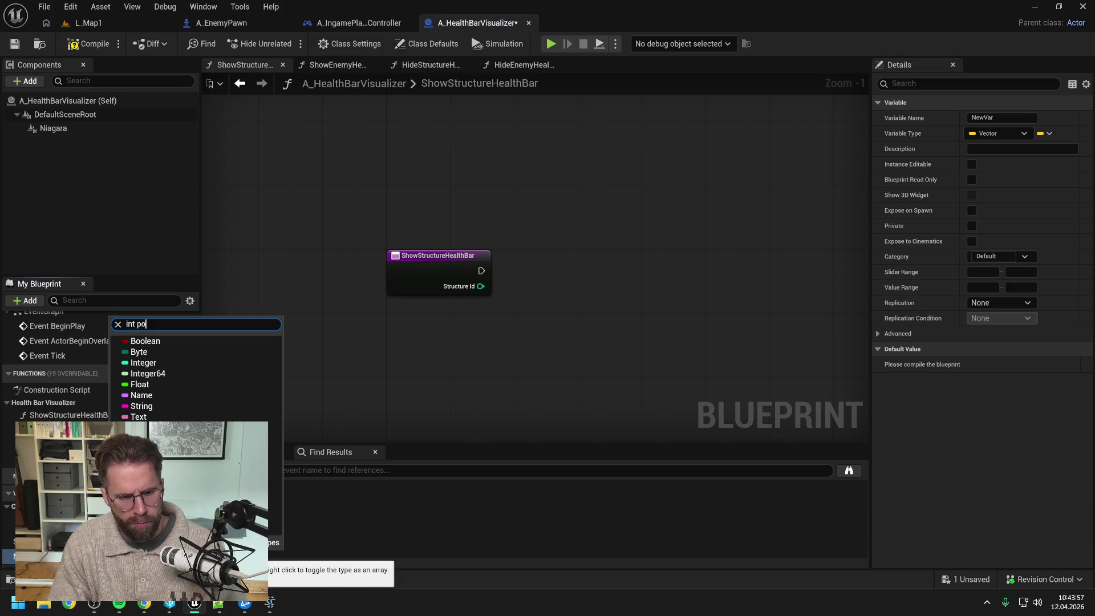
{"action": "key", "text": "Escape"}
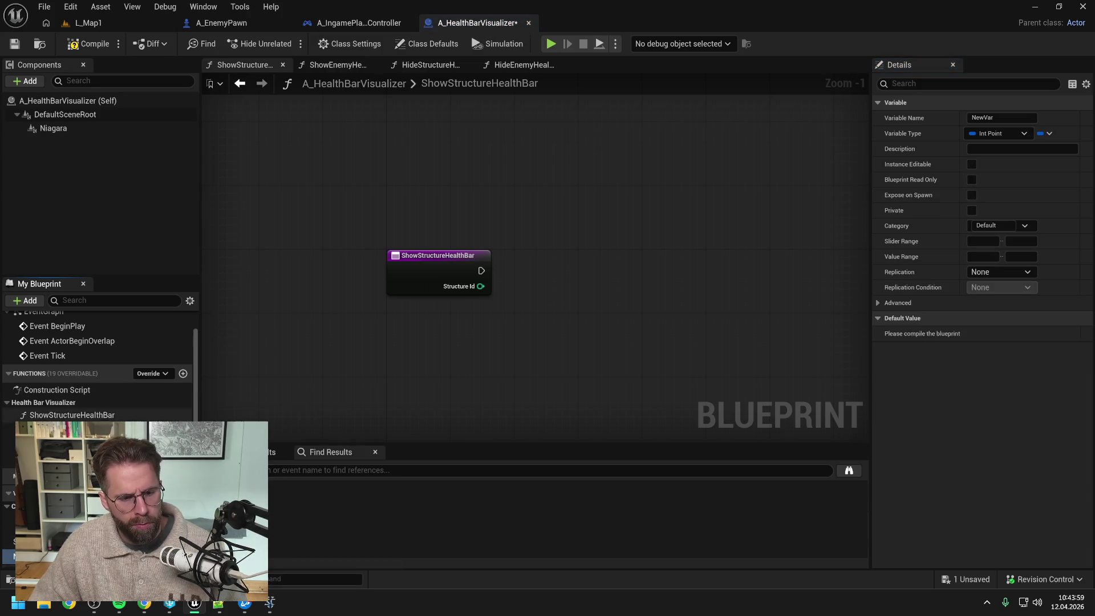
{"action": "type", "text": "StructureData2"}
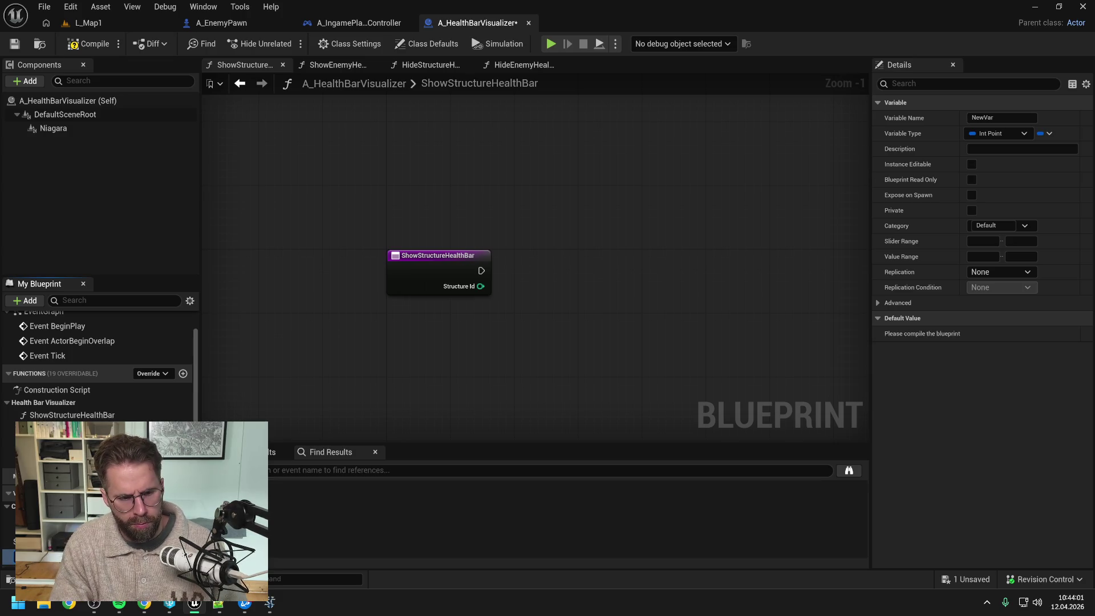
{"action": "key", "text": "Return"}
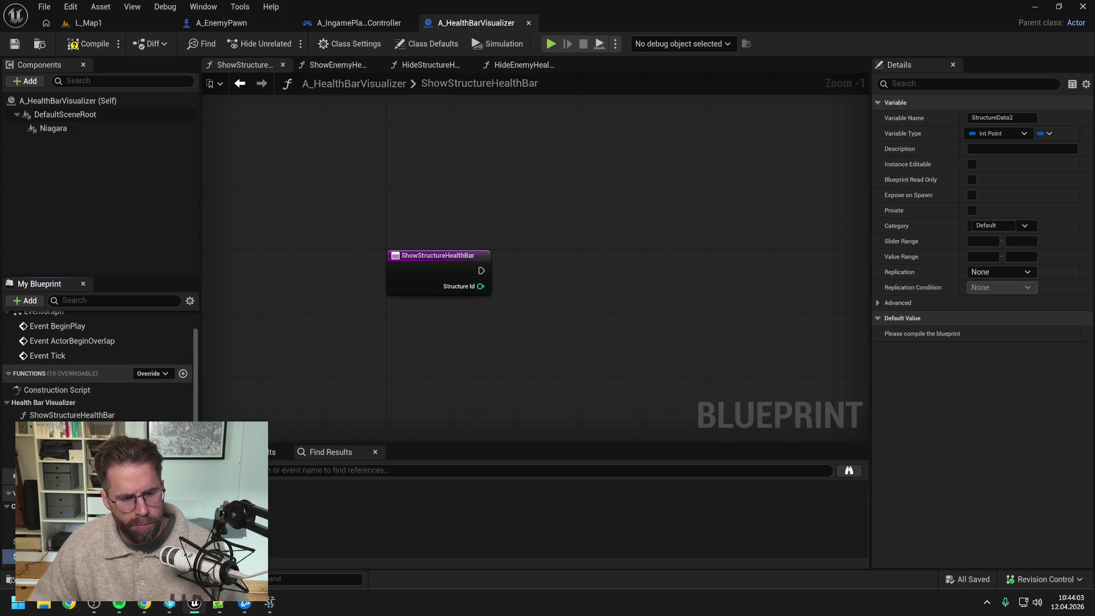
Undo the rename, set the type back to Vector, name it StructureData3, save and compile
{"action": "key", "text": "ctrl+z"}
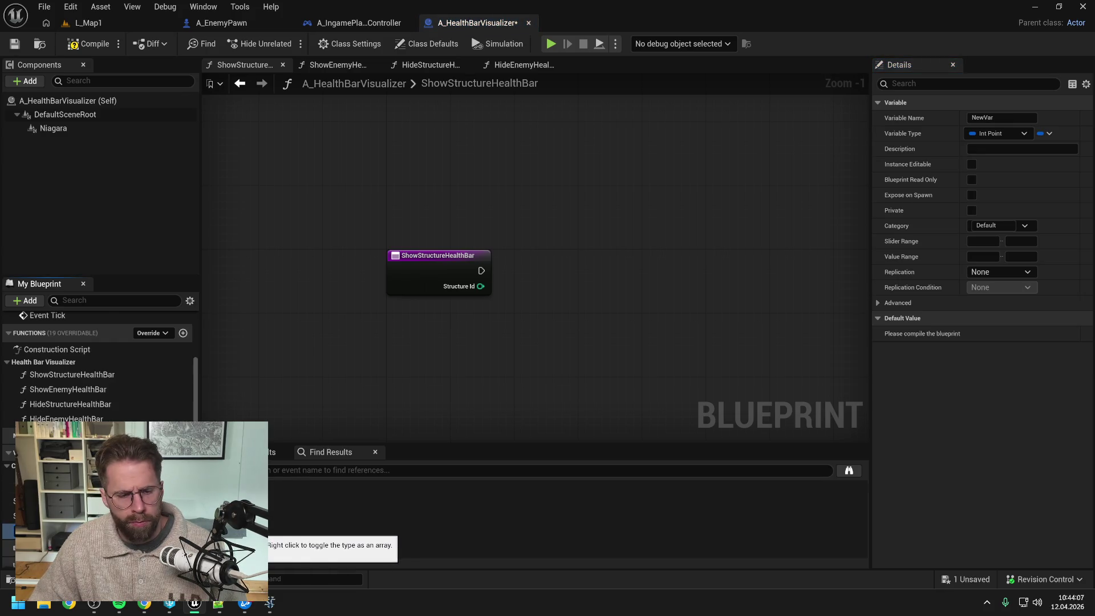
{"action": "left_click", "coordinate": [172, 531]}
{"action": "left_click", "coordinate": [142, 419]}
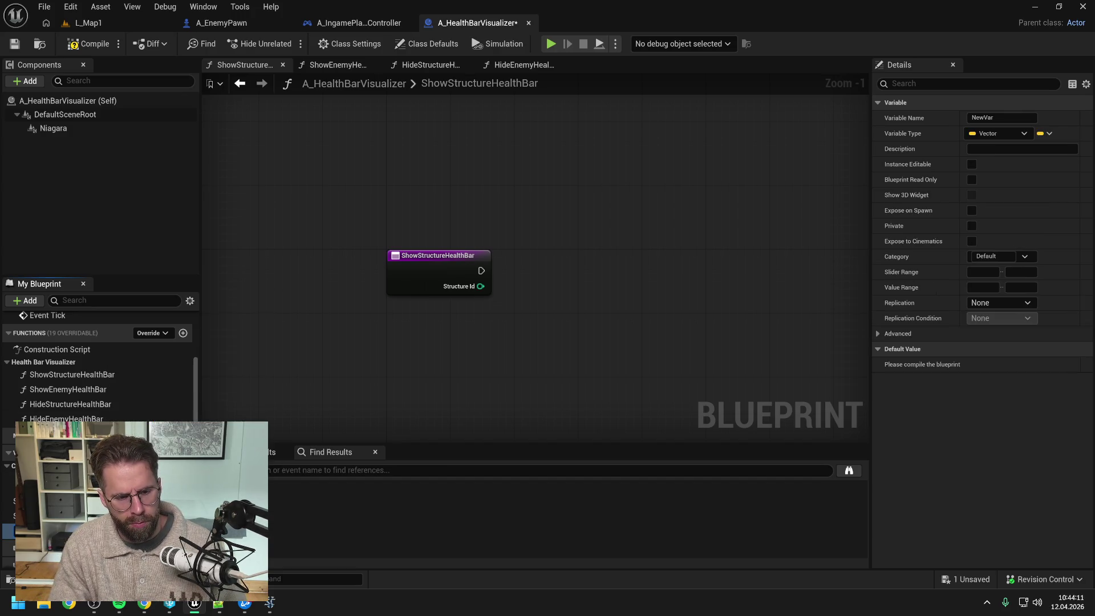
{"action": "key", "text": "Return"}
{"action": "key", "text": "ctrl+s"}
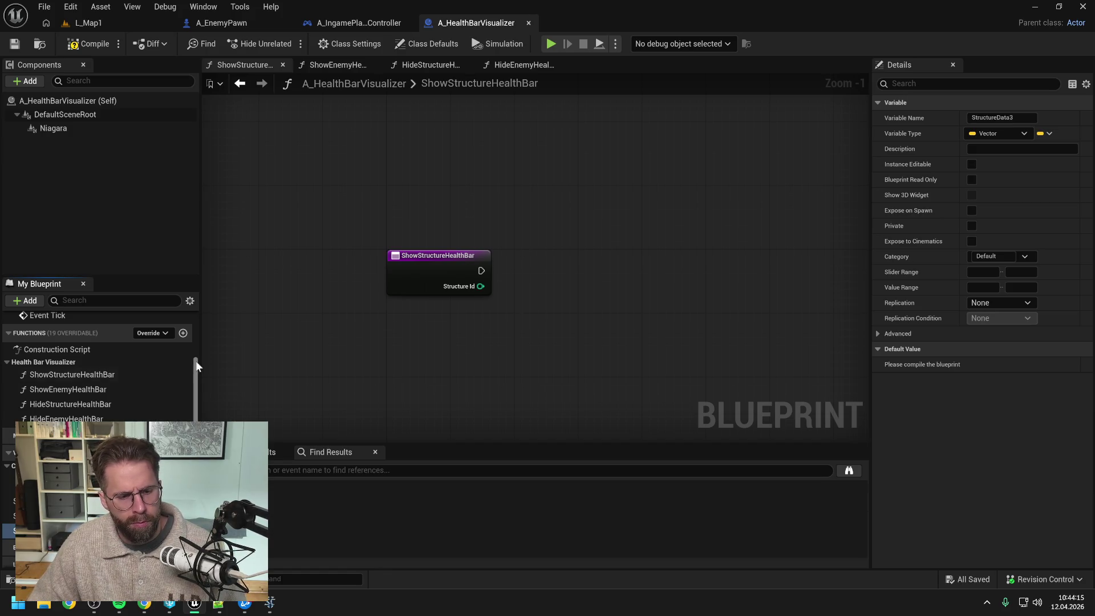
{"action": "left_click", "coordinate": [85, 45]}
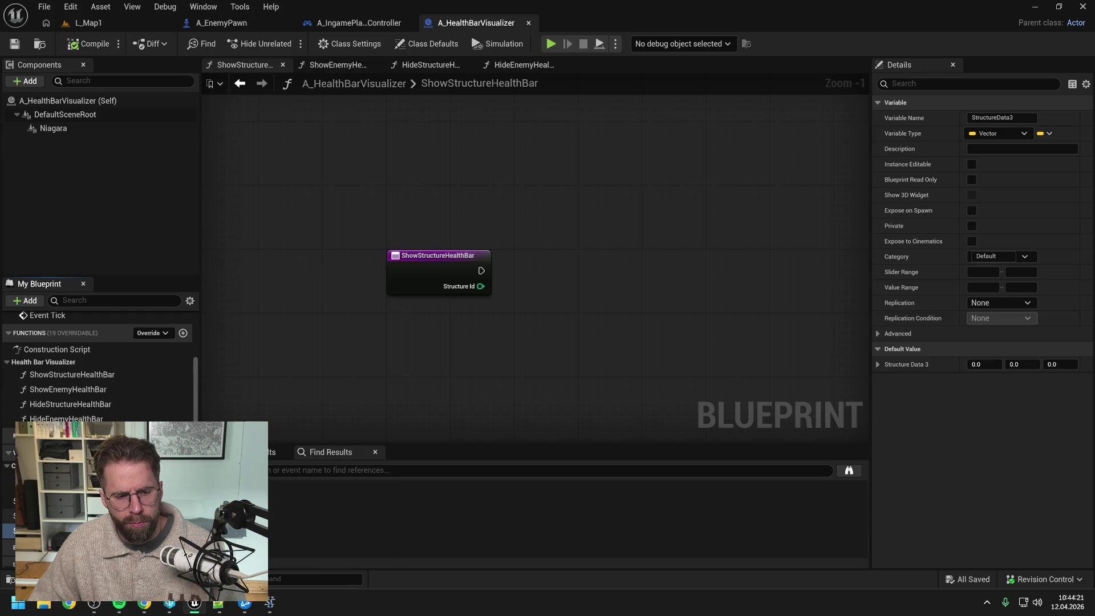
Try Vector 2D as StructureData3's type and save
{"action": "left_click", "coordinate": [183, 513]}
{"action": "type", "text": "vec"}
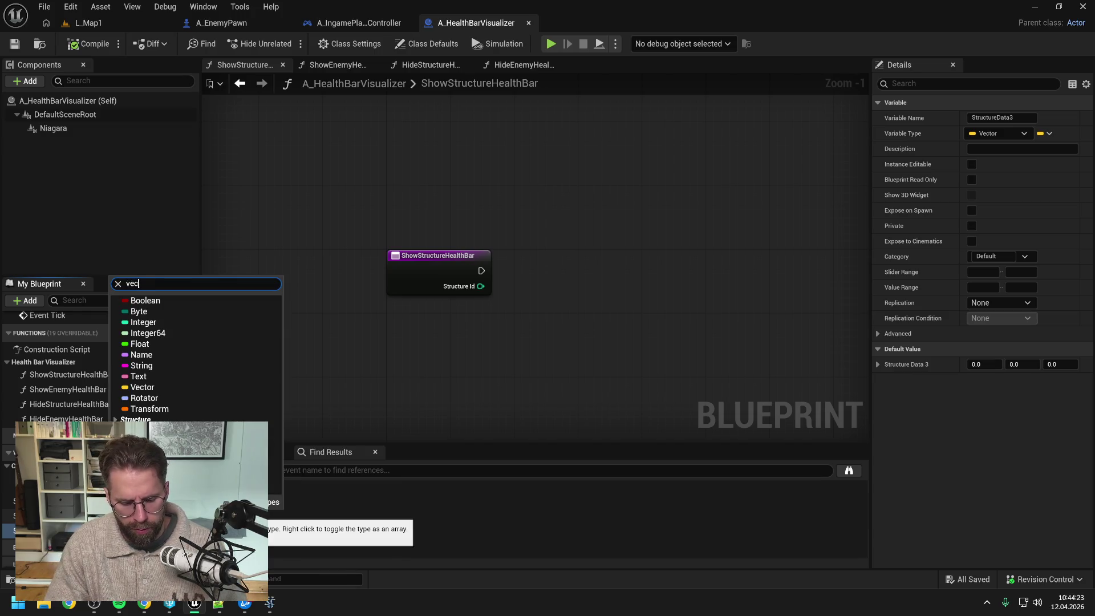
{"action": "type", "text": "tor 2"}
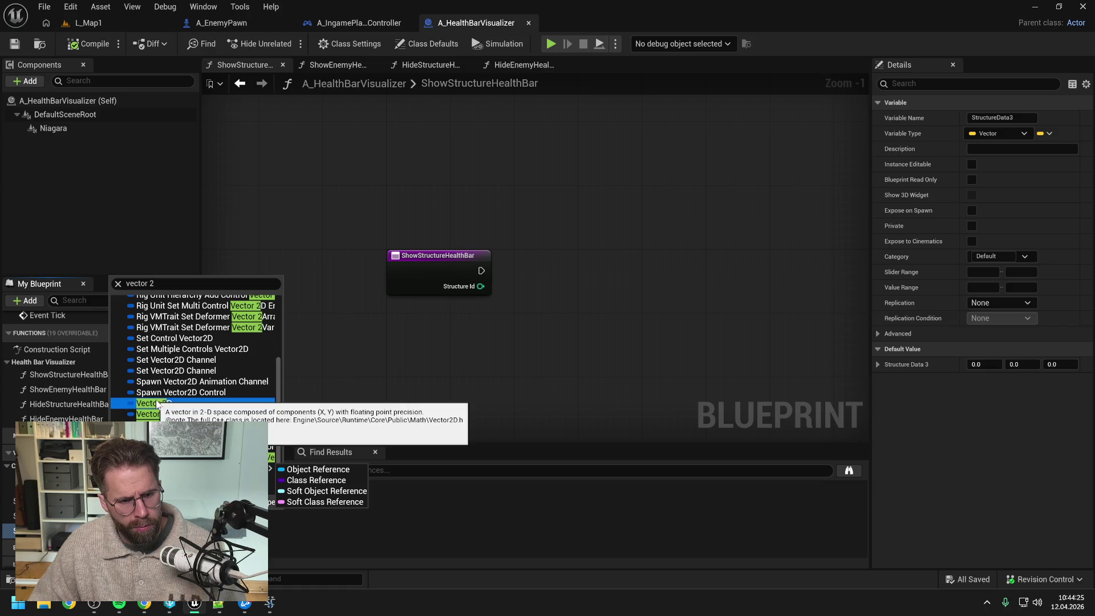
{"action": "left_click", "coordinate": [185, 405]}
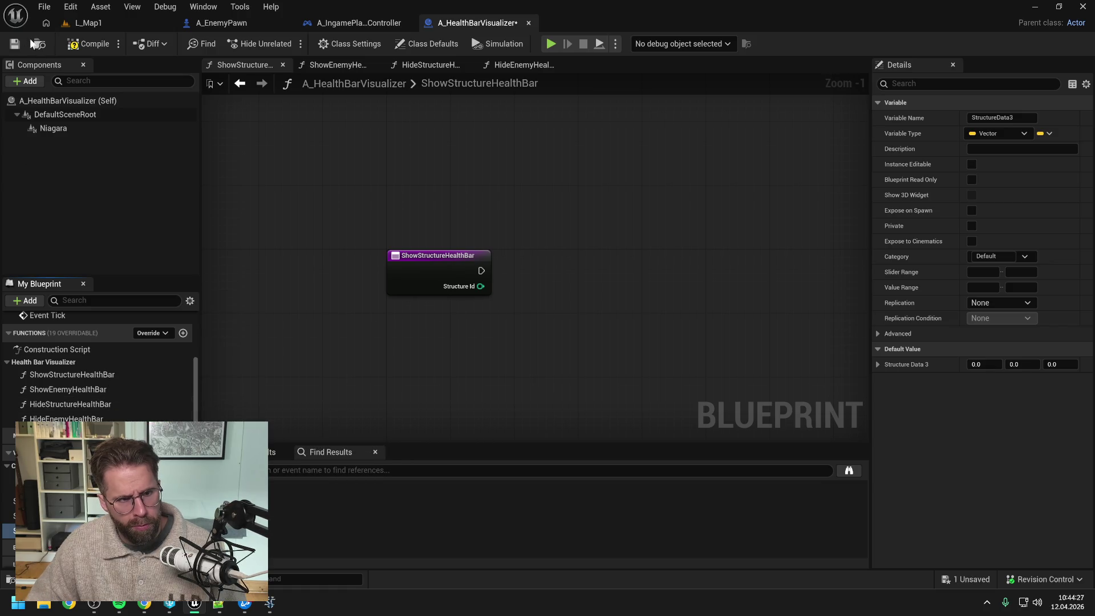
{"action": "key", "text": "ctrl+s"}
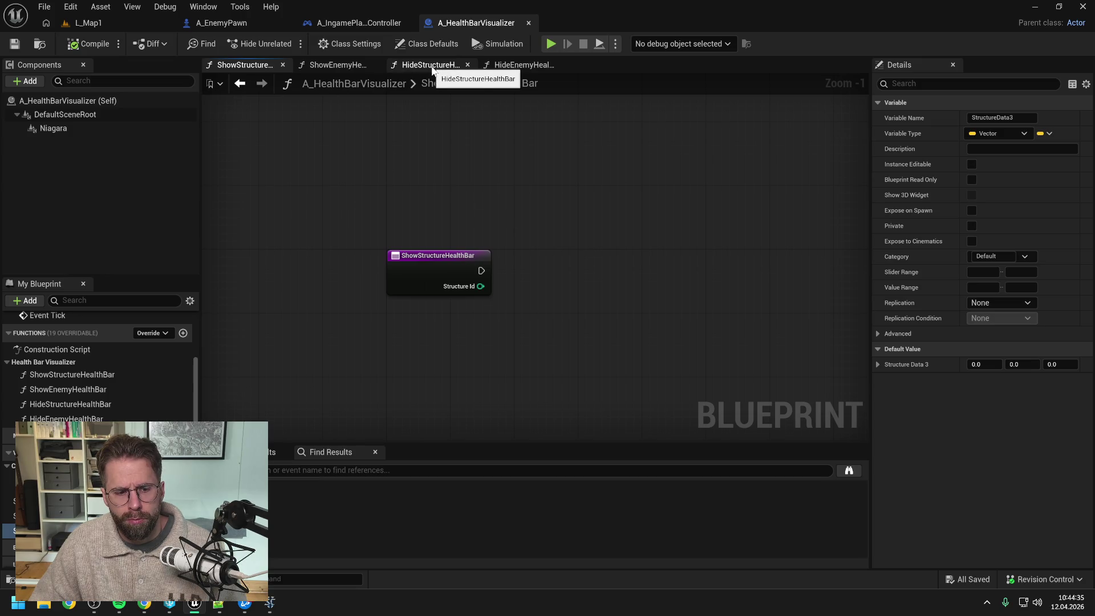
After viewing HideEnemyHealthBar, close every graph tab except ShowStructureHealthBar
{"action": "left_click", "coordinate": [517, 64]}
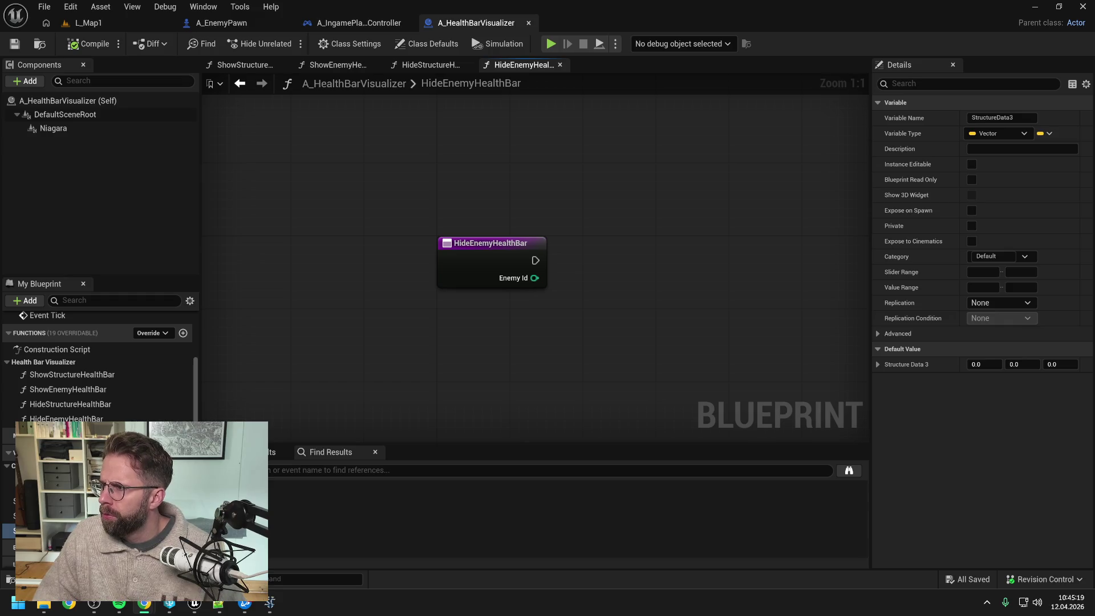
{"action": "left_click", "coordinate": [604, 192]}
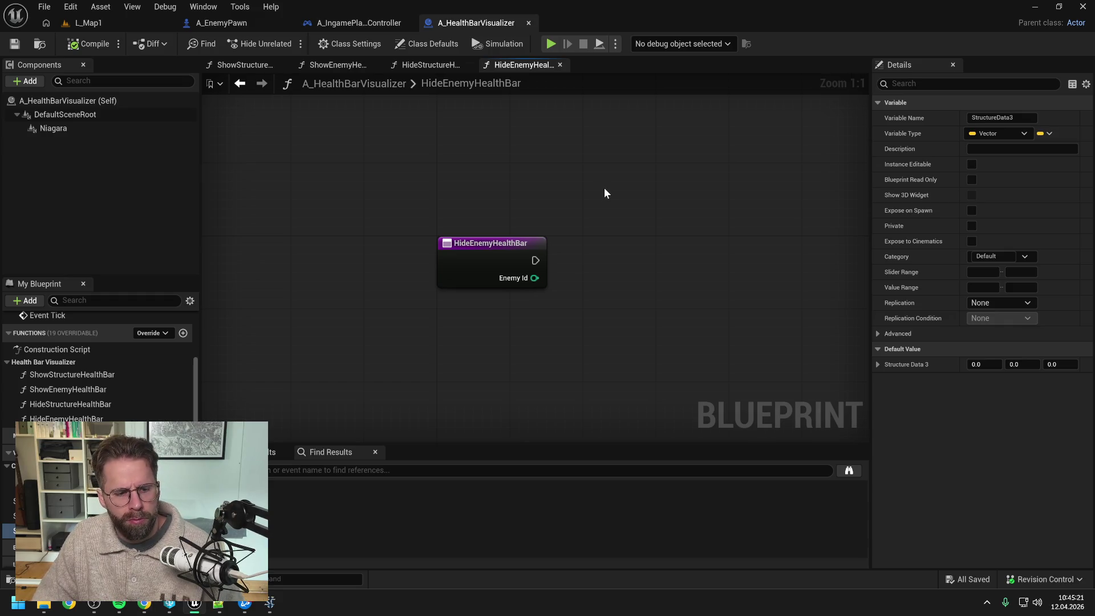
{"action": "left_click_drag", "start_coordinate": [598, 207], "coordinate": [564, 211]}
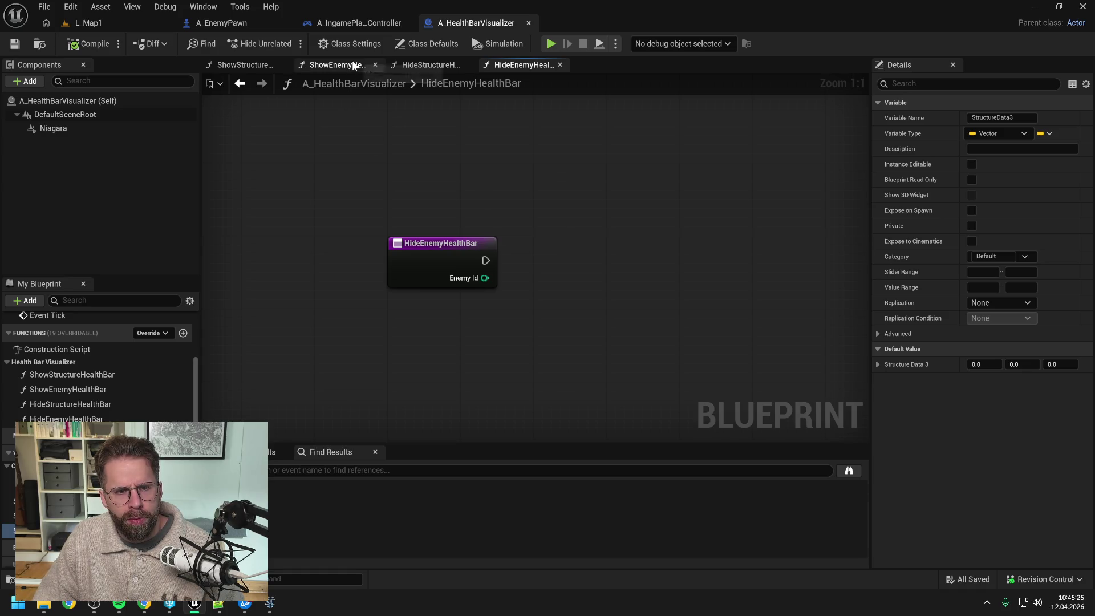
{"action": "left_click", "coordinate": [242, 65]}
{"action": "right_click", "coordinate": [242, 65]}
{"action": "left_click", "coordinate": [291, 138]}
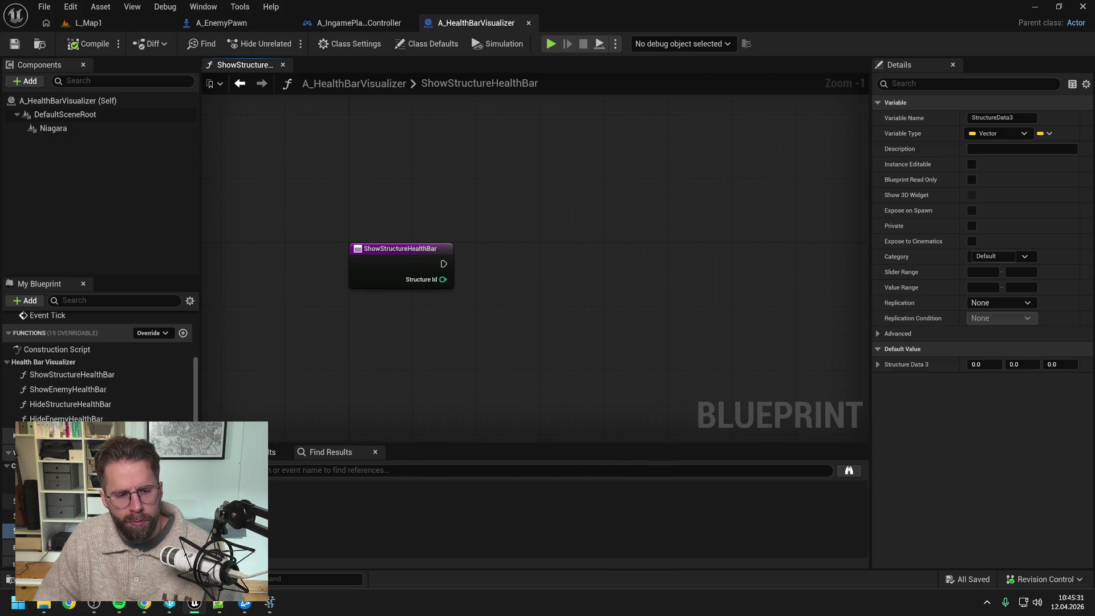
Bring StructureData1 into the function graph, make it an array, then compile and save
{"action": "left_click_drag", "start_coordinate": [57, 501], "coordinate": [611, 250]}
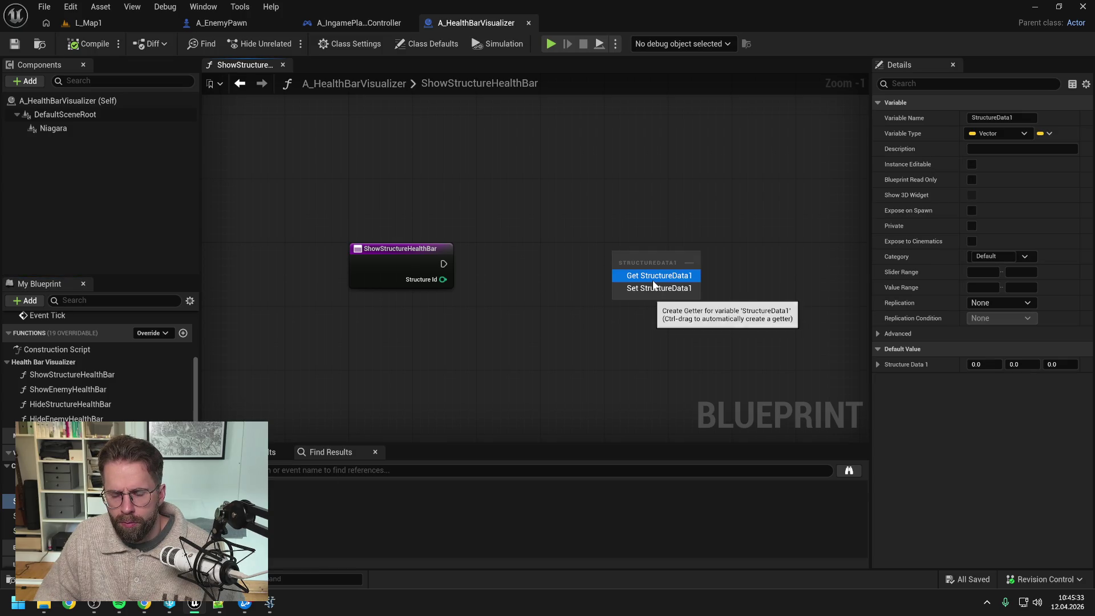
{"action": "left_click", "coordinate": [8, 516]}
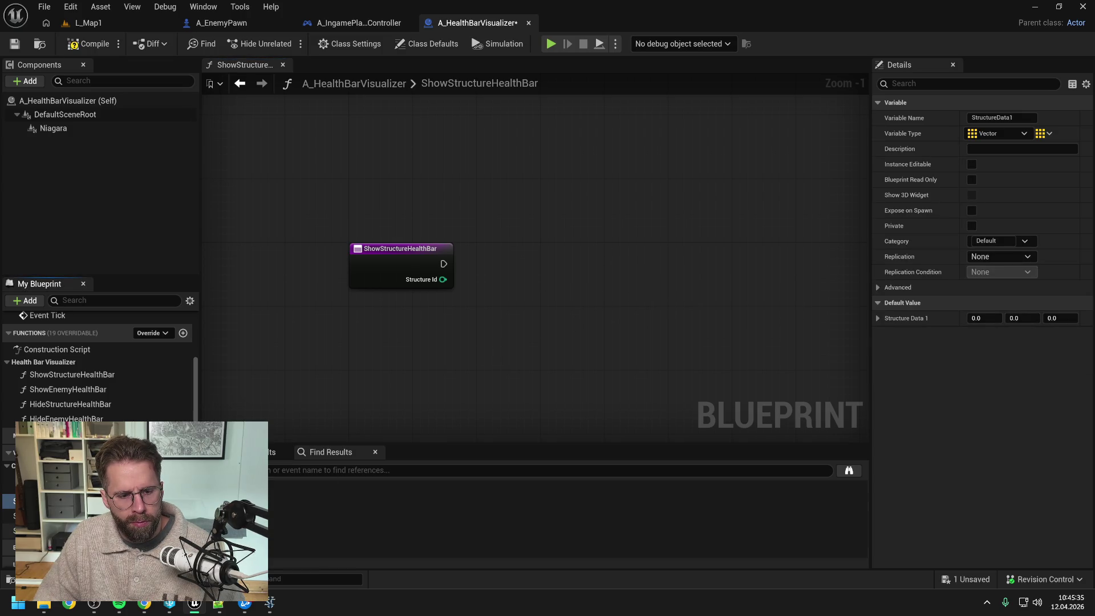
{"action": "left_click", "coordinate": [88, 44]}
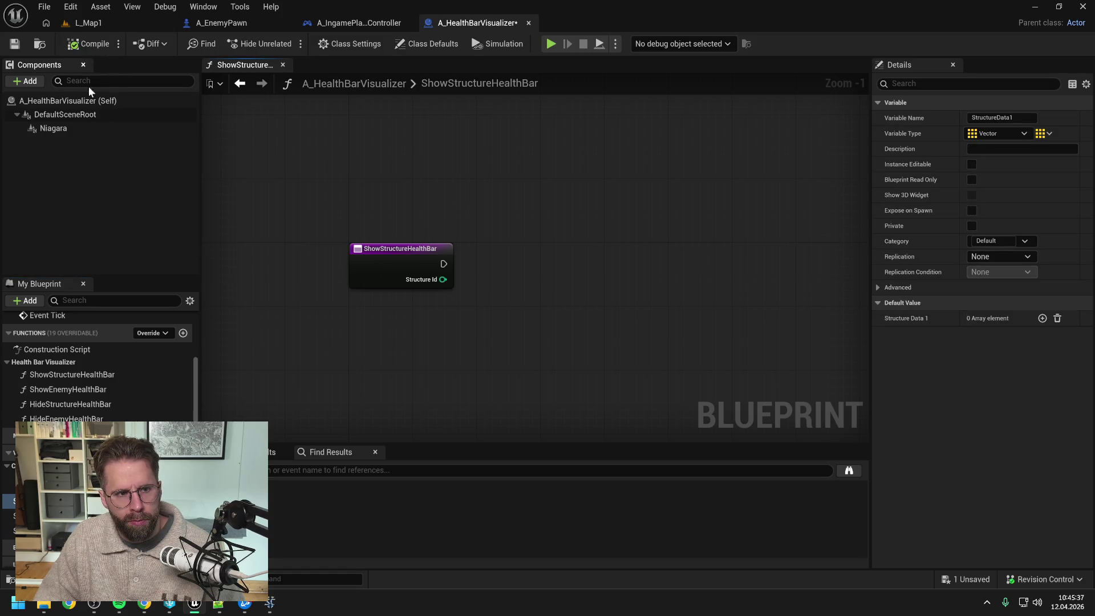
{"action": "key", "text": "ctrl+s"}
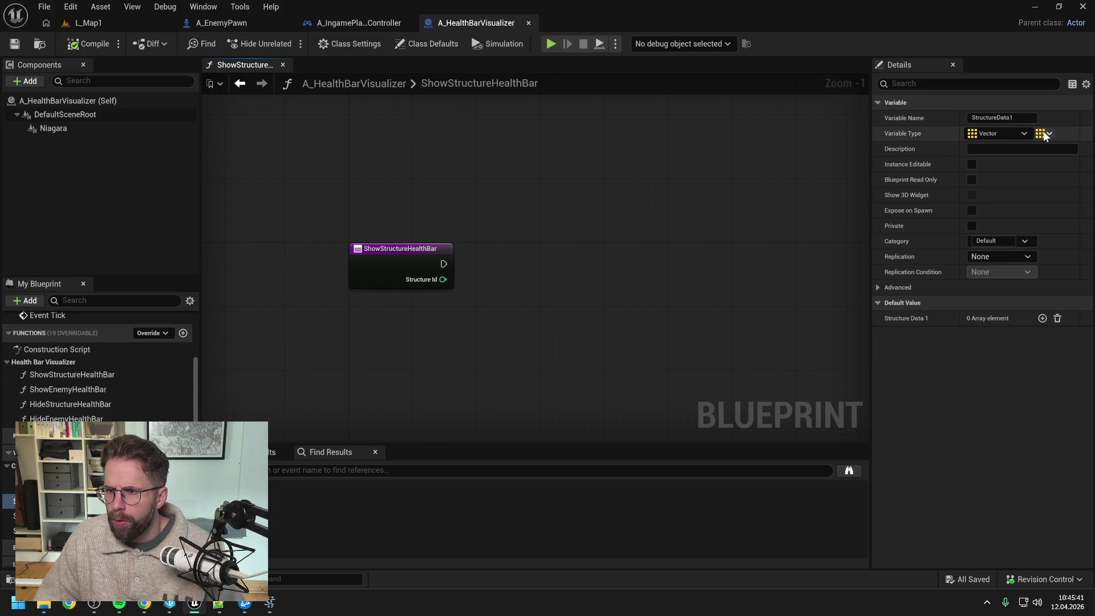
Make StructureData1 a map with Integer keys and Vector values
{"action": "left_click", "coordinate": [1044, 135]}
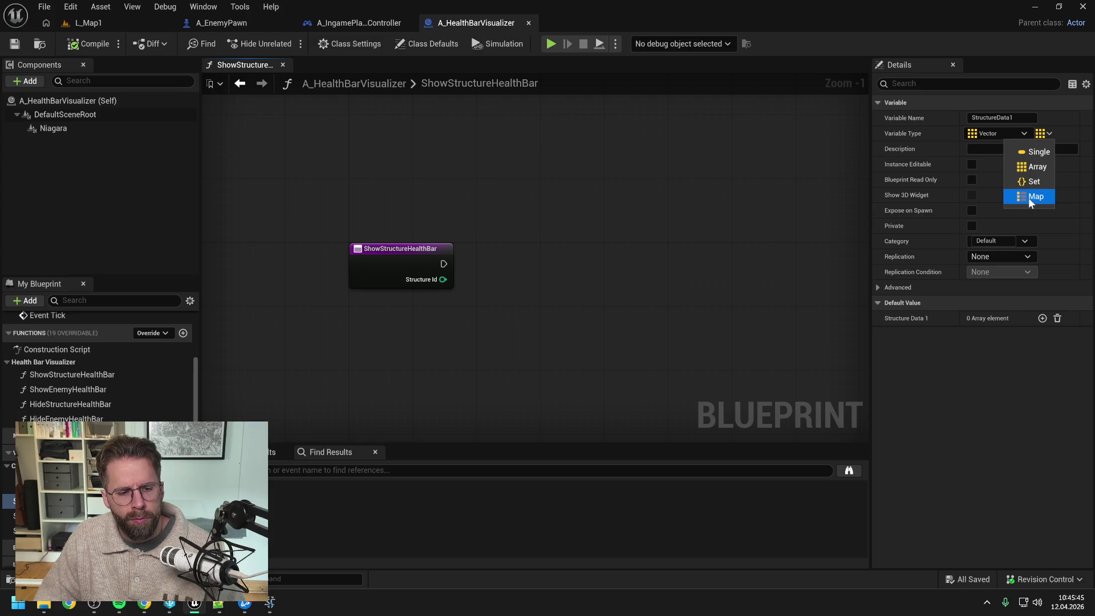
{"action": "left_click", "coordinate": [1028, 198]}
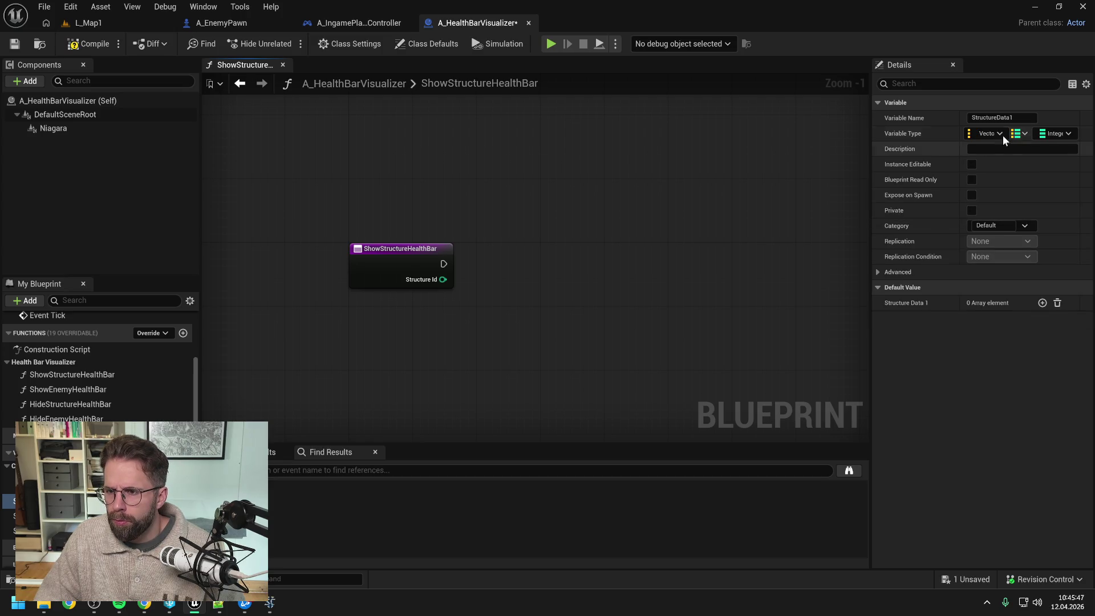
{"action": "left_click", "coordinate": [1059, 132]}
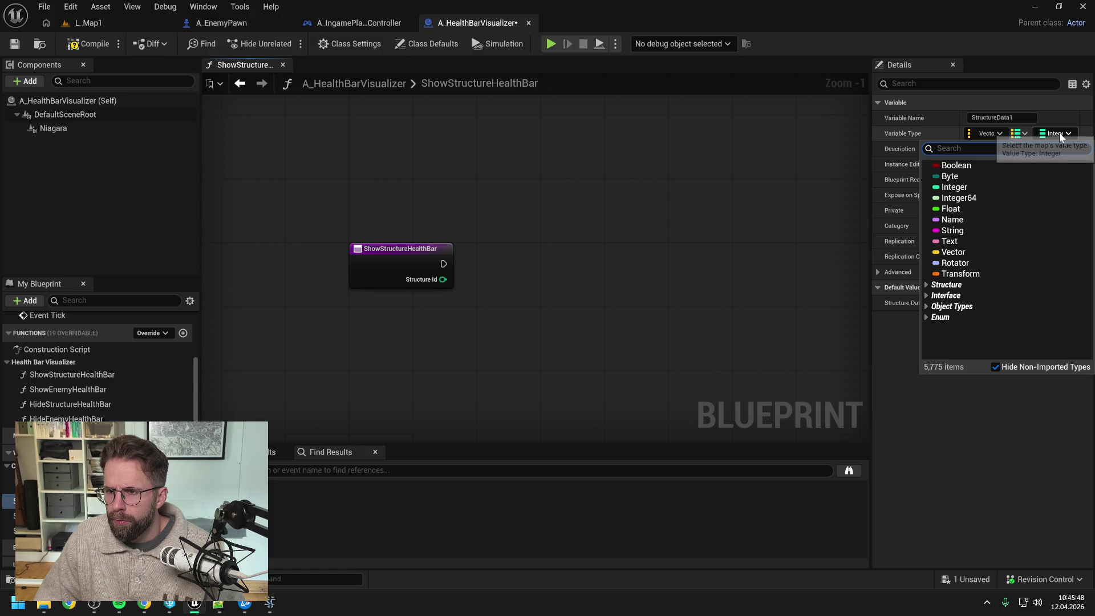
{"action": "left_click", "coordinate": [971, 248]}
{"action": "left_click", "coordinate": [1015, 133]}
{"action": "left_click", "coordinate": [992, 133]}
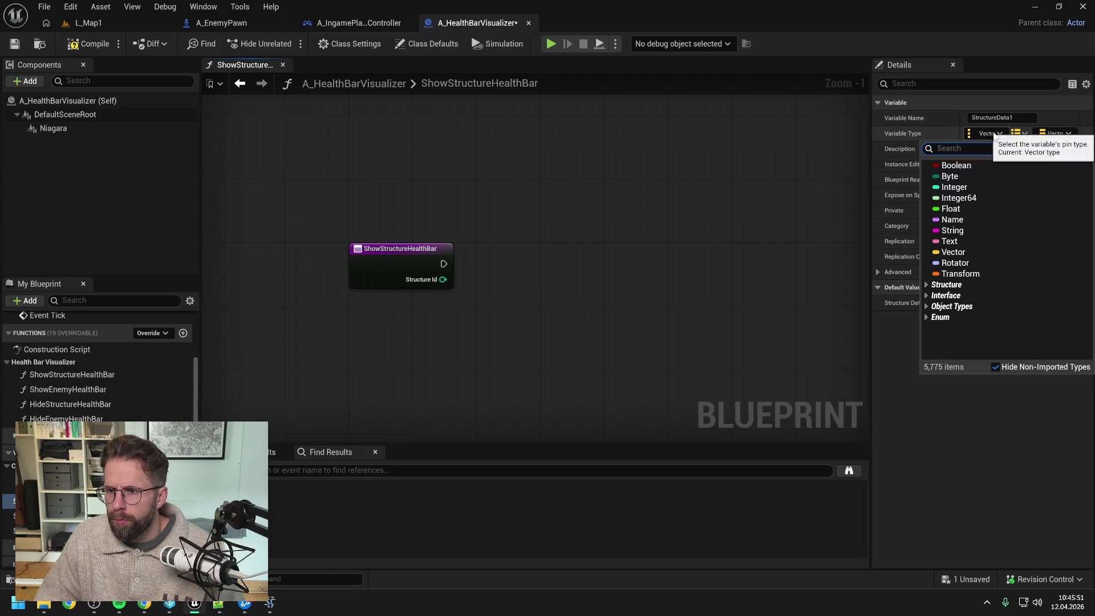
{"action": "left_click", "coordinate": [974, 187]}
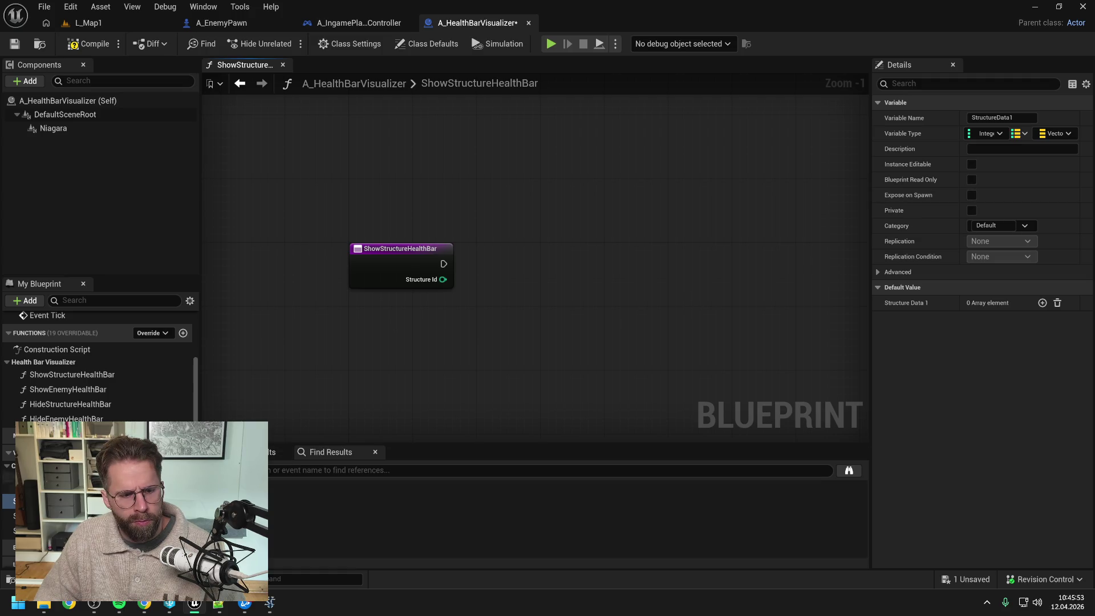
Make StructureData2 a map with Integer keys and vector-type values
{"action": "left_click", "coordinate": [34, 515]}
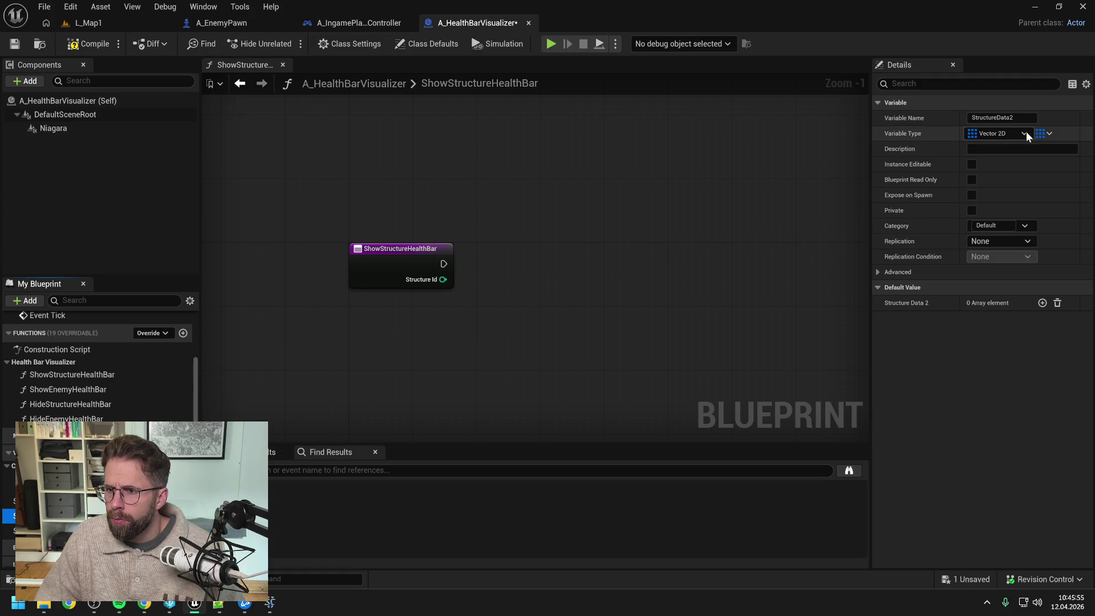
{"action": "left_click", "coordinate": [1048, 133]}
{"action": "left_click", "coordinate": [1031, 197]}
{"action": "left_click", "coordinate": [1045, 132]}
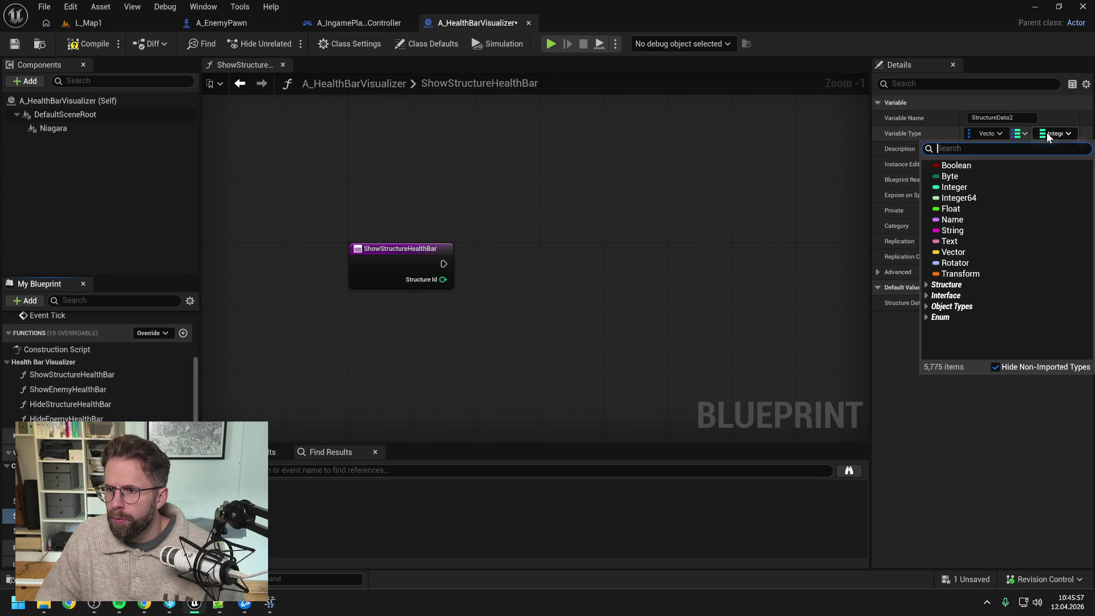
{"action": "type", "text": "vector 2"}
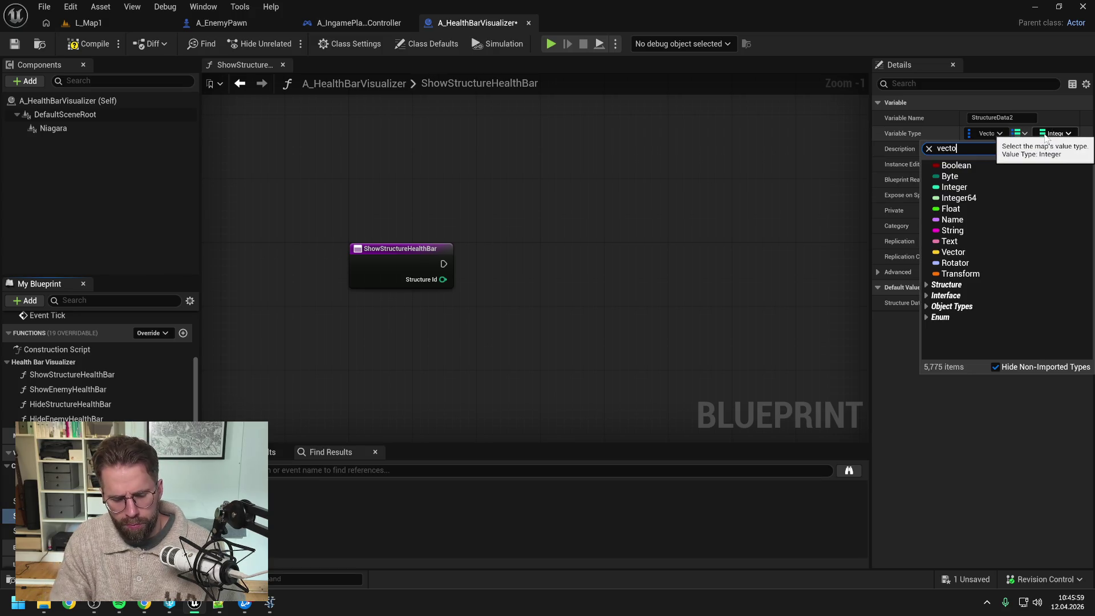
{"action": "left_click", "coordinate": [983, 268]}
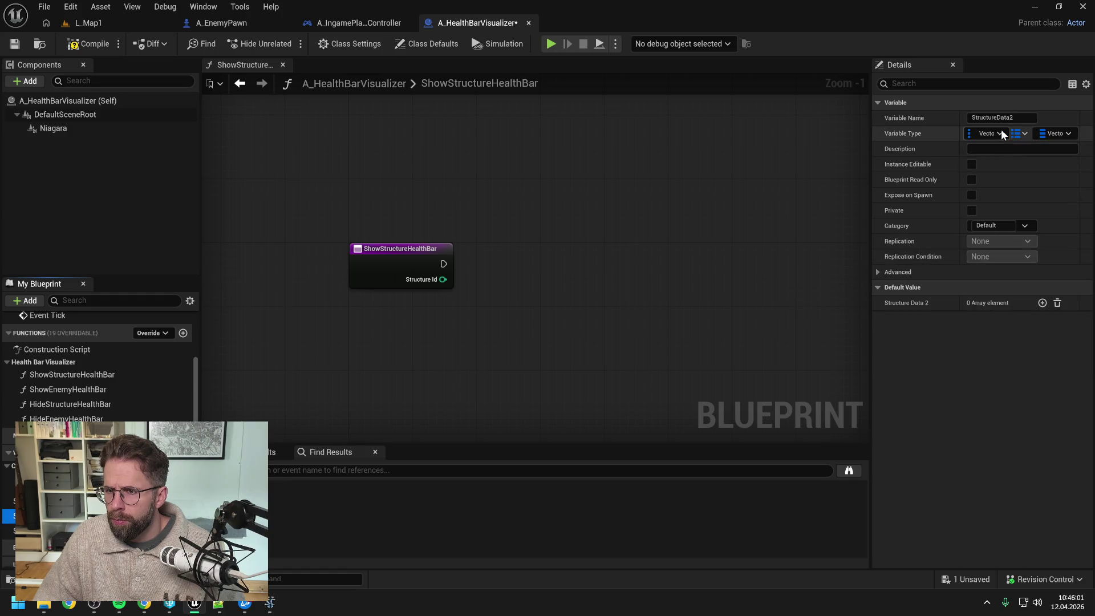
{"action": "left_click", "coordinate": [997, 129]}
{"action": "left_click", "coordinate": [958, 190]}
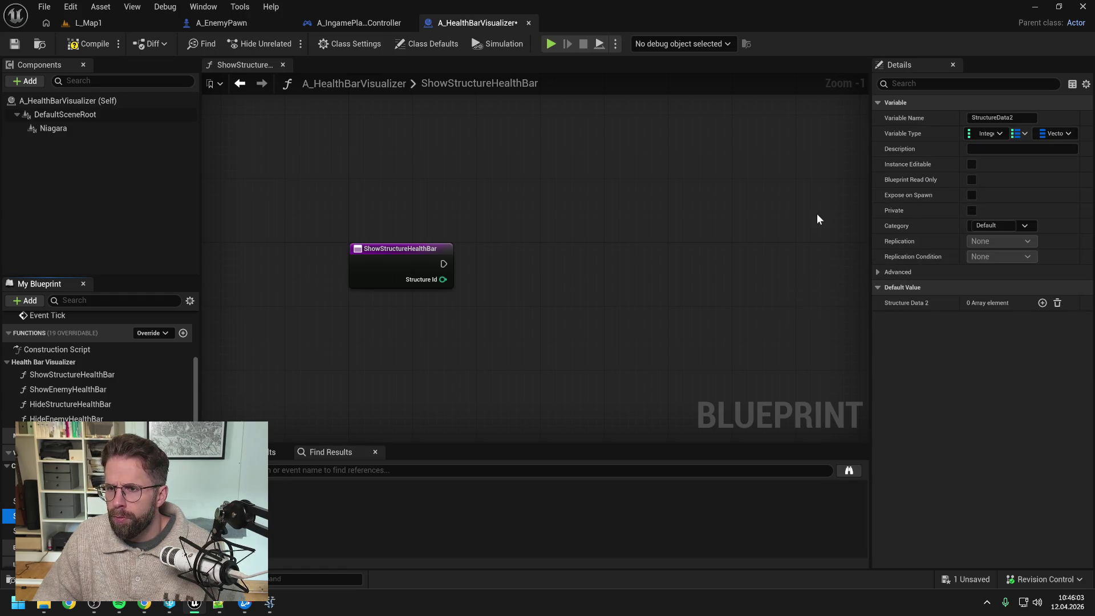
Make StructureData3 an Integer-to-Vector map and compile the blueprint
{"action": "left_click", "coordinate": [11, 530]}
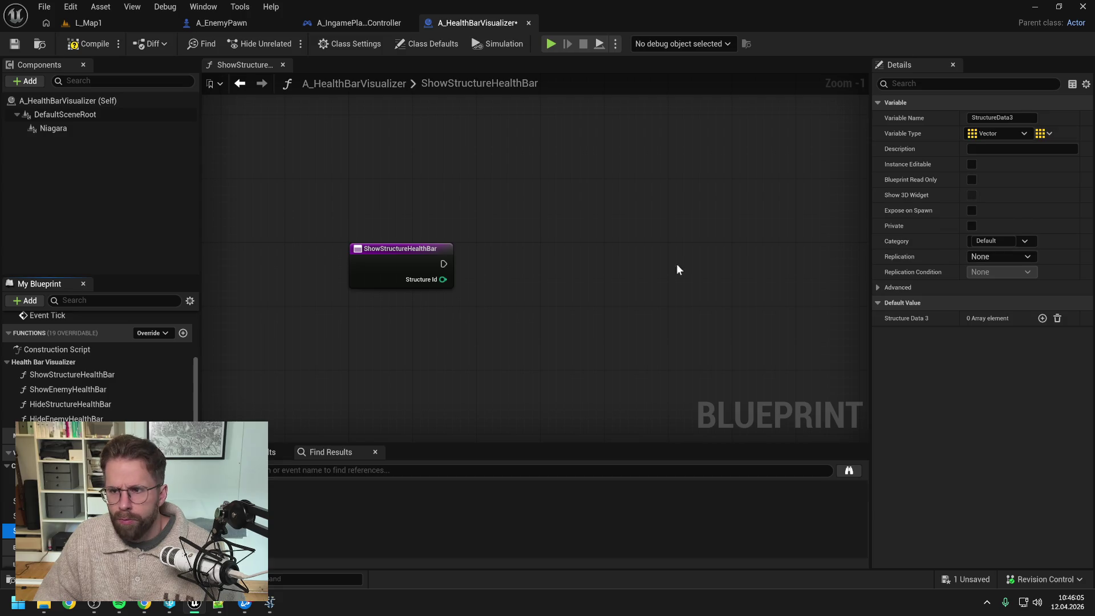
{"action": "left_click", "coordinate": [1043, 133]}
{"action": "left_click", "coordinate": [1036, 198]}
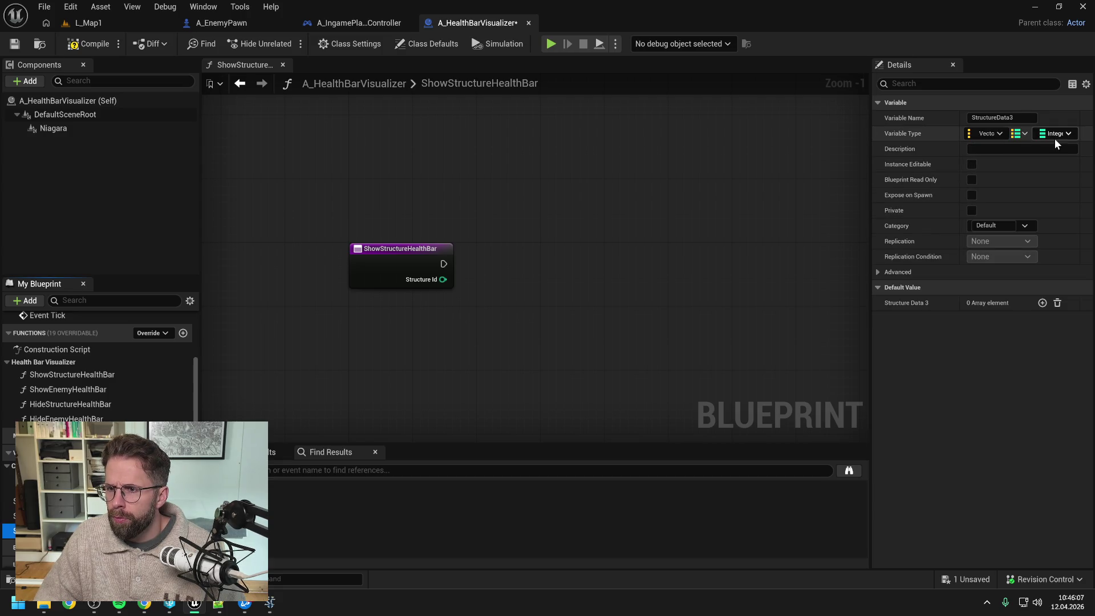
{"action": "left_click", "coordinate": [1055, 134]}
{"action": "left_click", "coordinate": [958, 254]}
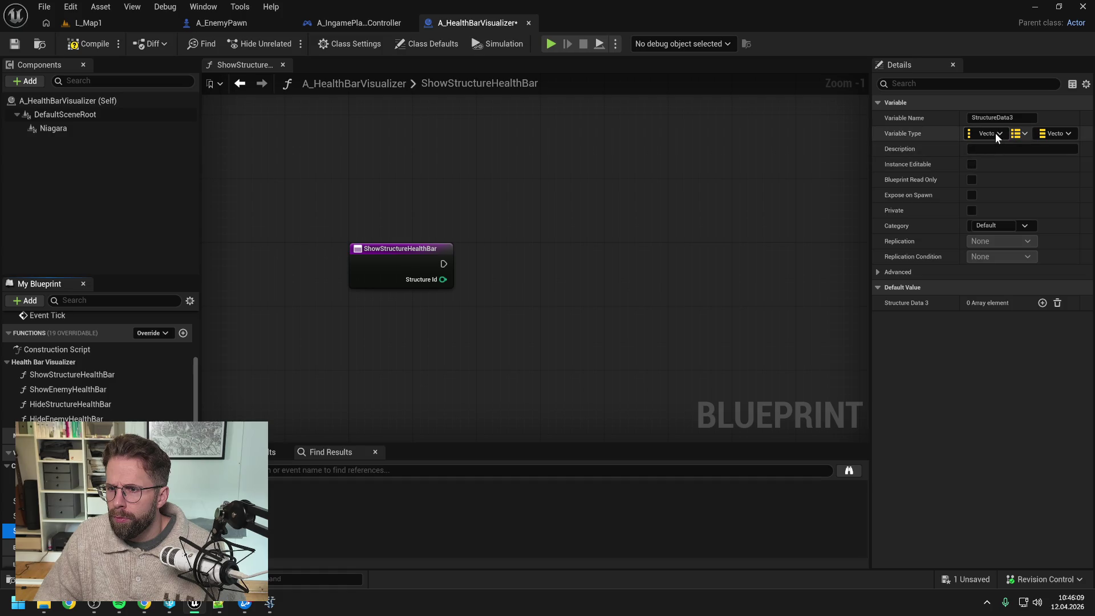
{"action": "left_click", "coordinate": [994, 133]}
{"action": "left_click", "coordinate": [958, 185]}
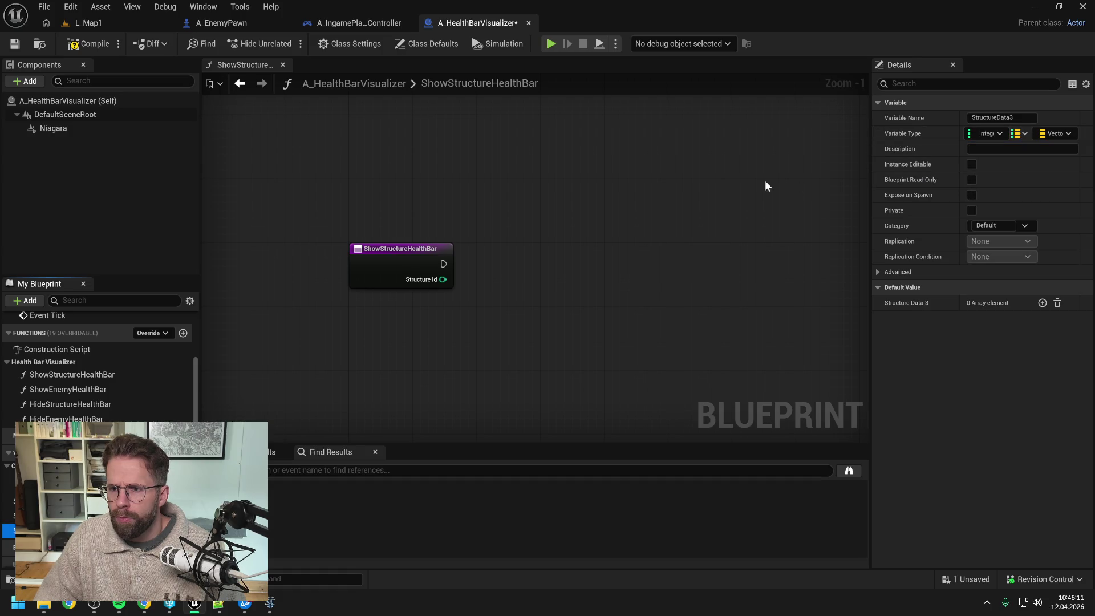
{"action": "left_click", "coordinate": [72, 44]}
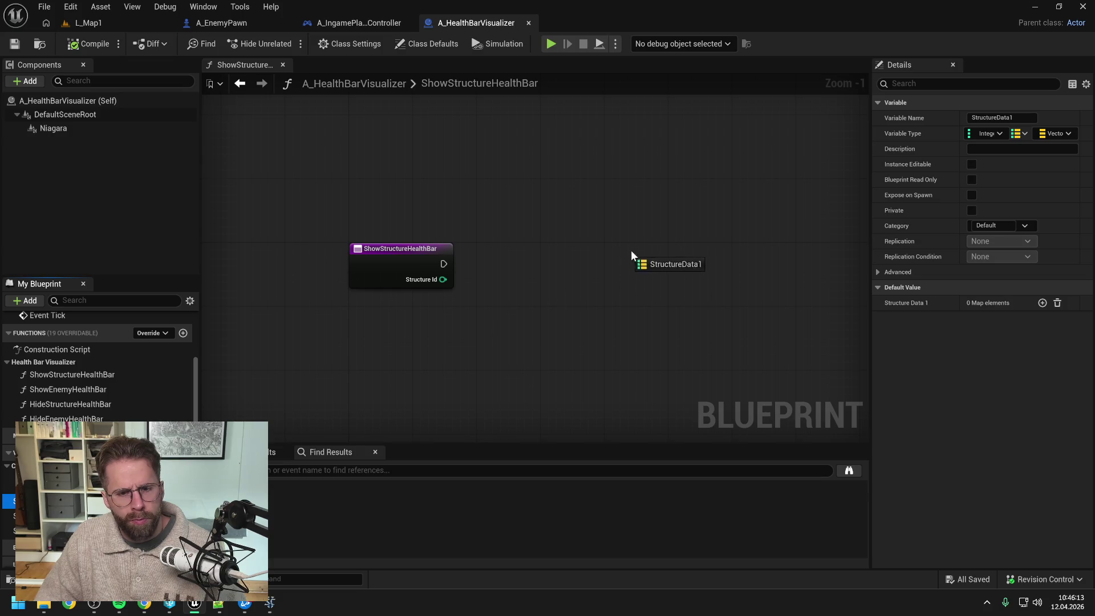
Add a Structure Data 1 getter feeding a map Add node and save
{"action": "mouse_move", "coordinate": [631, 250]}
{"action": "left_mouse_down"}
{"action": "mouse_move", "coordinate": [624, 231]}
{"action": "mouse_move", "coordinate": [716, 255]}
{"action": "left_mouse_up"}
{"action": "left_click", "coordinate": [662, 255]}
{"action": "type", "text": "add"}
{"action": "left_click", "coordinate": [761, 324]}
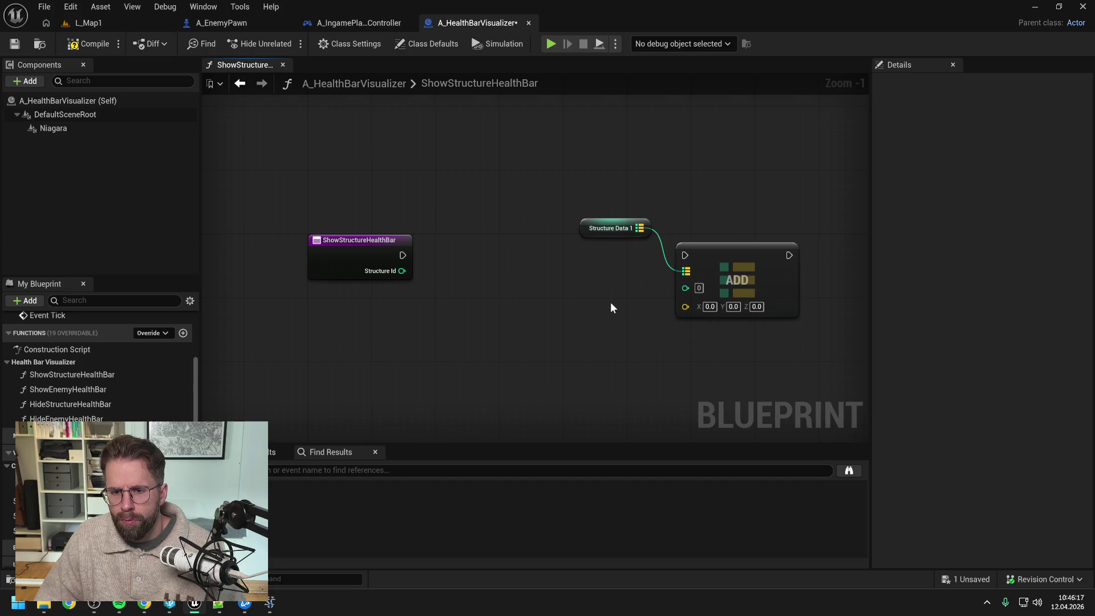
{"action": "key", "text": "ctrl+s"}
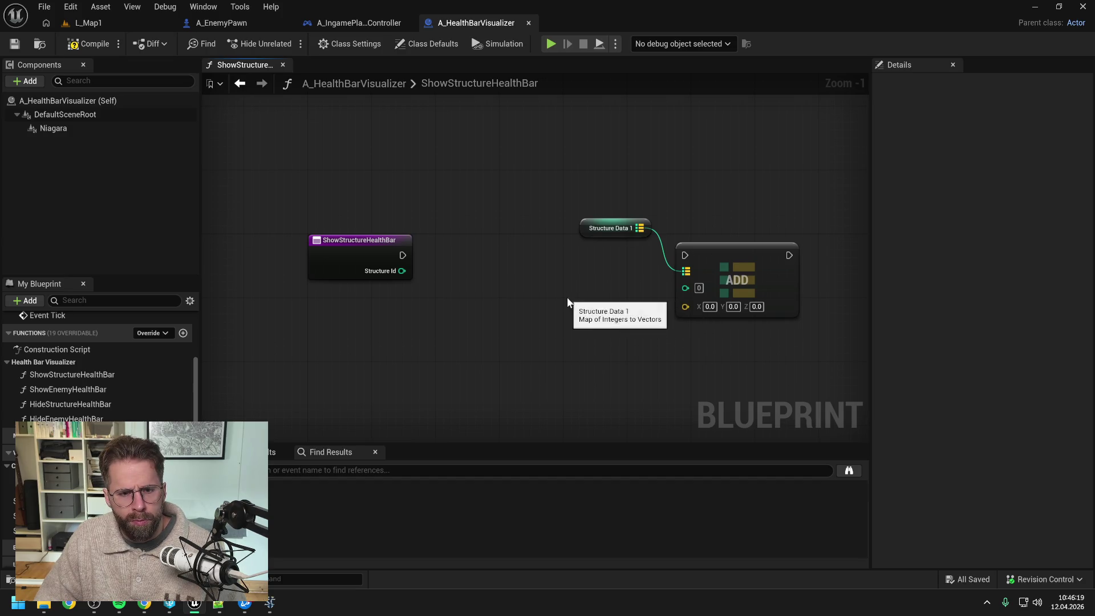
Split the Add node's Value pin into X, Y and Z
{"action": "scroll", "coordinate": [508, 268], "scroll_direction": "down", "scroll_amount": 1}
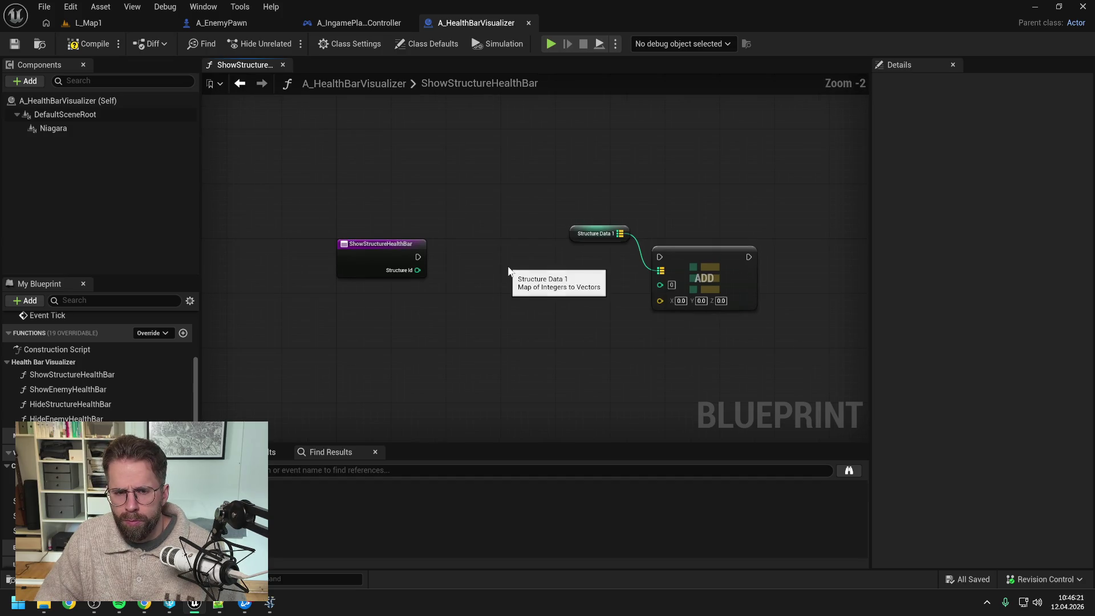
{"action": "right_click", "coordinate": [661, 300]}
{"action": "left_click", "coordinate": [713, 365]}
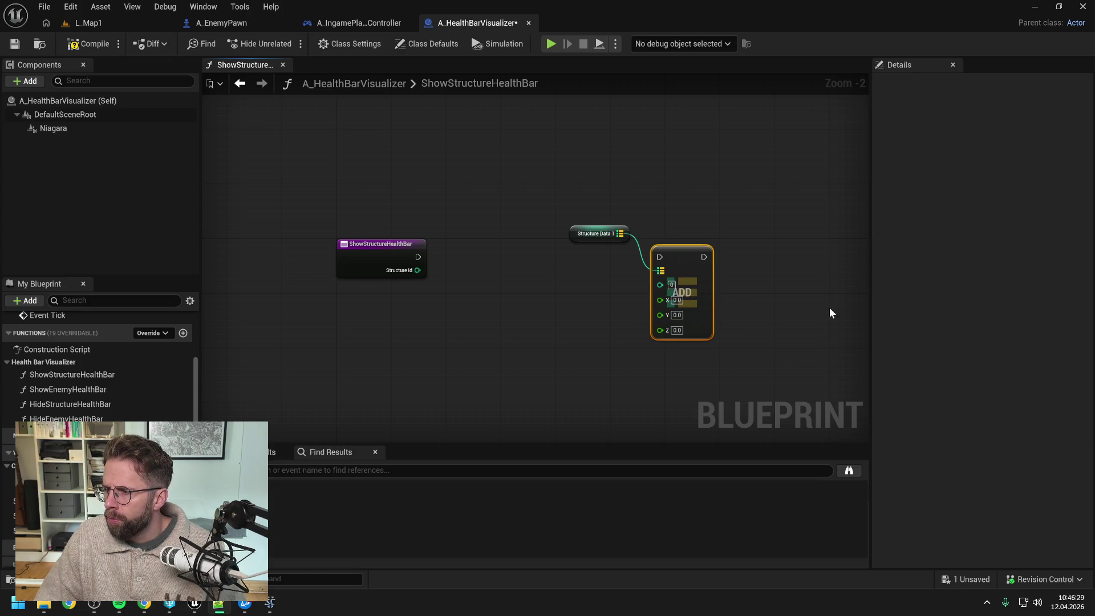
Search graph actions for 'get struc heal', dismiss it, and bring up the content browser
{"action": "right_click", "coordinate": [432, 302]}
{"action": "type", "text": "get struc"}
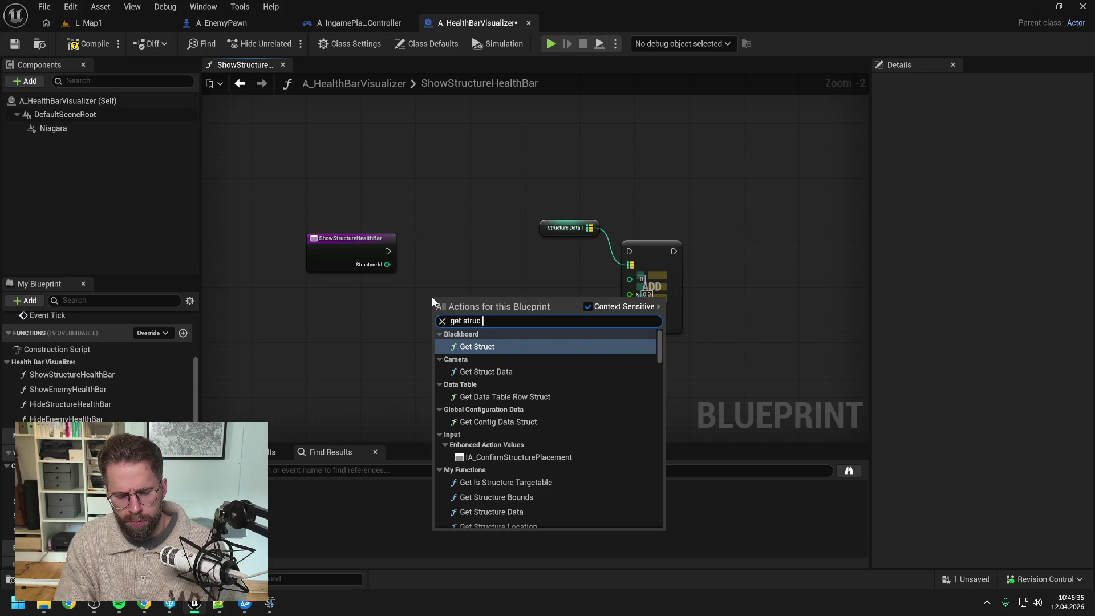
{"action": "type", "text": " heal"}
{"action": "left_click", "coordinate": [469, 257]}
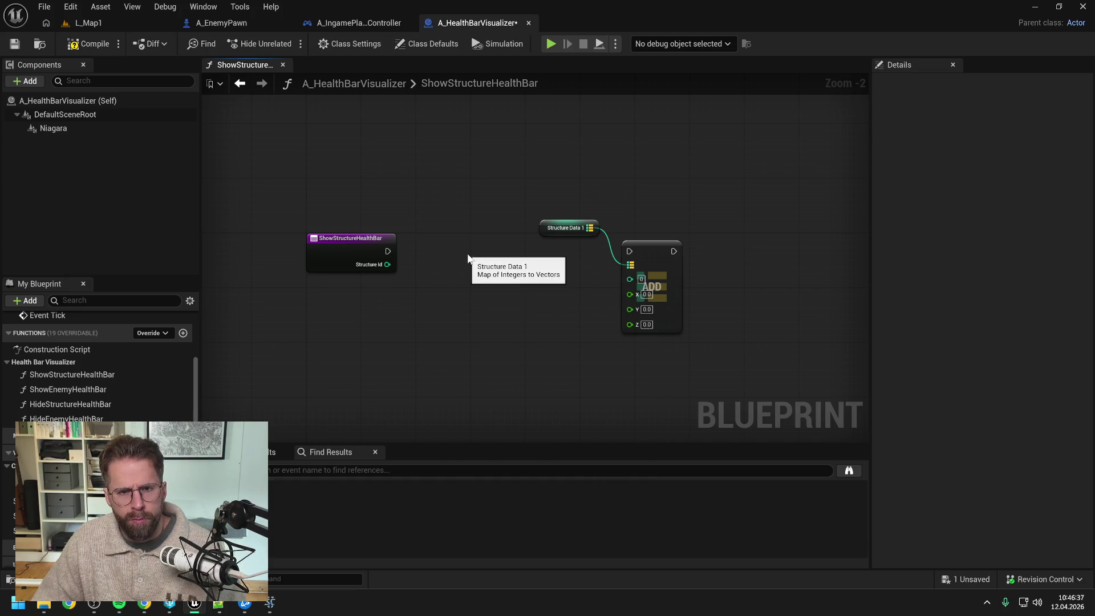
{"action": "key", "text": "ctrl+space"}
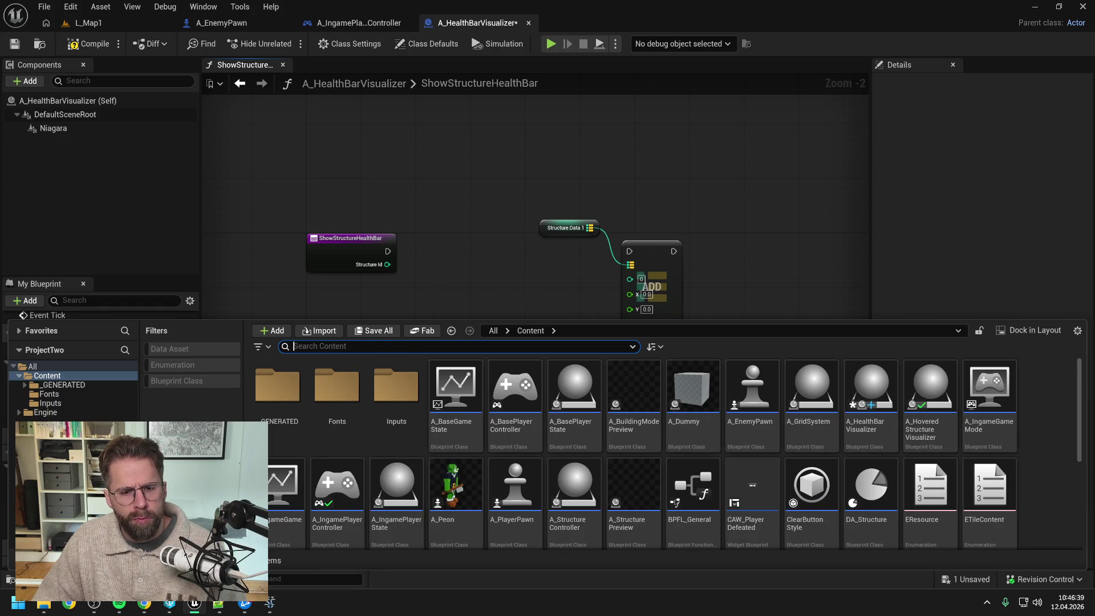
Search the content browser for the structure blueprint and open A_StructureController
{"action": "type", "text": "structure"}
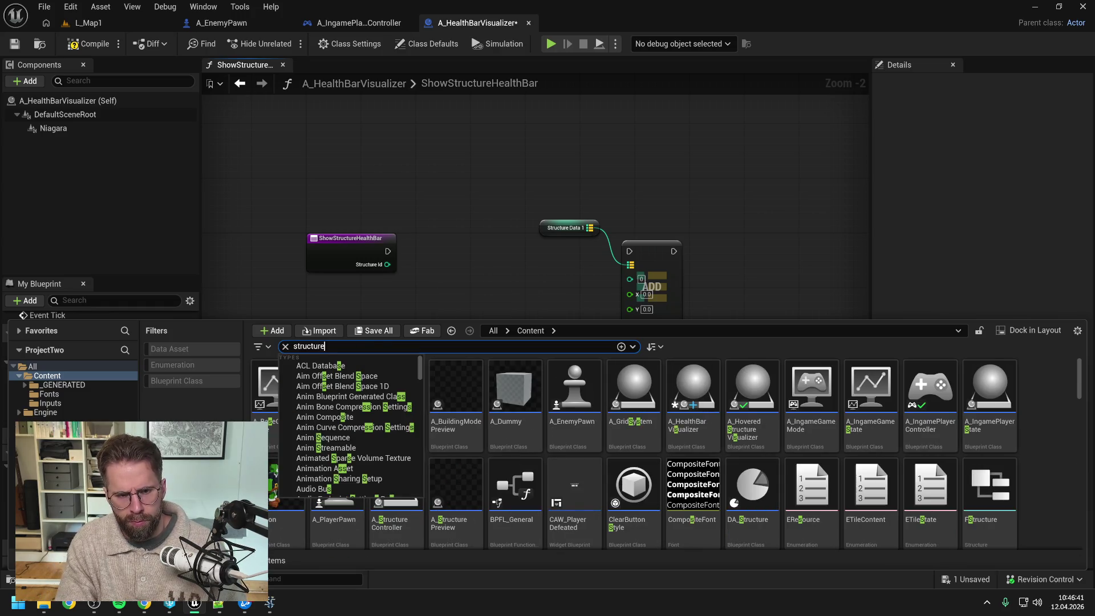
{"action": "type", "text": " man"}
{"action": "key", "text": "BackSpace"}
{"action": "key", "text": "BackSpace"}
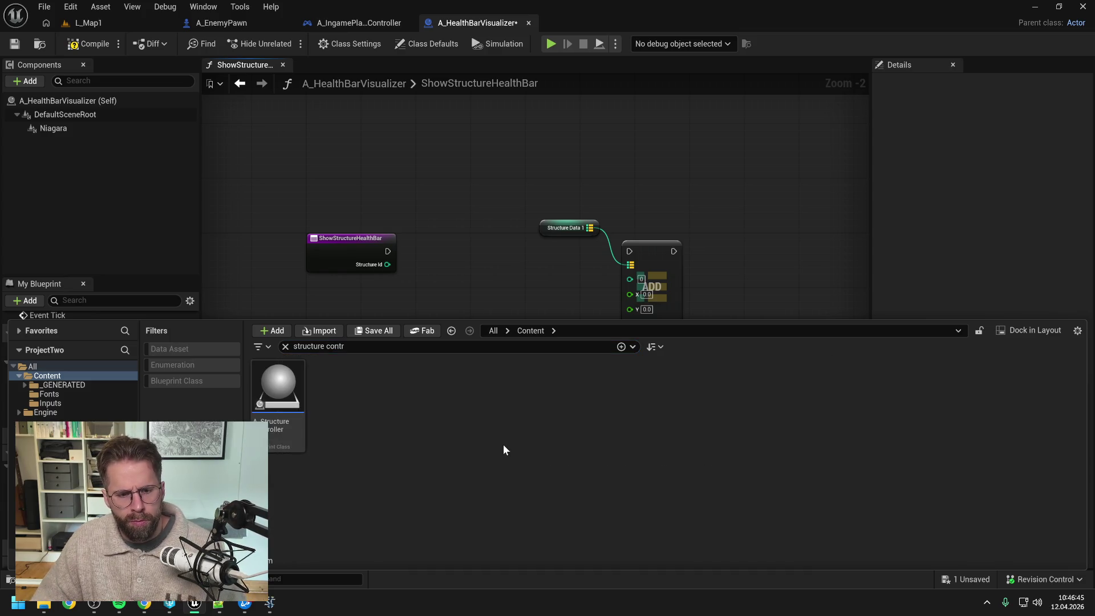
{"action": "left_click", "coordinate": [289, 397]}
{"action": "double_click", "coordinate": [289, 397]}
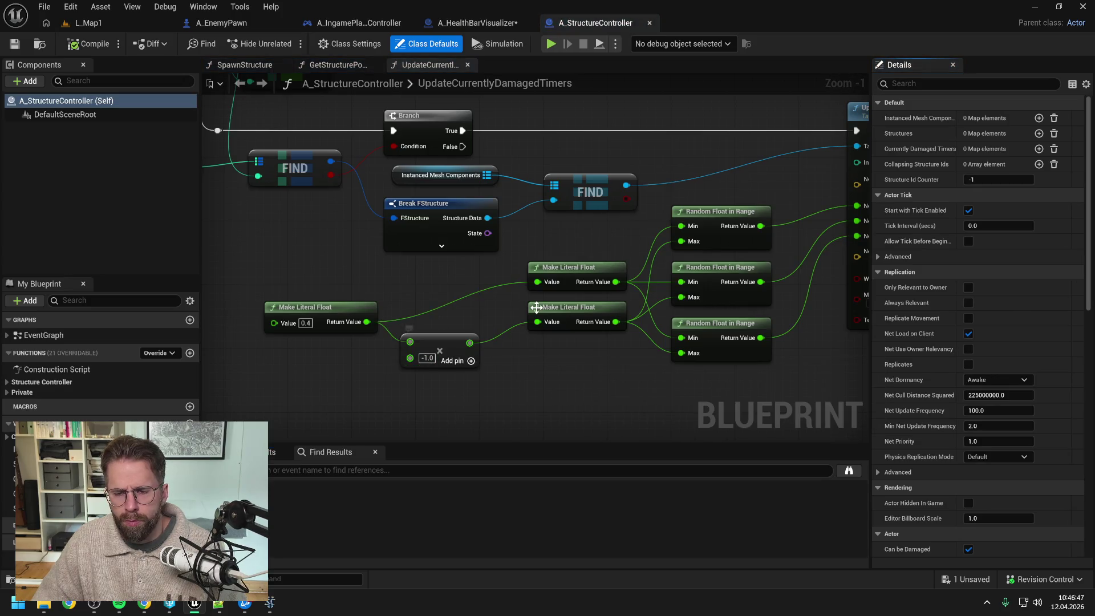
Pan to the function's entry and loop nodes, list Structure Controller functions, reopen the content browser
{"action": "scroll", "coordinate": [486, 300], "scroll_direction": "down", "scroll_amount": 3}
{"action": "left_click_drag", "start_coordinate": [349, 278], "coordinate": [580, 279]}
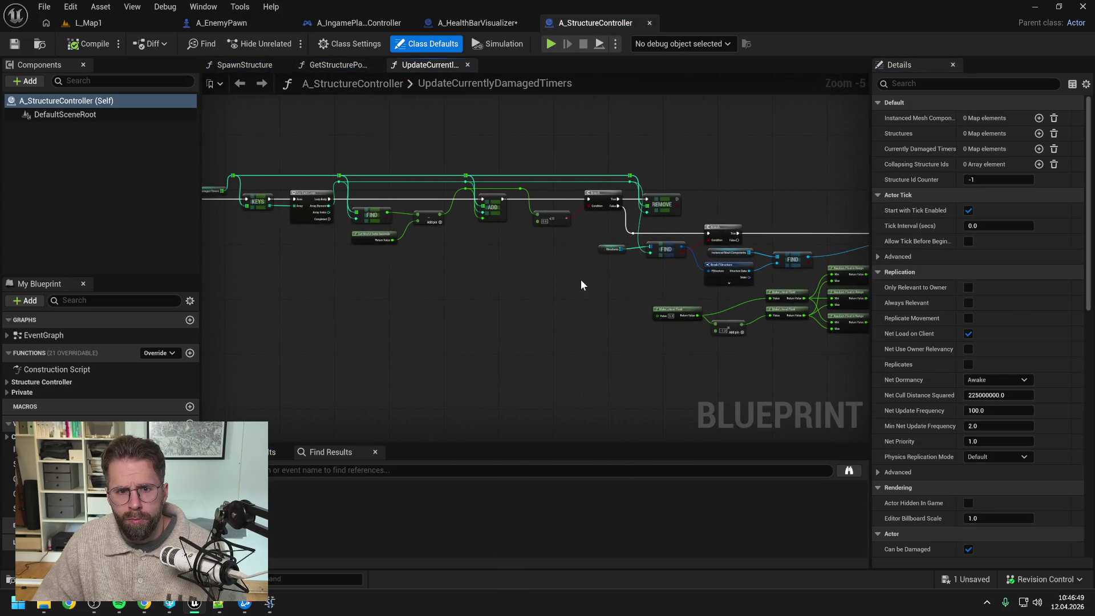
{"action": "left_click_drag", "start_coordinate": [475, 272], "coordinate": [602, 272]}
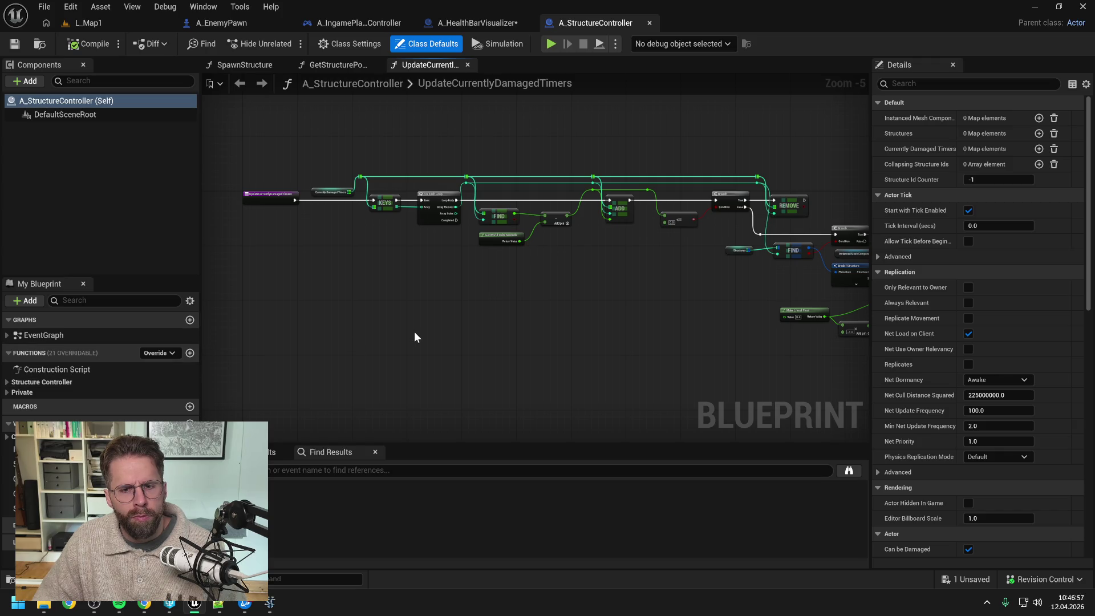
{"action": "left_click", "coordinate": [42, 382]}
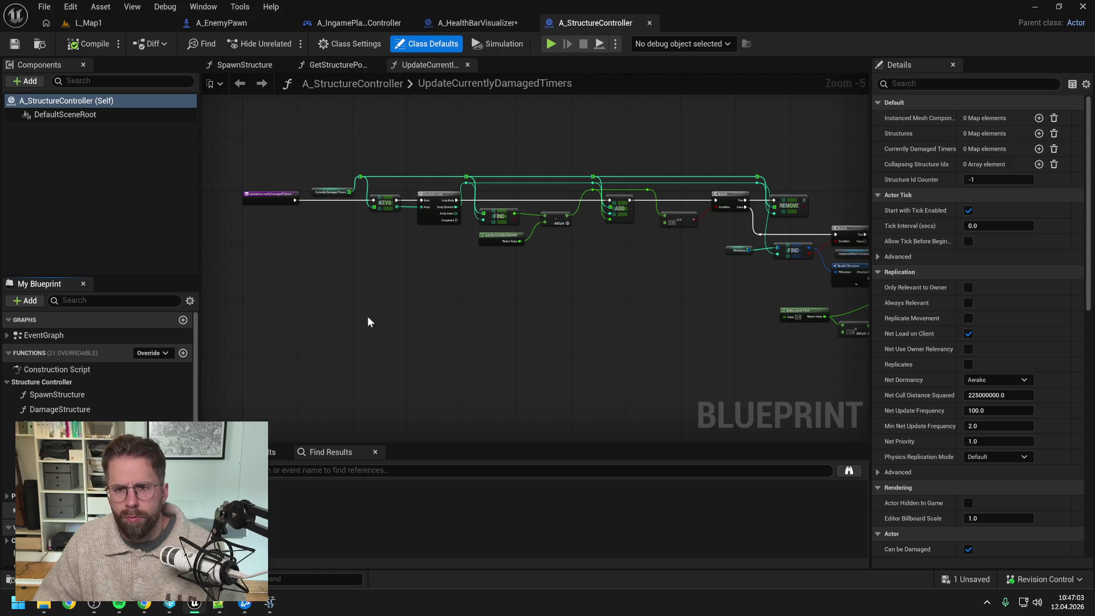
{"action": "key", "text": "ctrl+space"}
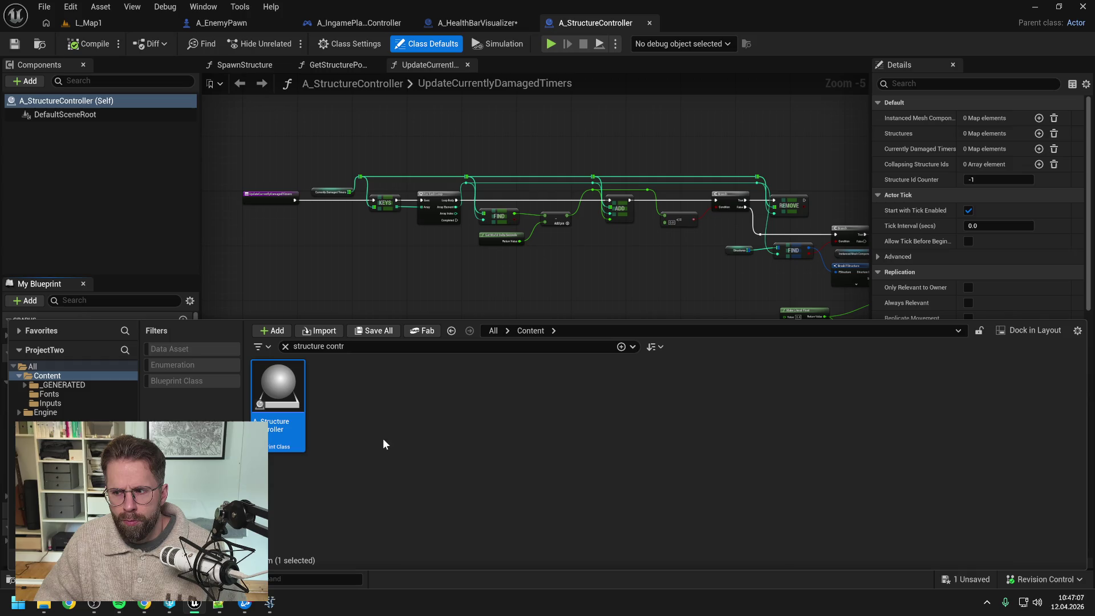
Search assets for 'controller' and select A_StructureController, abandoning the first rename attempt
{"action": "left_click", "coordinate": [383, 443]}
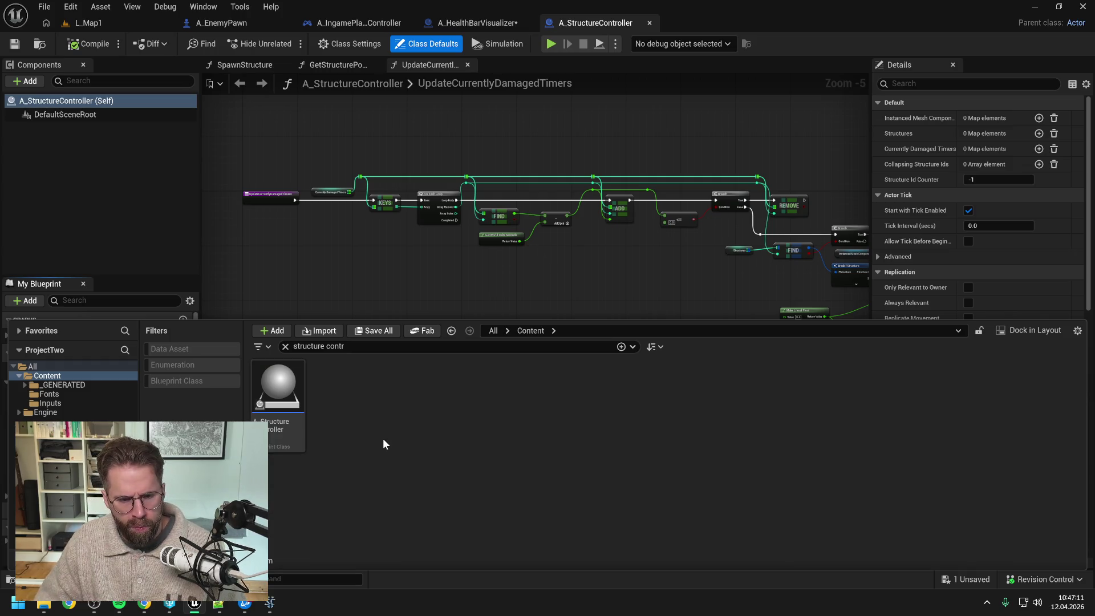
{"action": "mouse_move", "coordinate": [279, 434]}
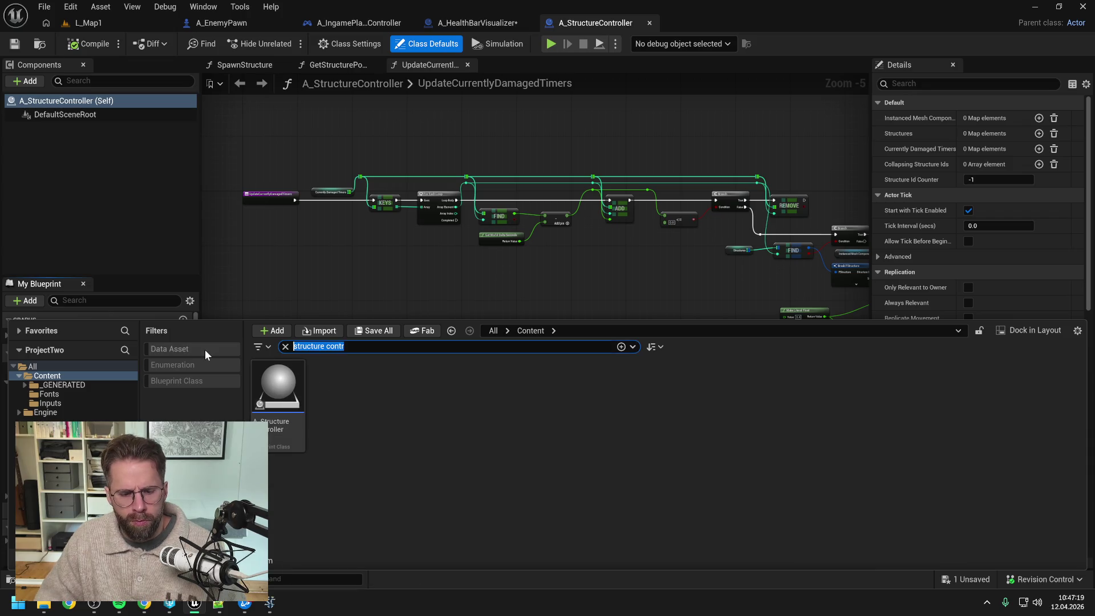
{"action": "type", "text": "controller"}
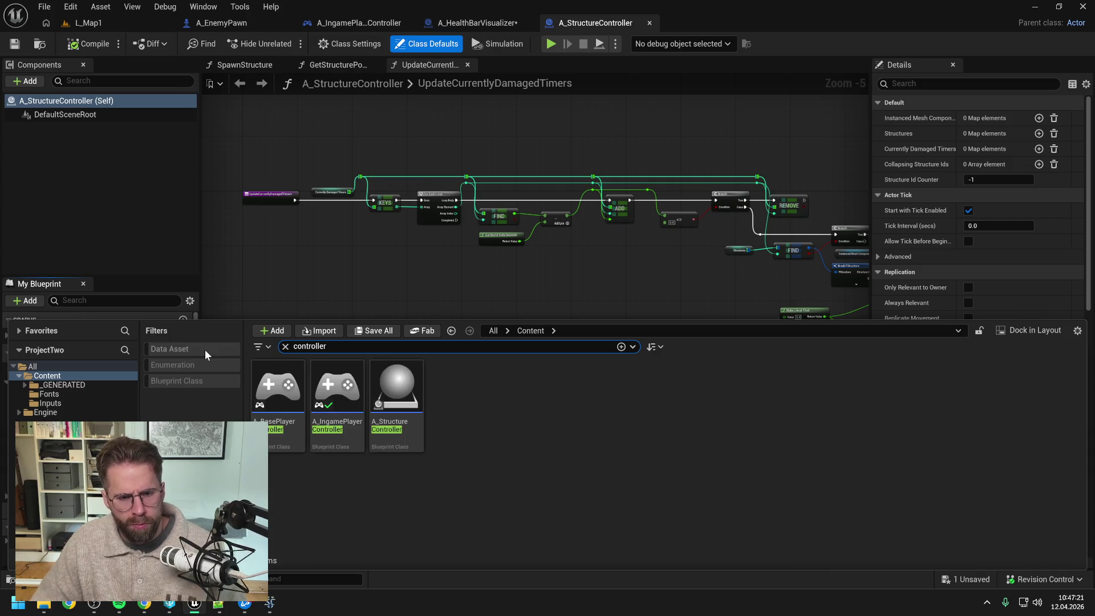
{"action": "left_click", "coordinate": [399, 436]}
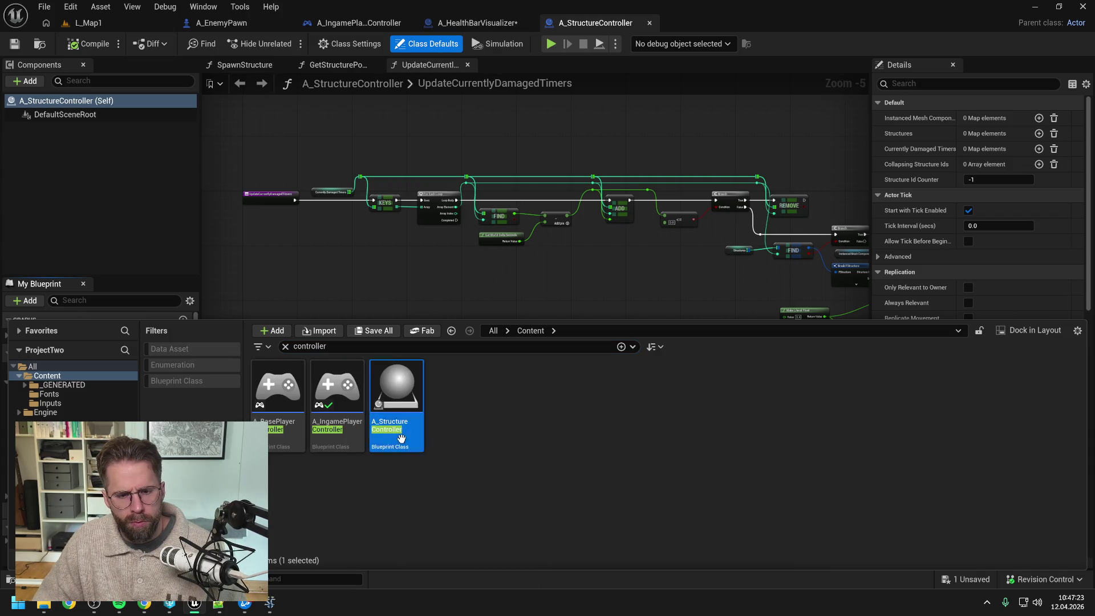
{"action": "key", "text": "F2"}
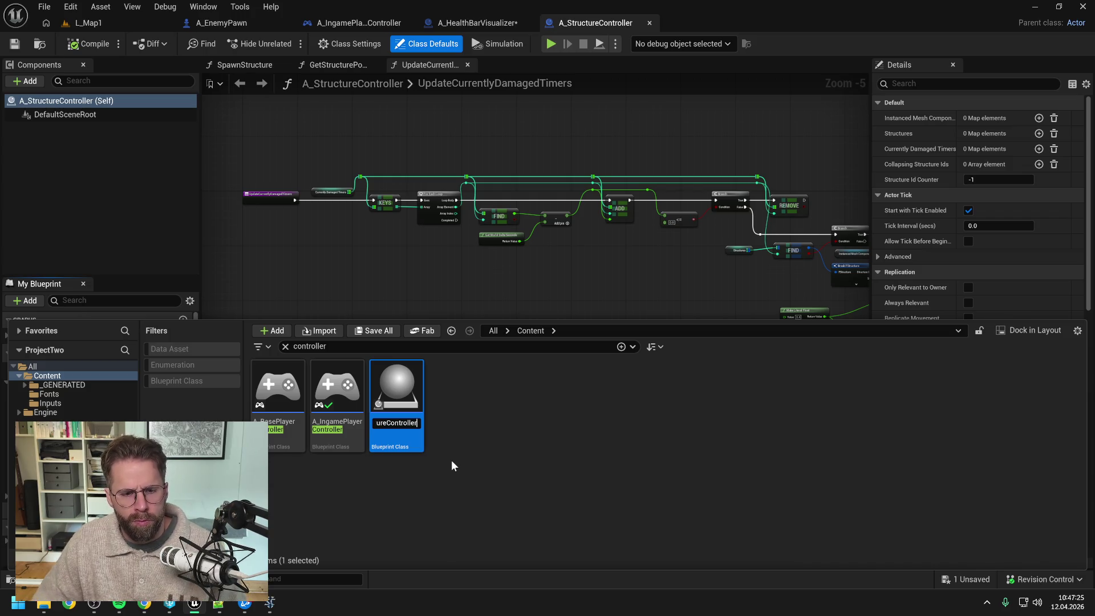
{"action": "left_click", "coordinate": [450, 460]}
Search for 'structure' and rename A_StructureController to A_StructureSystem, confirming the check-out
{"action": "key", "text": "ctrl+f"}
{"action": "type", "text": "sys"}
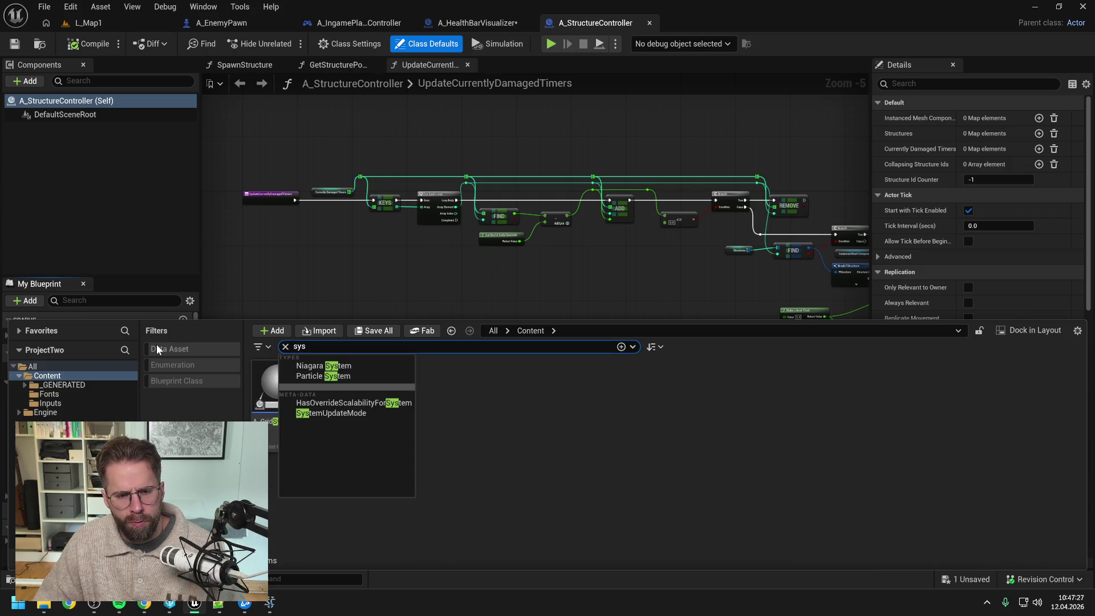
{"action": "left_click", "coordinate": [299, 346]}
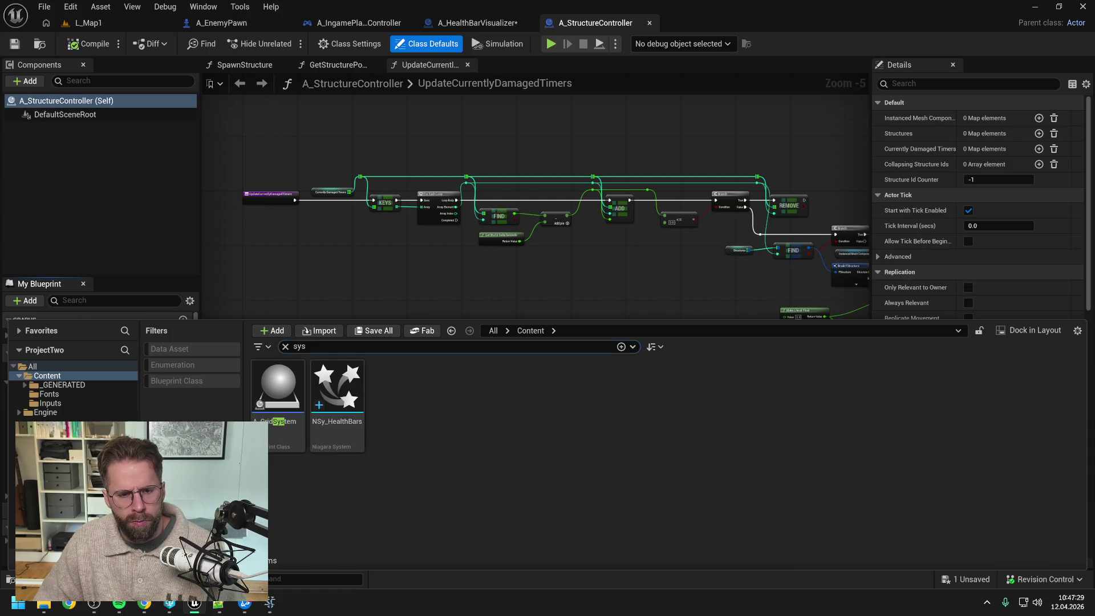
{"action": "type", "text": "struc"}
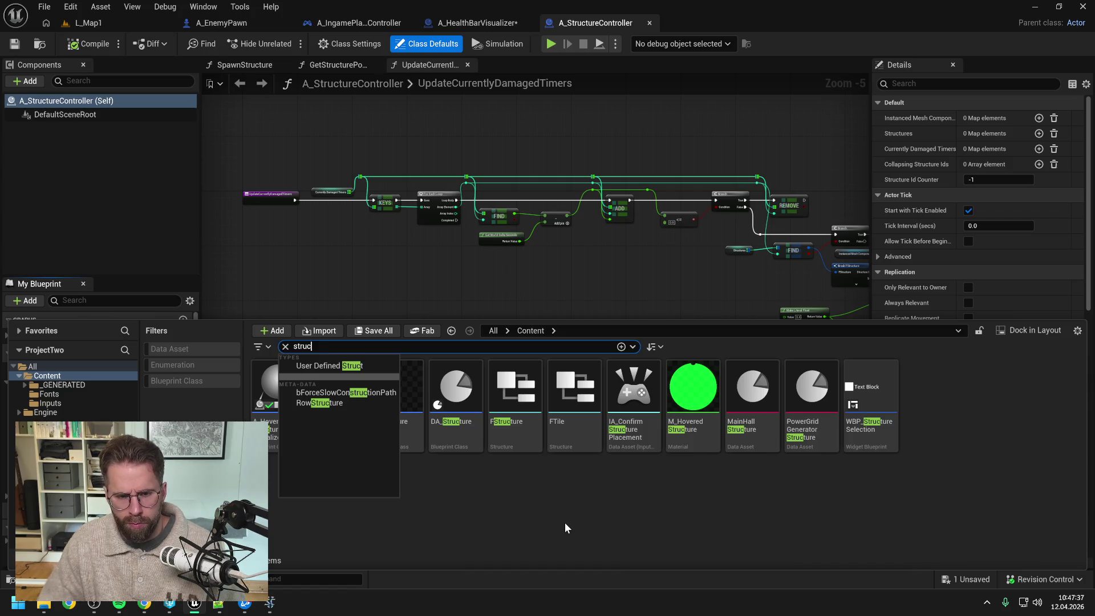
{"action": "type", "text": "ture"}
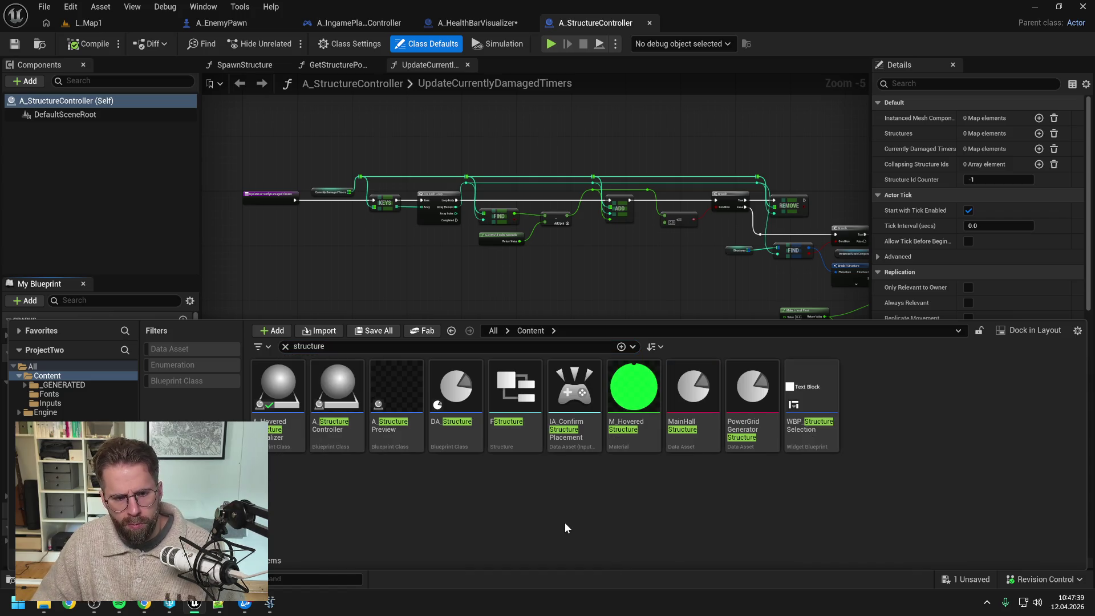
{"action": "left_click", "coordinate": [337, 393]}
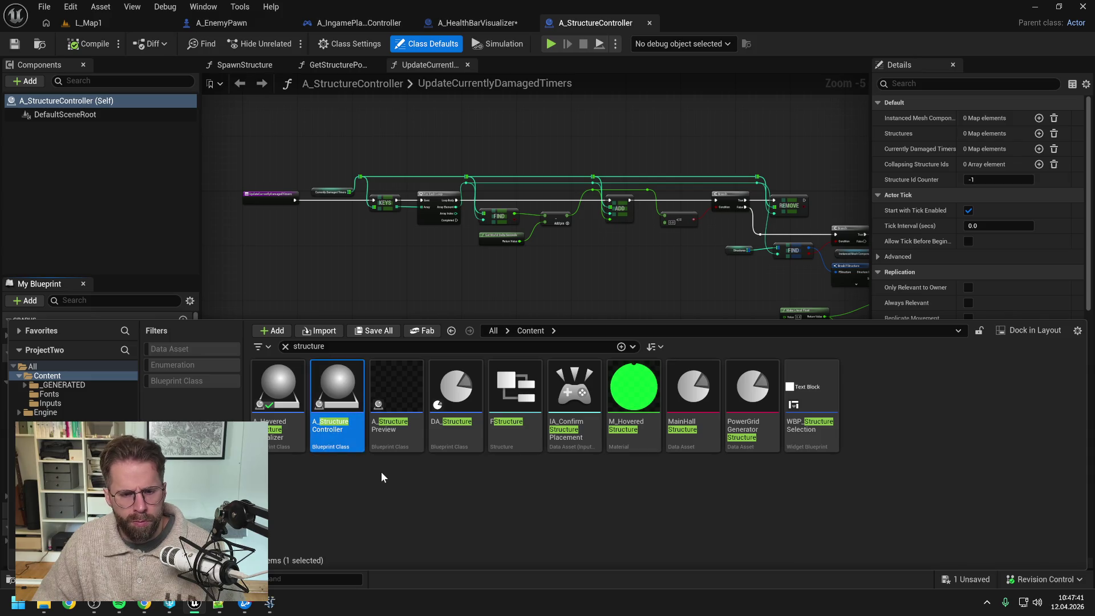
{"action": "key", "text": "F2"}
{"action": "key", "text": "BackSpace"}
{"action": "key", "text": "BackSpace"}
{"action": "key", "text": "BackSpace"}
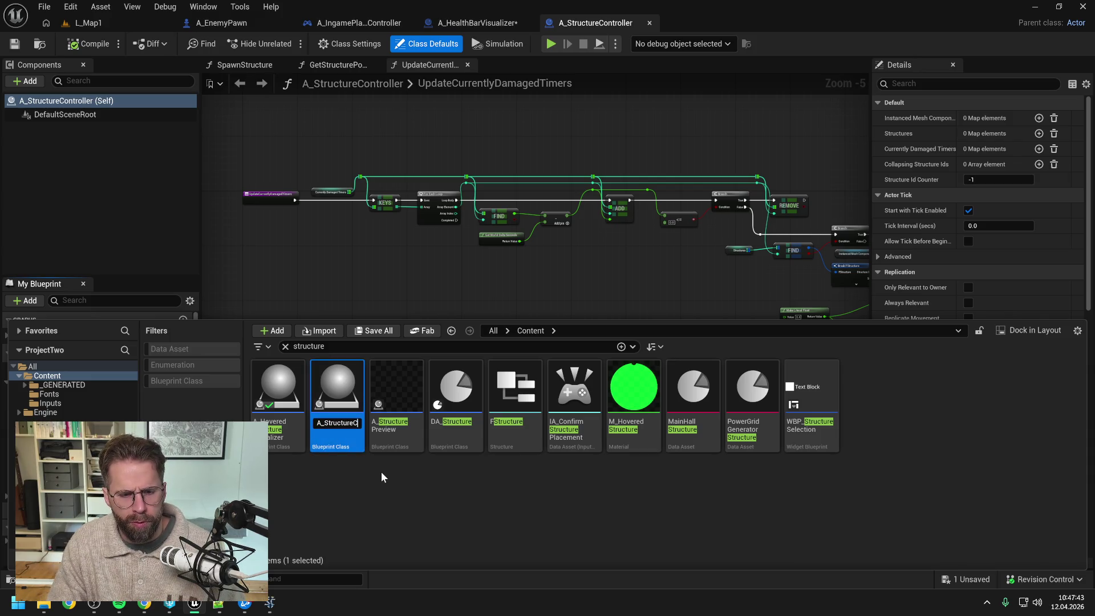
{"action": "type", "text": "Manager"}
{"action": "key", "text": "Return"}
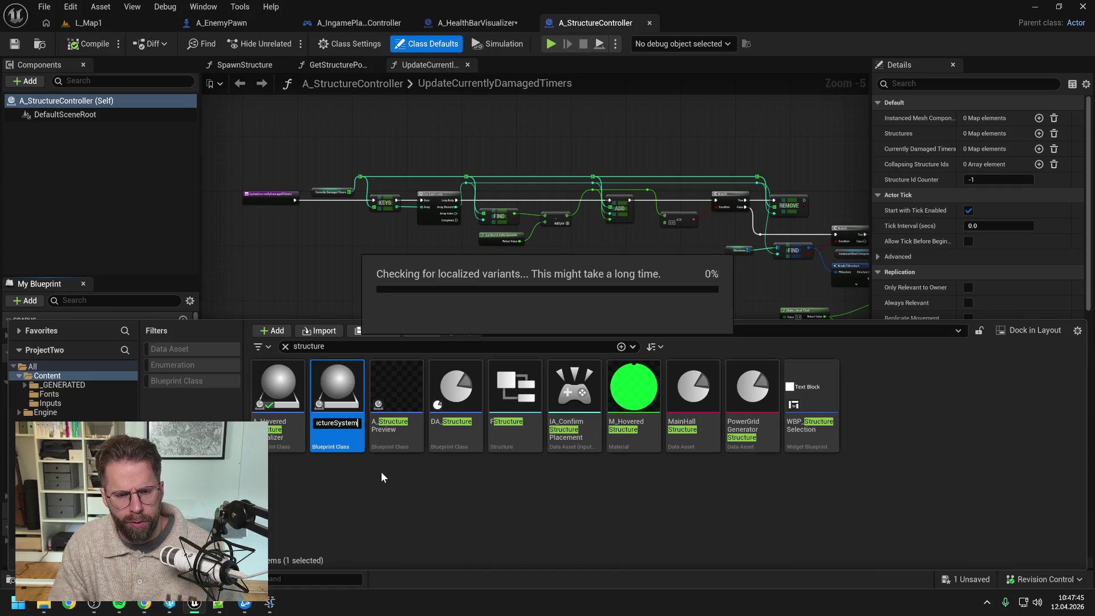
{"action": "left_click", "coordinate": [597, 428]}
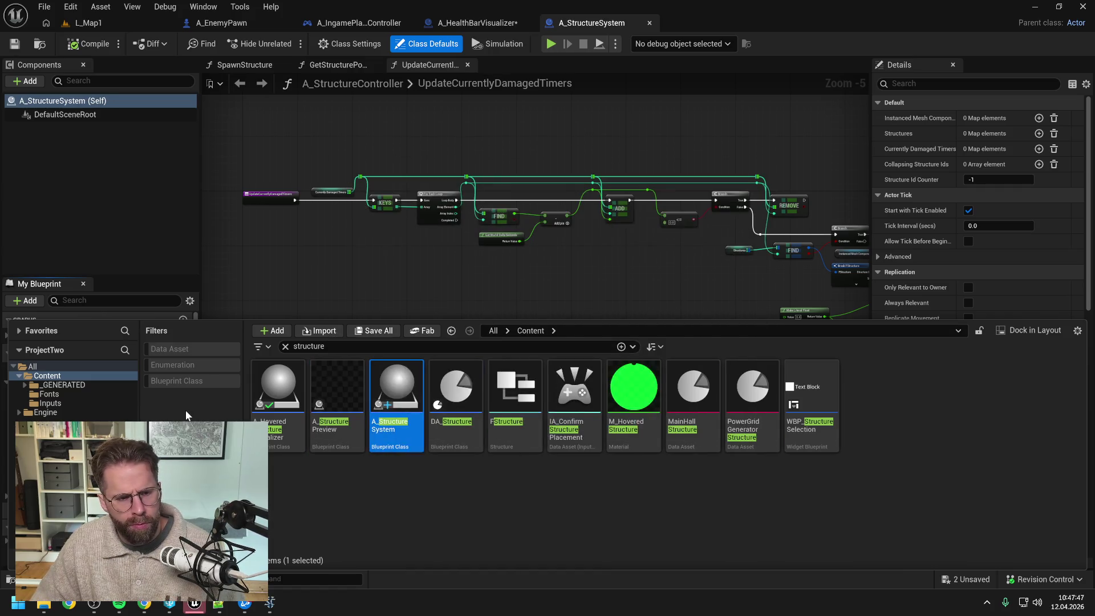
Update redirector references in Content, checking out A_IngameGameMode, then view SpawnStructure's settings
{"action": "right_click", "coordinate": [55, 376]}
{"action": "left_click", "coordinate": [131, 264]}
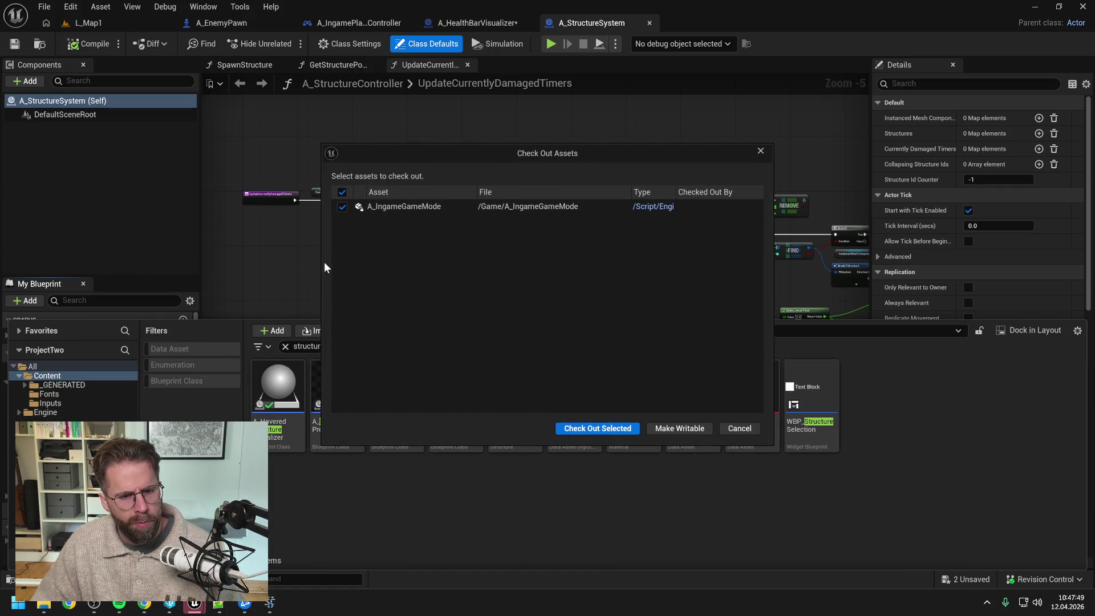
{"action": "left_click", "coordinate": [564, 423]}
{"action": "left_click", "coordinate": [411, 518]}
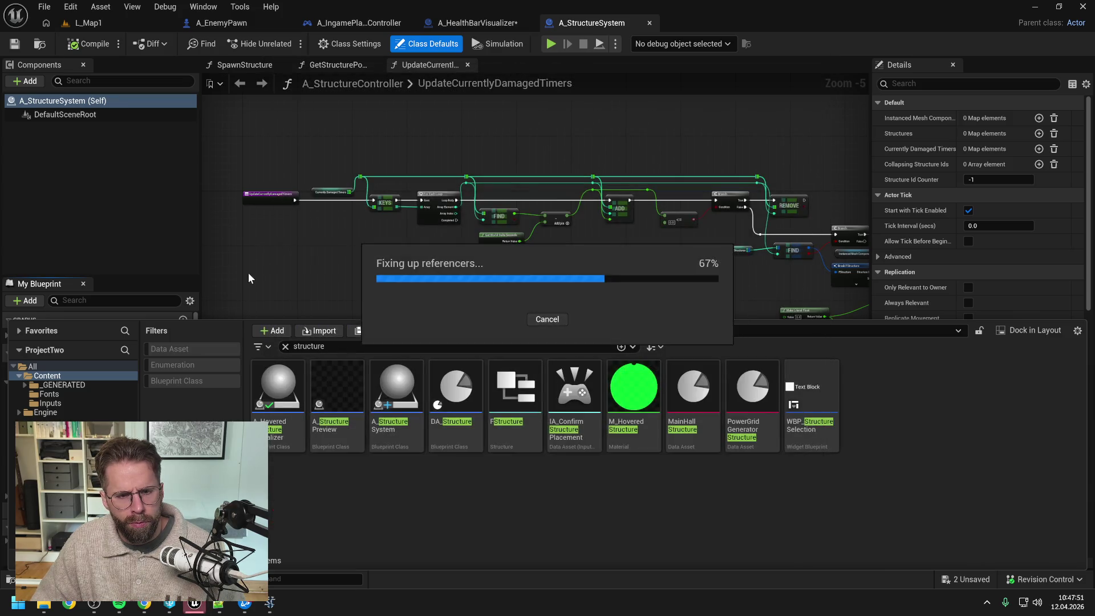
{"action": "left_click", "coordinate": [255, 259]}
{"action": "left_click", "coordinate": [76, 395]}
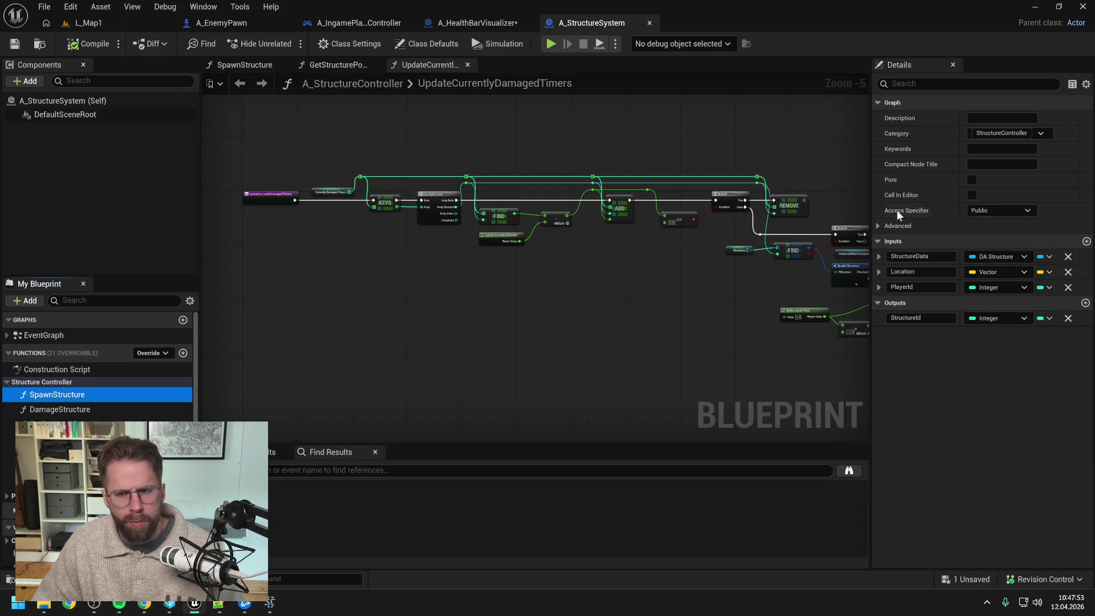
Rename the function category from Structure Controller to Structure System and save
{"action": "double_click", "coordinate": [1014, 133]}
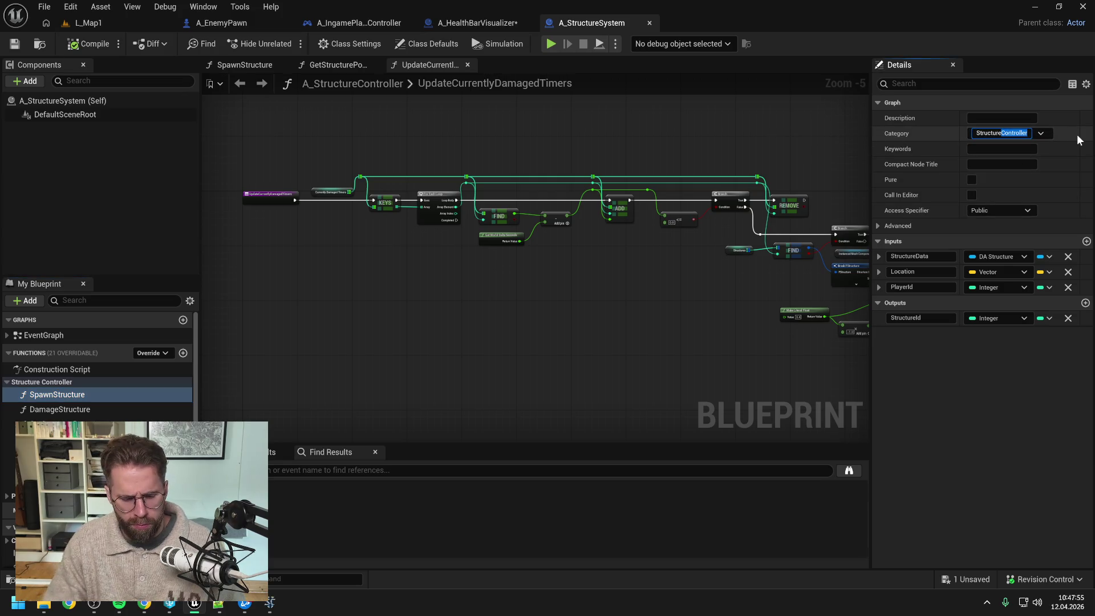
{"action": "type", "text": "System"}
{"action": "key", "text": "Return"}
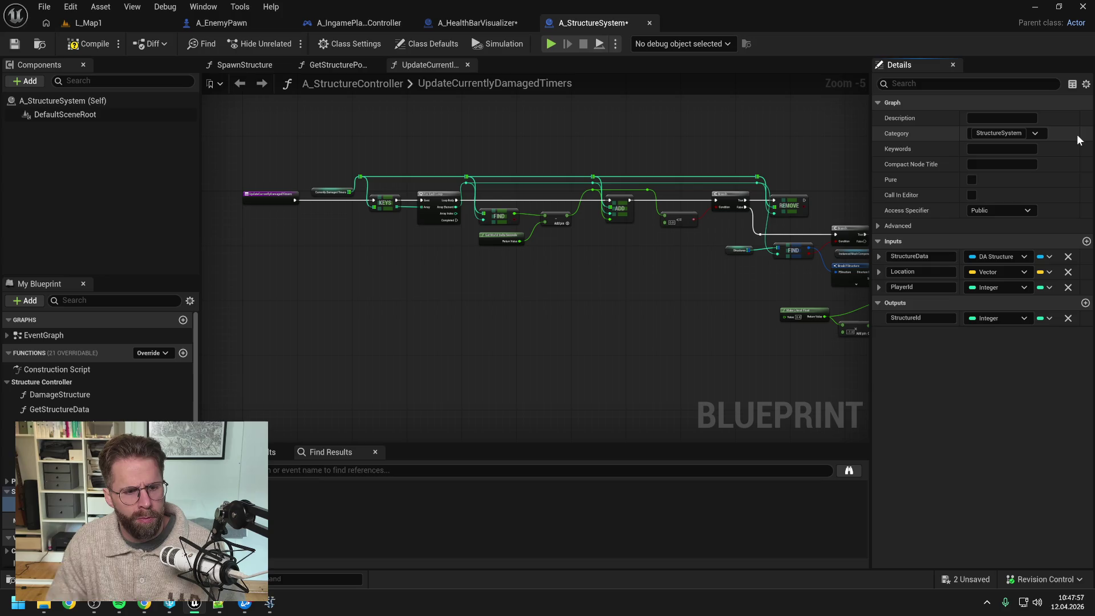
{"action": "key", "text": "ctrl+s"}
File DamageStructure, GetStructureData, GetStructurePowerRadius, GetIsStructureTargetable and GetStructureBounds under Structure System
{"action": "left_click", "coordinate": [59, 393]}
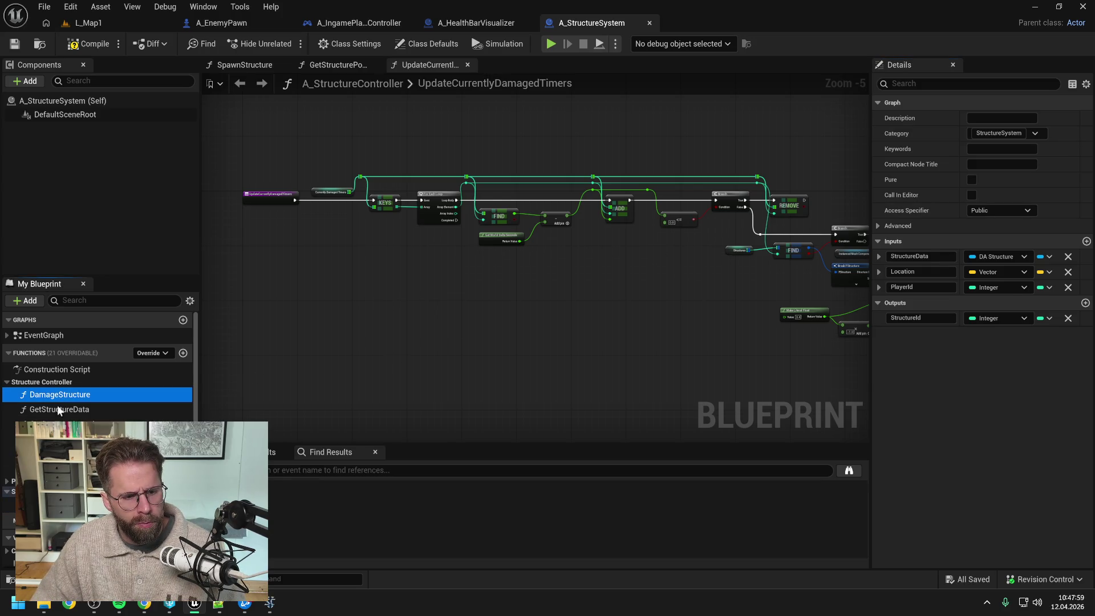
{"action": "left_click", "coordinate": [59, 394]}
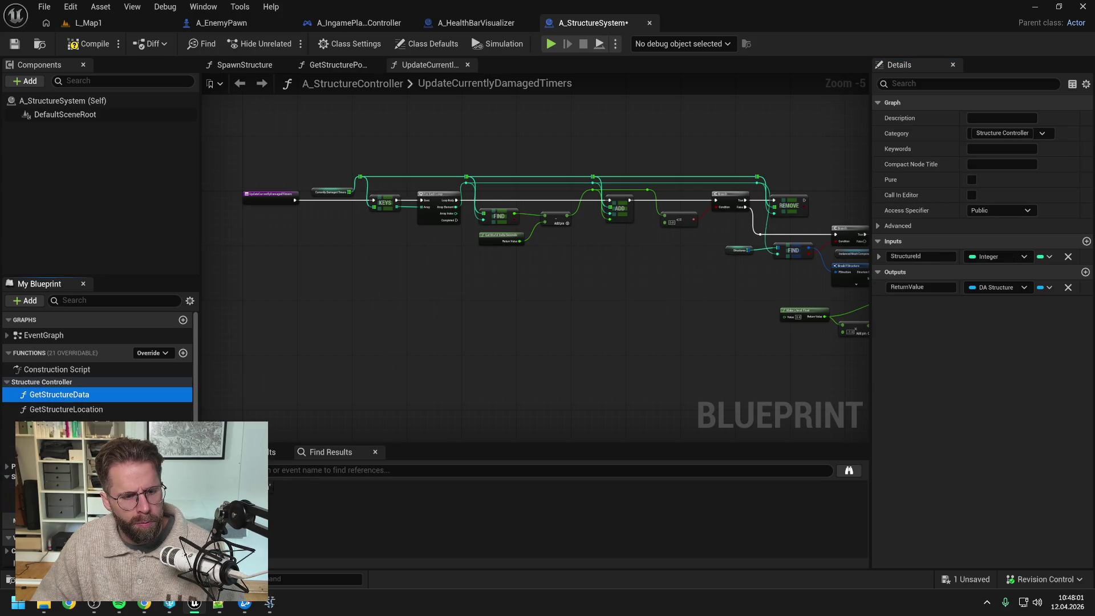
{"action": "mouse_move", "coordinate": [59, 395]}
{"action": "left_mouse_down"}
{"action": "mouse_move", "coordinate": [57, 476]}
{"action": "mouse_move", "coordinate": [59, 404]}
{"action": "mouse_move", "coordinate": [57, 461]}
{"action": "left_mouse_up"}
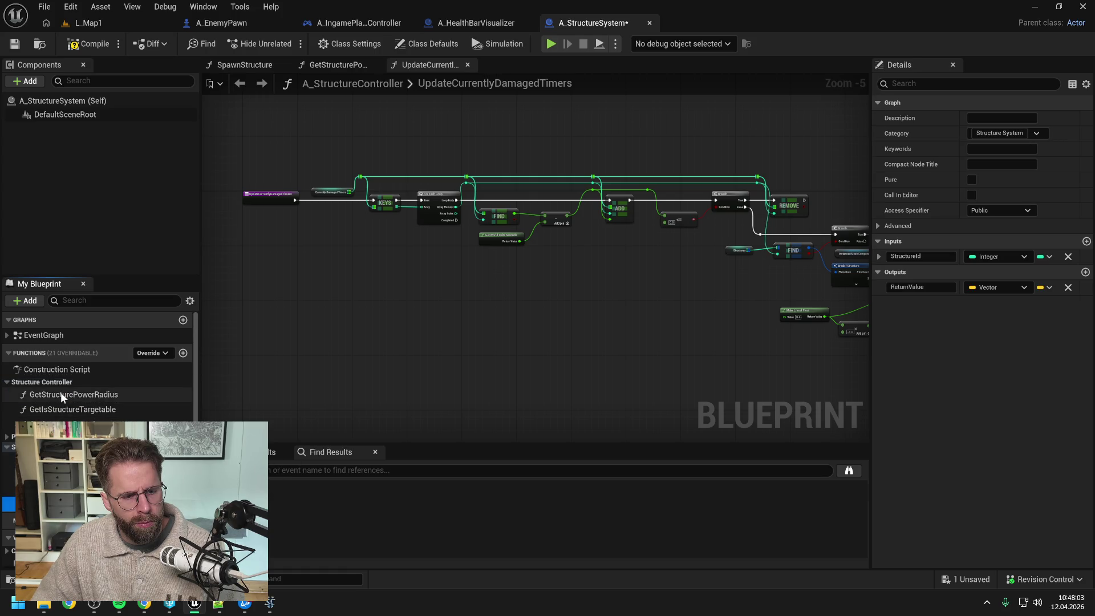
{"action": "left_click_drag", "start_coordinate": [61, 392], "coordinate": [58, 461]}
{"action": "left_click", "coordinate": [59, 395]}
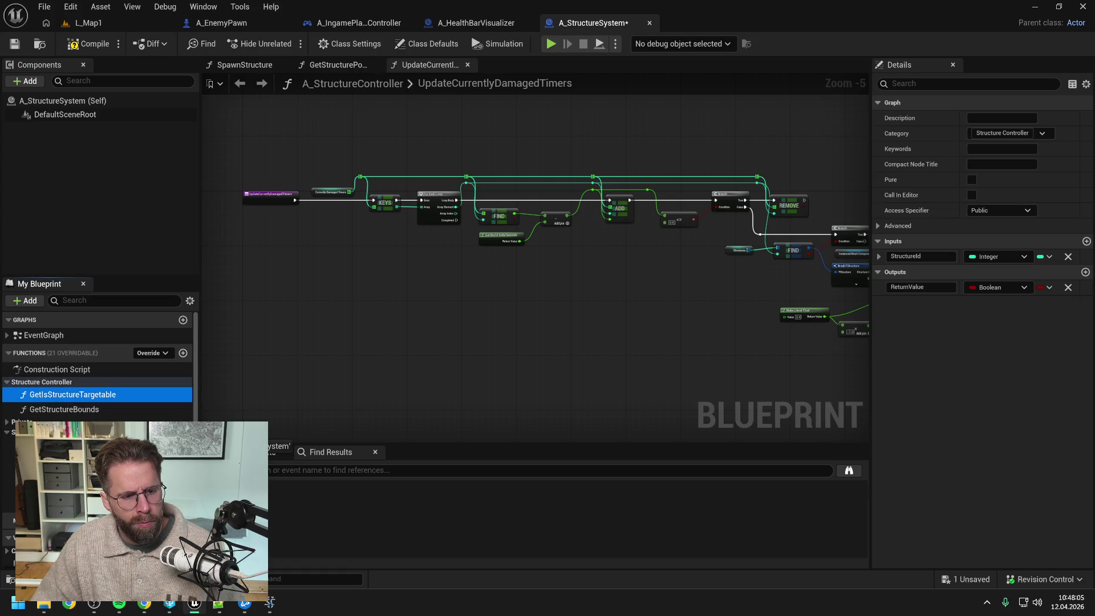
{"action": "left_click_drag", "start_coordinate": [60, 395], "coordinate": [57, 433]}
{"action": "left_click", "coordinate": [61, 392]}
{"action": "left_click_drag", "start_coordinate": [62, 392], "coordinate": [46, 419]}
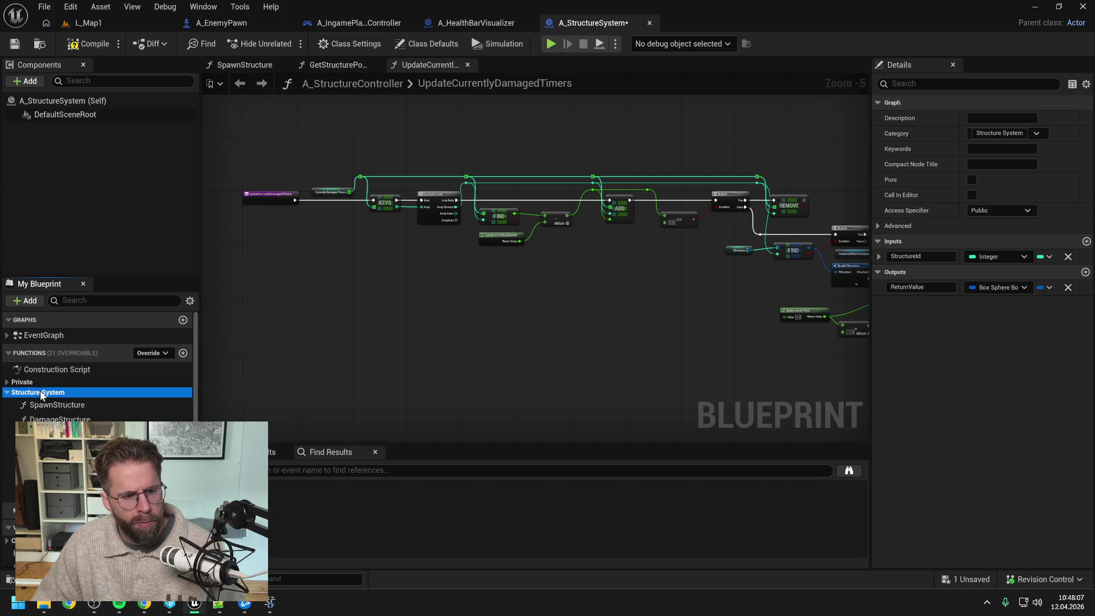
Compile and save the blueprint, then add a new empty function
{"action": "left_click", "coordinate": [88, 45]}
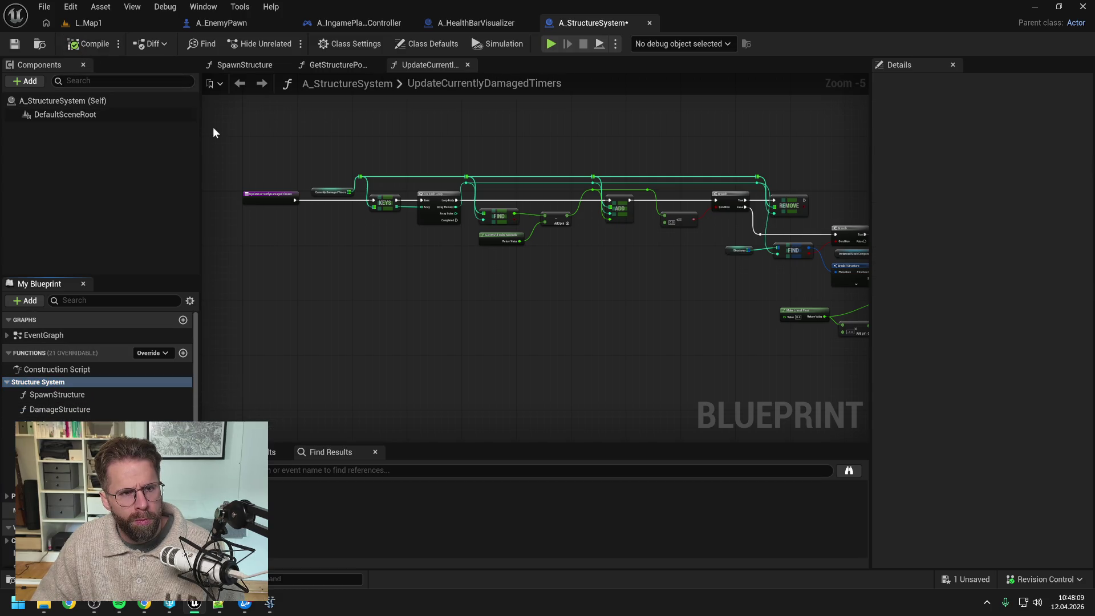
{"action": "key", "text": "ctrl+s"}
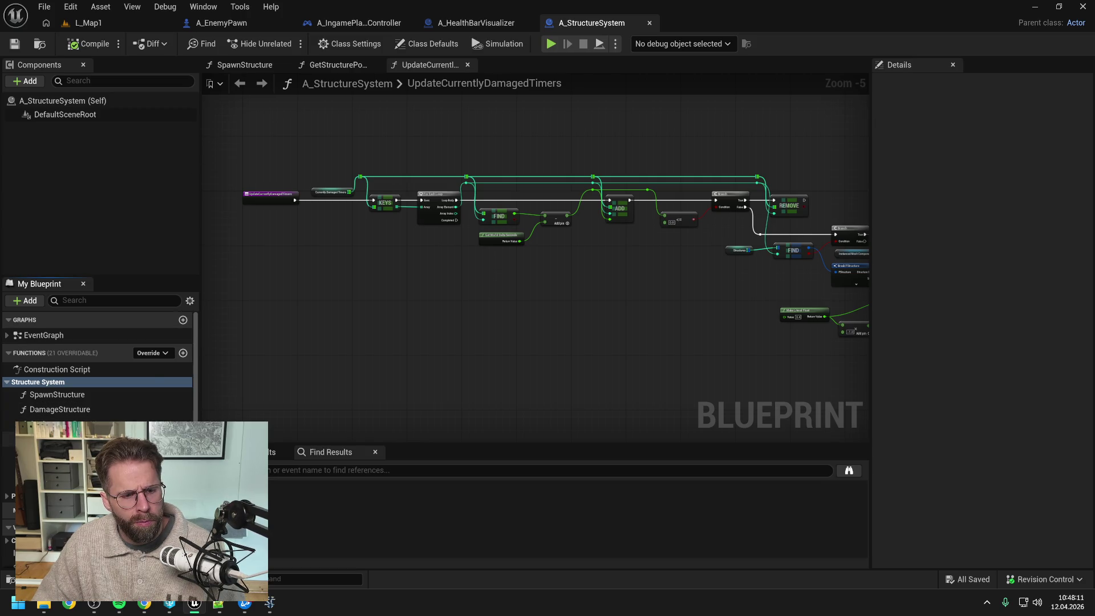
{"action": "left_click", "coordinate": [57, 438]}
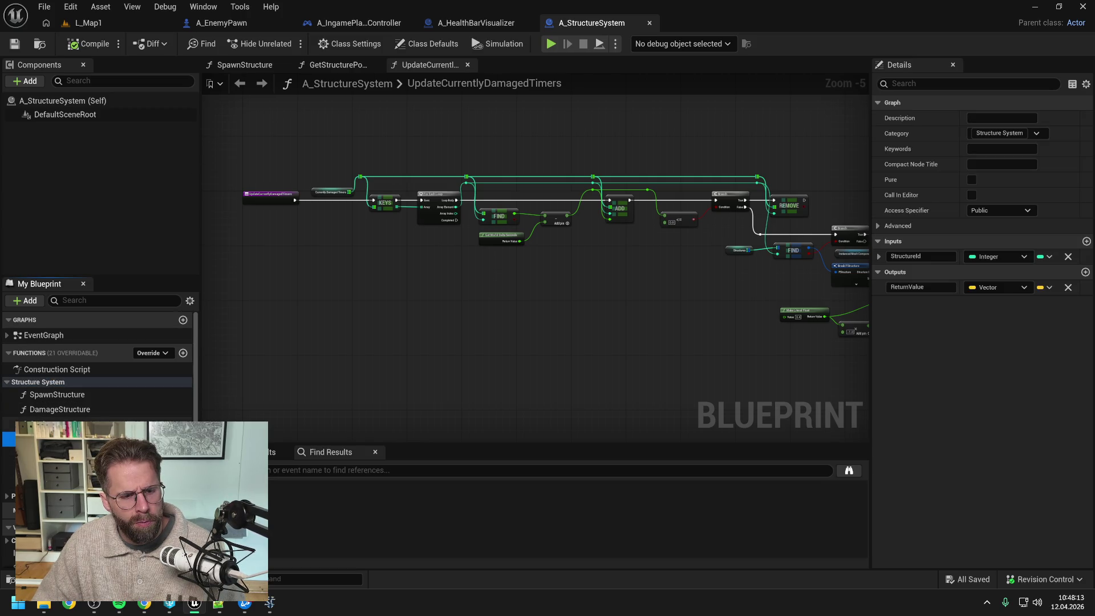
{"action": "left_click", "coordinate": [183, 353]}
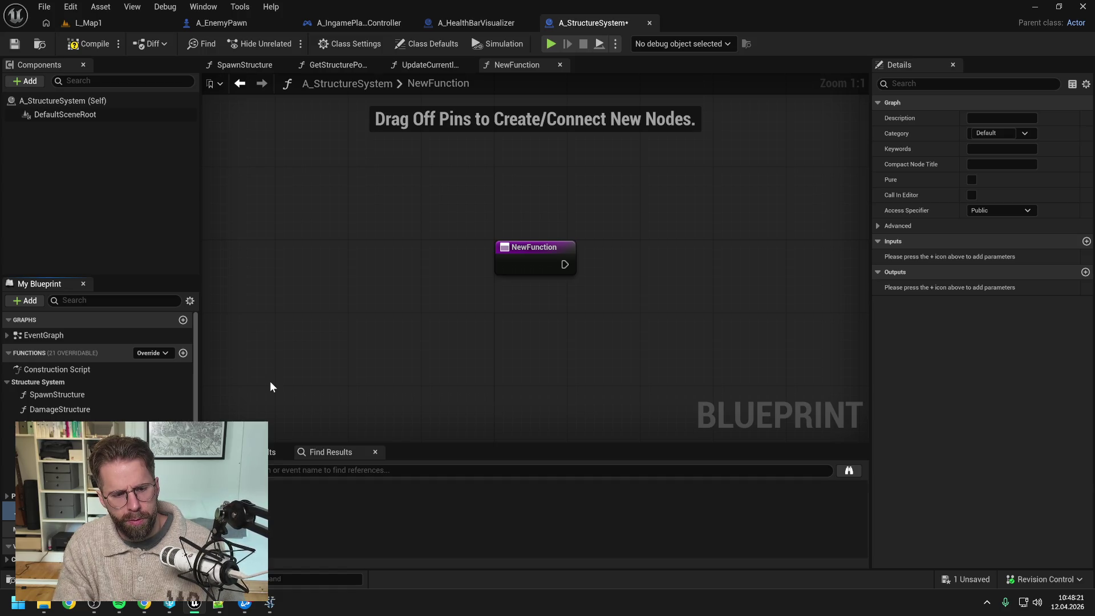
Name the function GetStructureMaxHealthPoints, file it under Structure System, and add a Return Node
{"action": "key", "text": "Return"}
{"action": "key", "text": "ctrl+s"}
{"action": "left_click_drag", "start_coordinate": [57, 454], "coordinate": [46, 385]}
{"action": "right_click", "coordinate": [647, 272]}
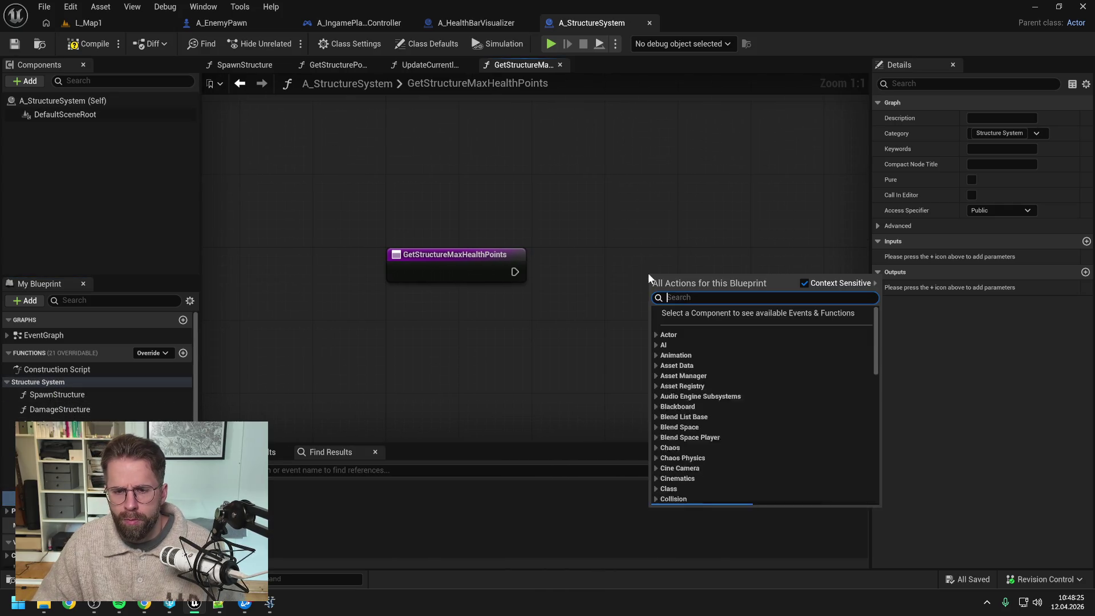
{"action": "type", "text": "return"}
{"action": "key", "text": "Return"}
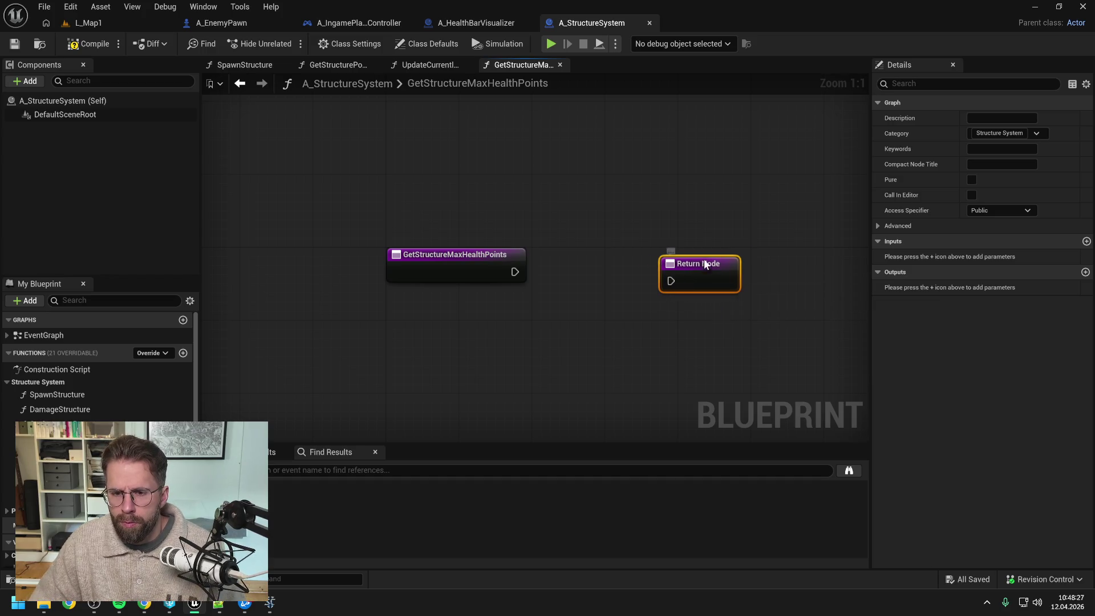
Give it a Float output named ReturnValue, save, and create another new function
{"action": "left_click", "coordinate": [1085, 272]}
{"action": "left_click", "coordinate": [997, 287]}
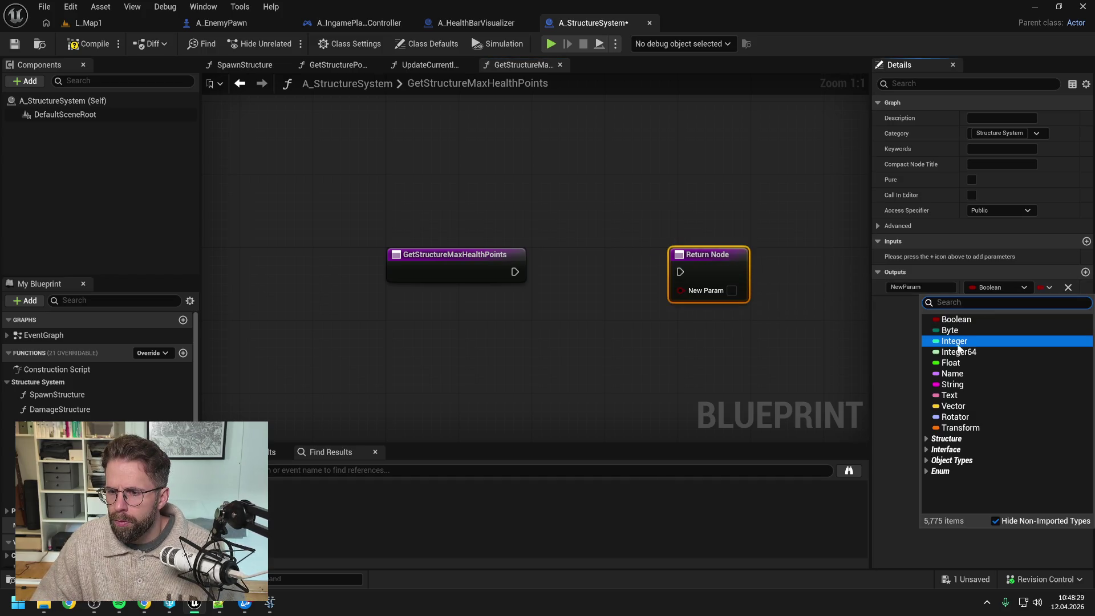
{"action": "left_click", "coordinate": [954, 362]}
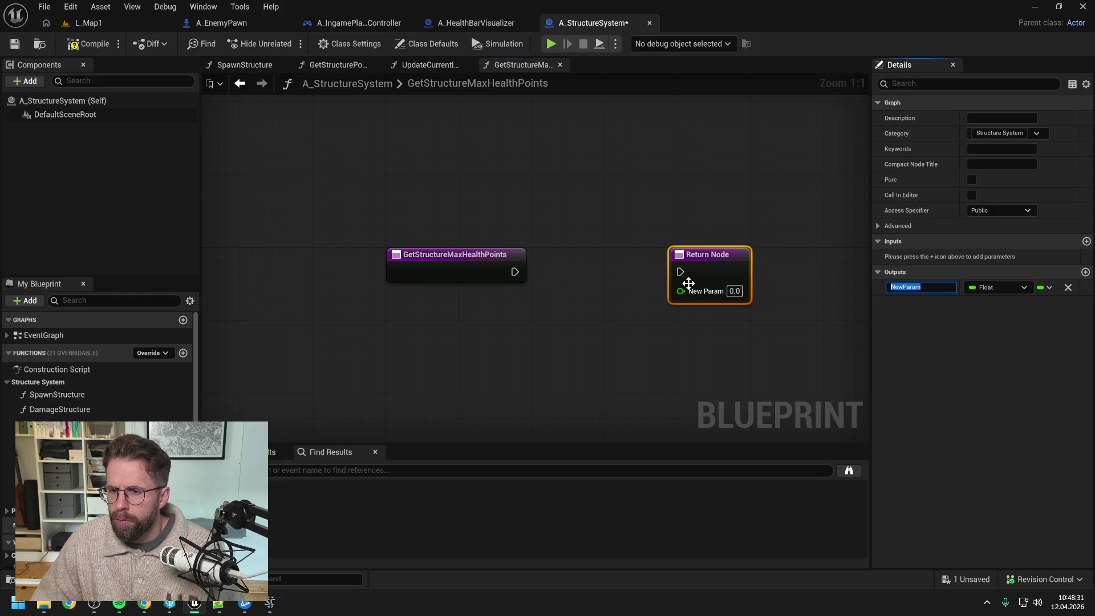
{"action": "type", "text": "ReturnValue"}
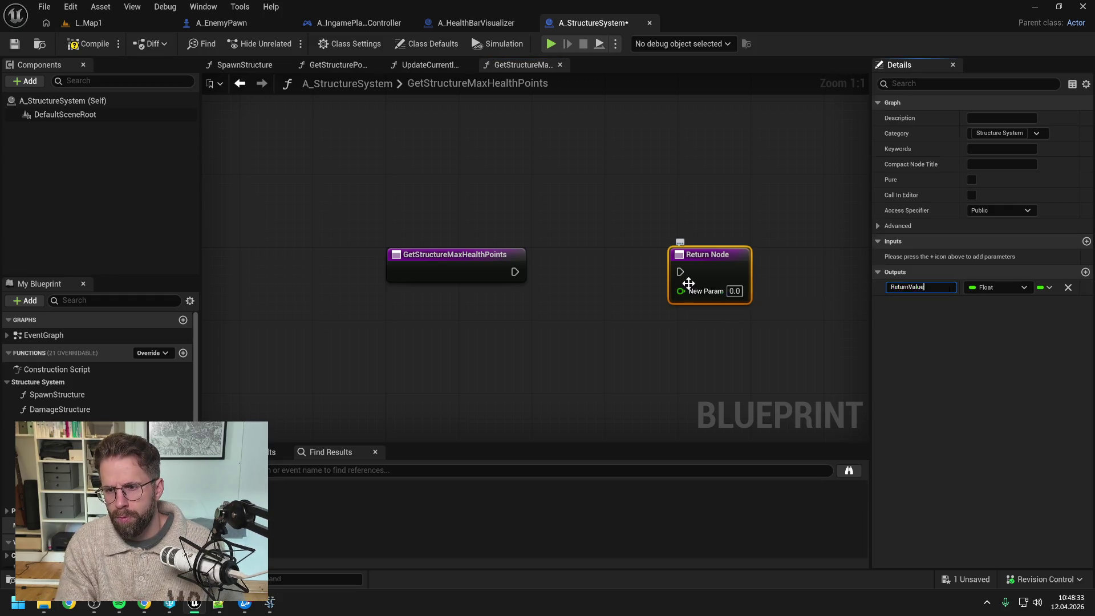
{"action": "key", "text": "Return"}
{"action": "key", "text": "ctrl+s"}
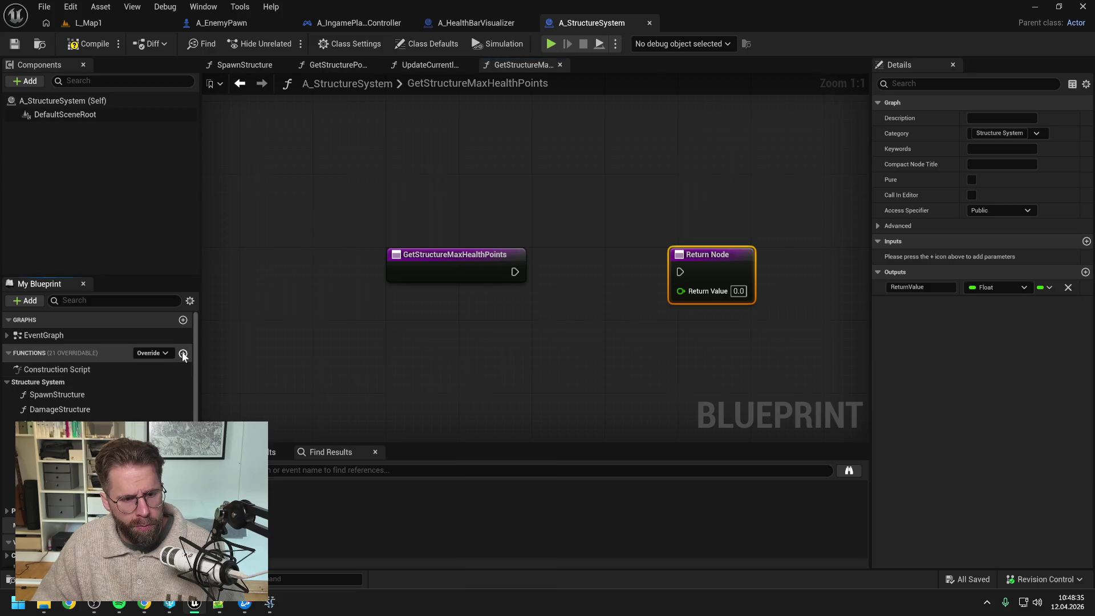
{"action": "left_click", "coordinate": [182, 353]}
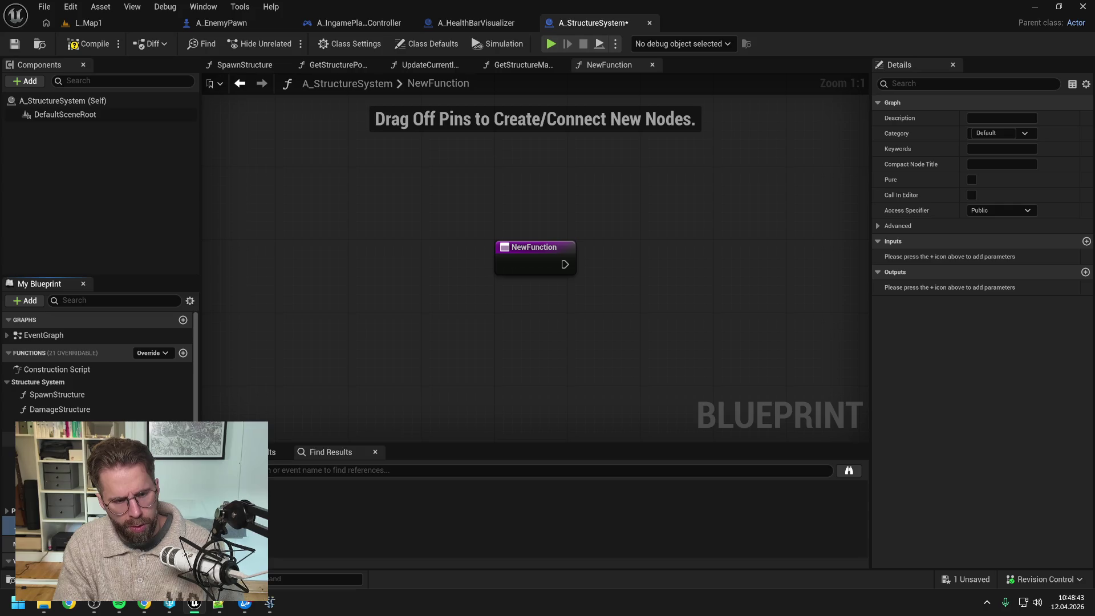
Name the new function GetStructureCurrentHealthPoints, file it under Structure System, and add a Return Node
{"action": "key", "text": "Return"}
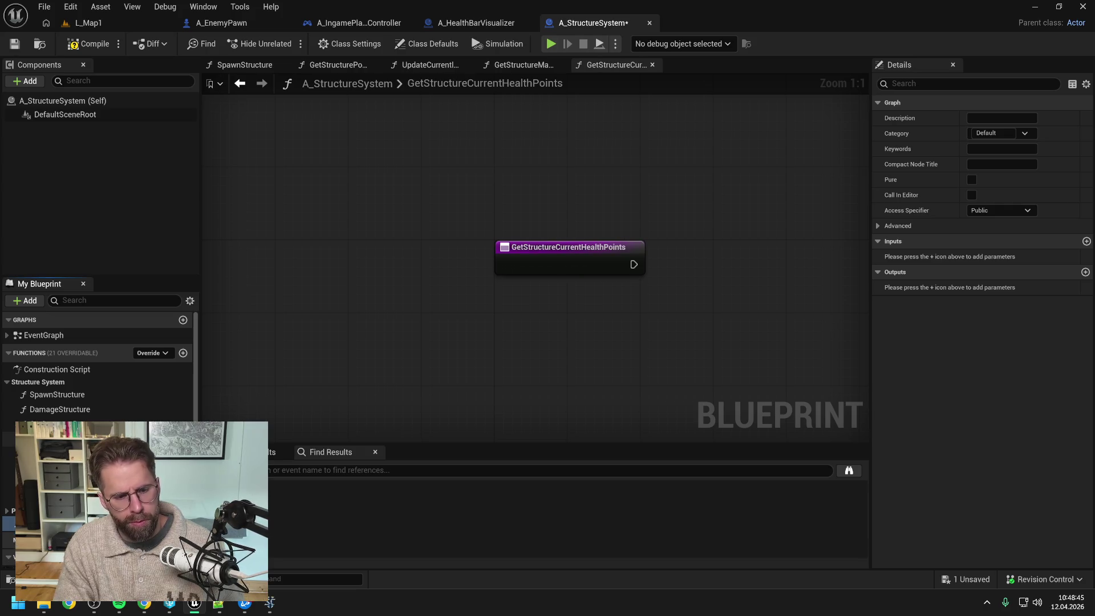
{"action": "key", "text": "ctrl+s"}
{"action": "left_click_drag", "start_coordinate": [52, 425], "coordinate": [37, 382]}
{"action": "scroll", "coordinate": [509, 331], "scroll_direction": "down", "scroll_amount": 5}
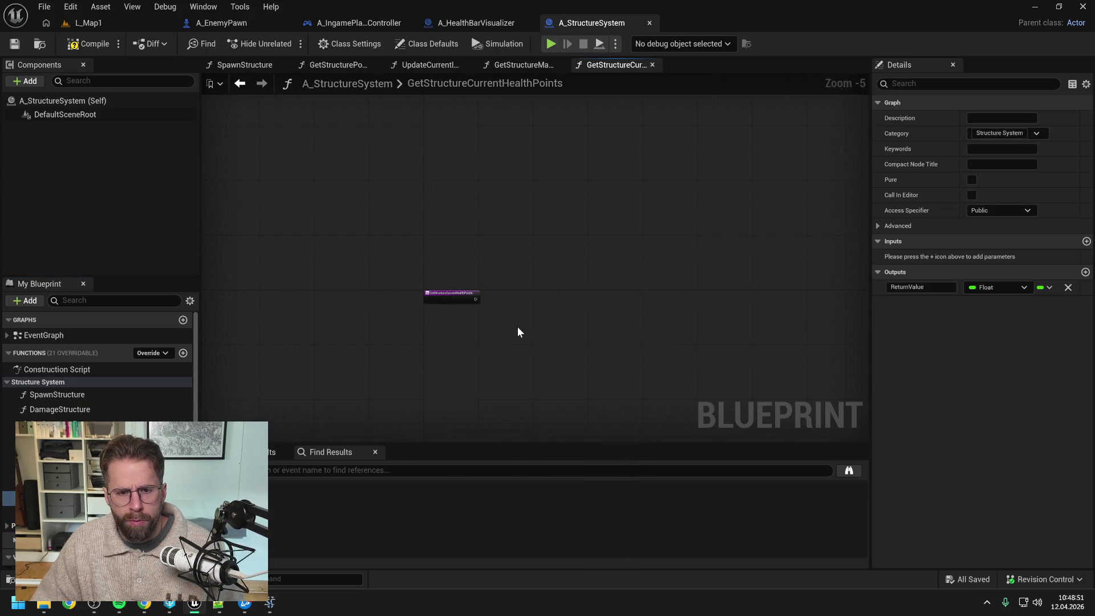
{"action": "scroll", "coordinate": [605, 308], "scroll_direction": "down", "scroll_amount": 7}
{"action": "scroll", "coordinate": [621, 301], "scroll_direction": "up", "scroll_amount": 8}
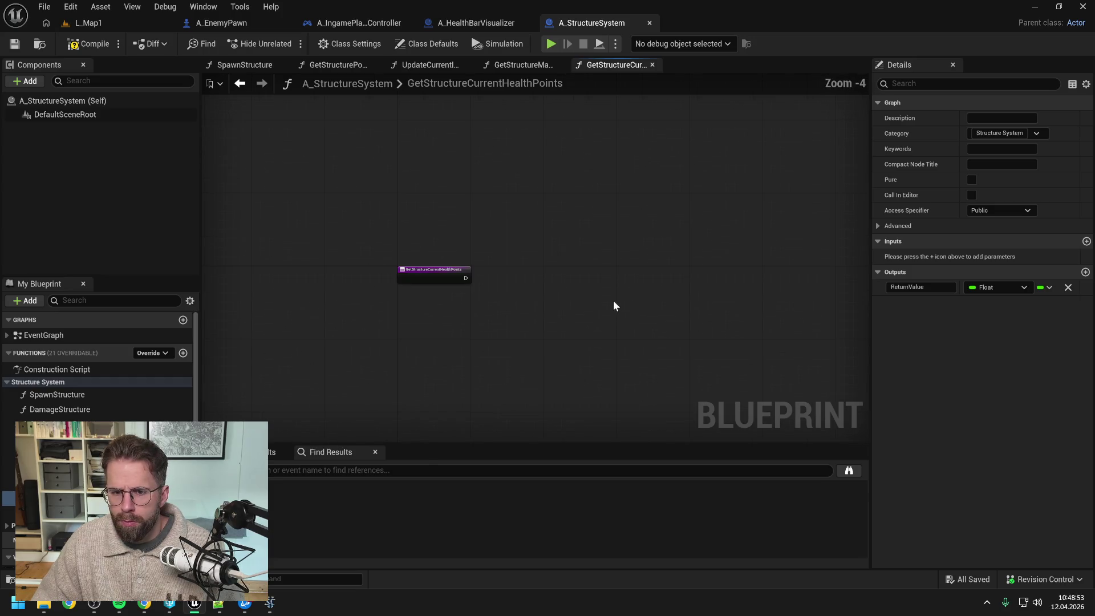
{"action": "right_click", "coordinate": [561, 285]}
{"action": "type", "text": "return"}
{"action": "key", "text": "Return"}
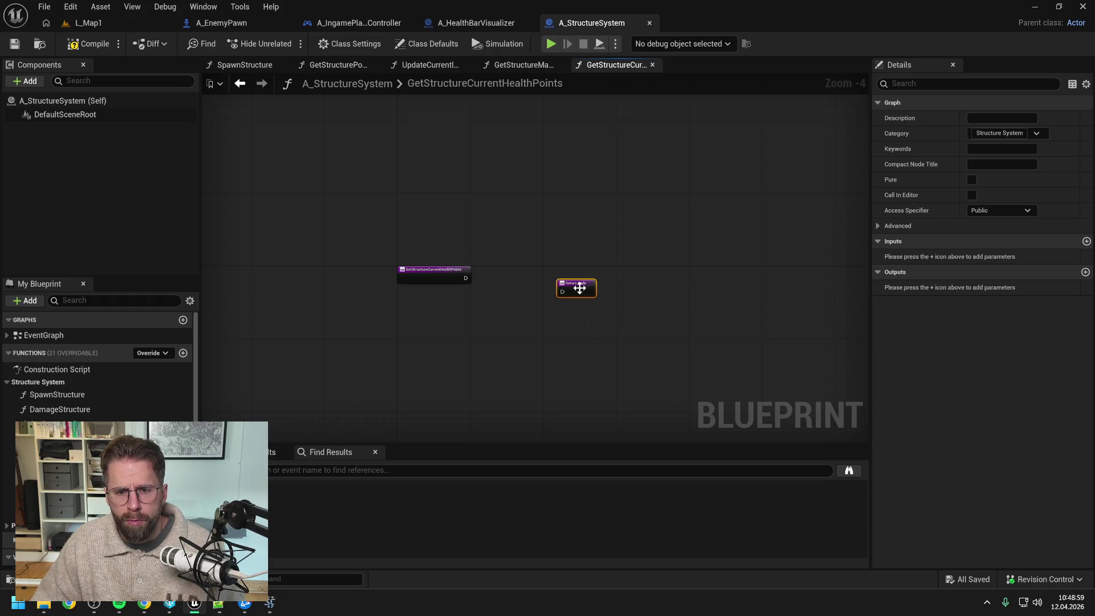
Add a Float ReturnValue output and Integer StructureId input, then return to GetStructureMaxHealthPoints
{"action": "left_click", "coordinate": [1085, 272]}
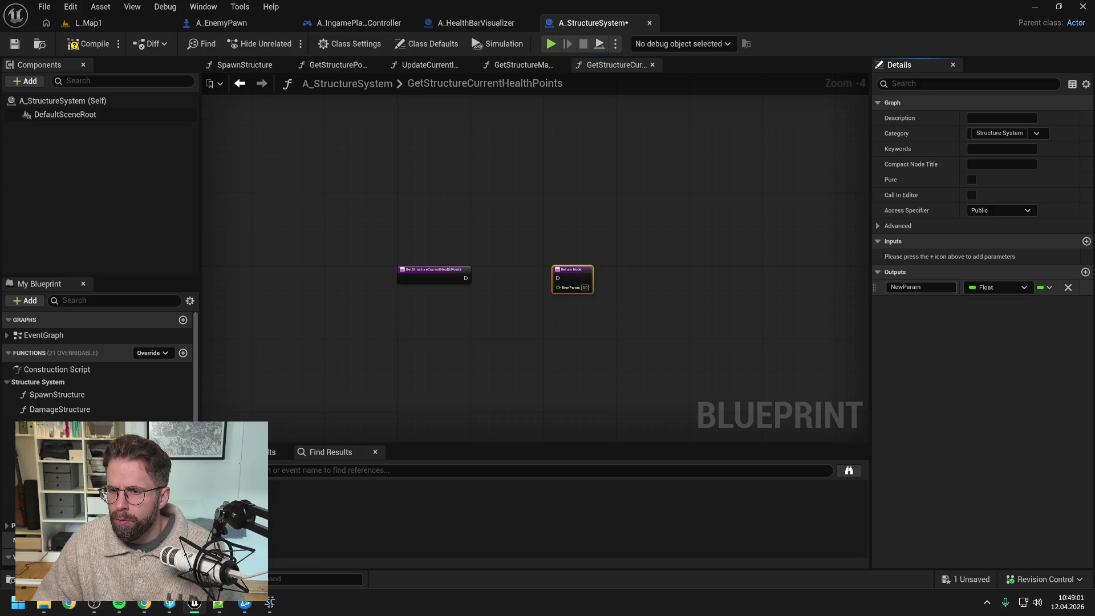
{"action": "type", "text": "ReturnVal"}
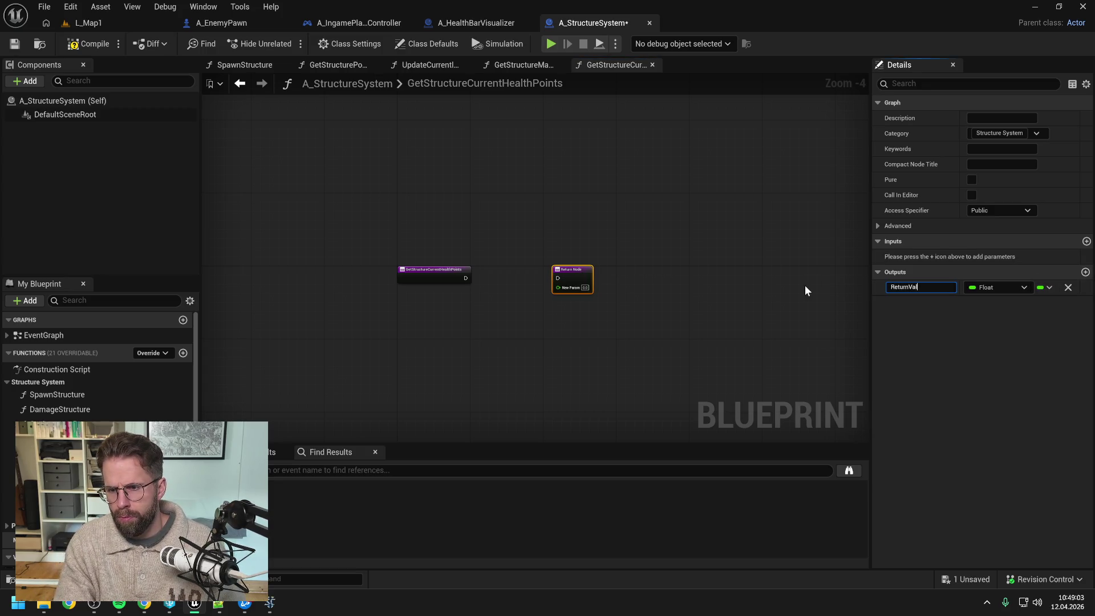
{"action": "type", "text": "ue"}
{"action": "key", "text": "Return"}
{"action": "left_click", "coordinate": [1086, 241]}
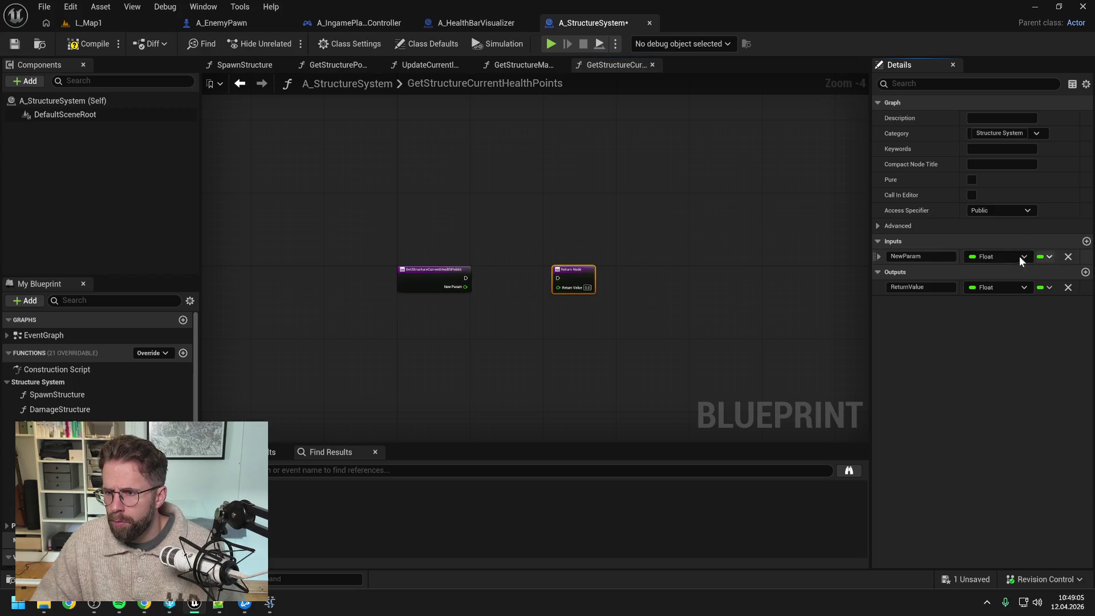
{"action": "left_click", "coordinate": [1020, 259]}
{"action": "left_click", "coordinate": [964, 311]}
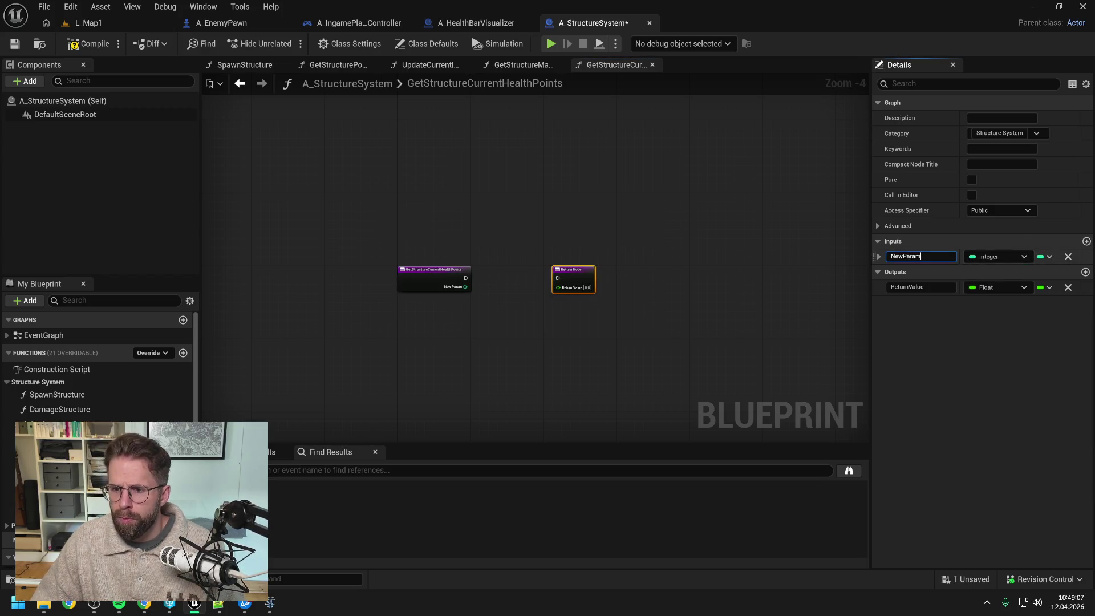
{"action": "type", "text": "Struc"}
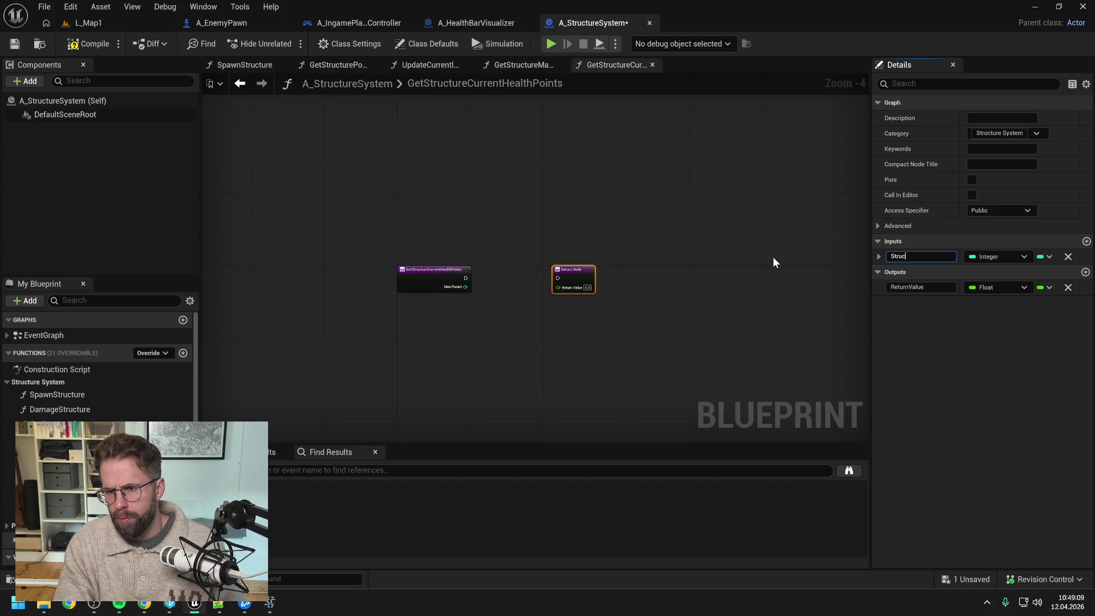
{"action": "type", "text": "tureId"}
{"action": "key", "text": "Return"}
{"action": "key", "text": "ctrl+s"}
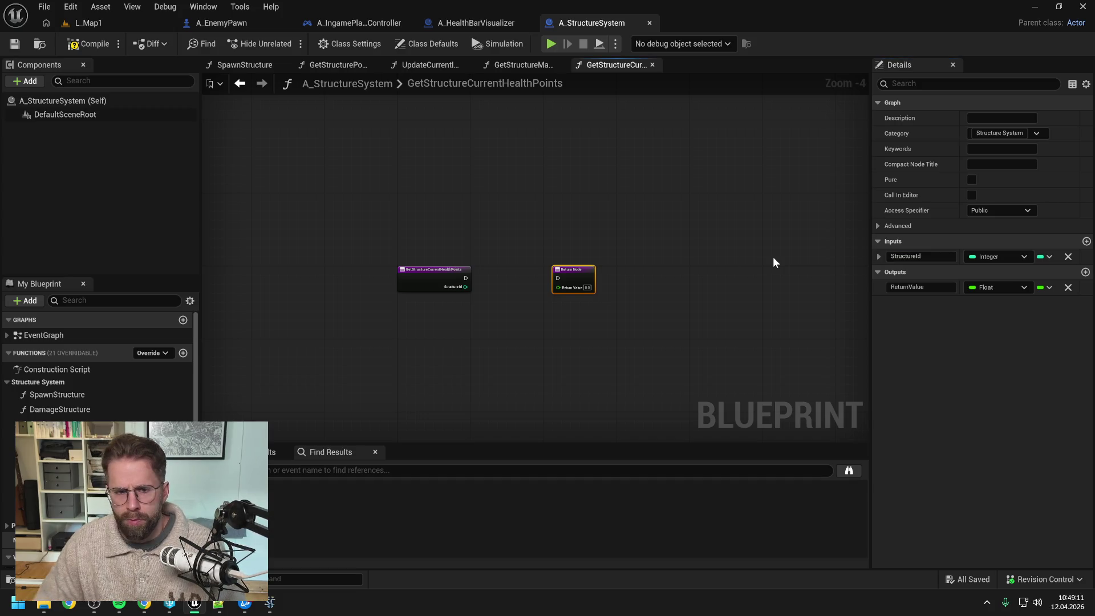
{"action": "left_click", "coordinate": [519, 66]}
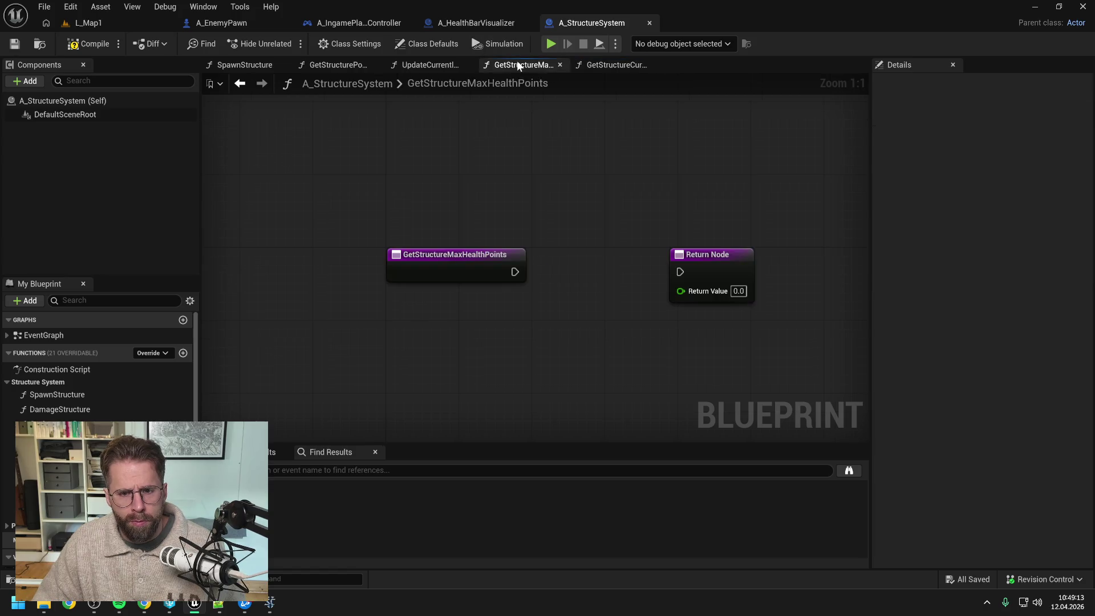
Add a GetStructureId input to GetStructureMaxHealthPoints and save the blueprint
{"action": "left_click", "coordinate": [468, 266]}
{"action": "left_click", "coordinate": [1087, 272]}
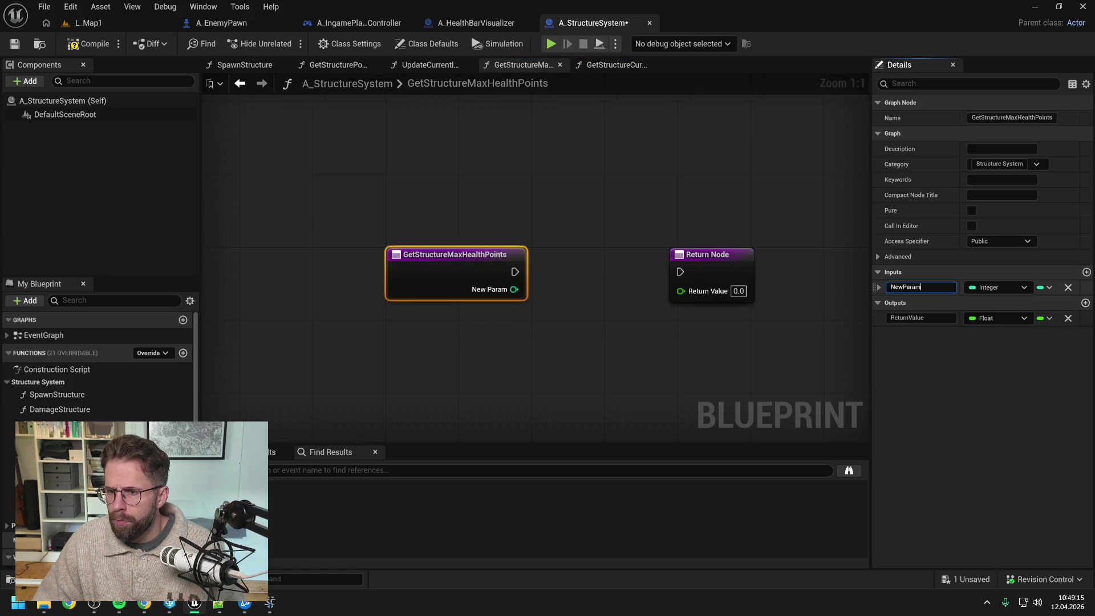
{"action": "type", "text": "GetStructureId"}
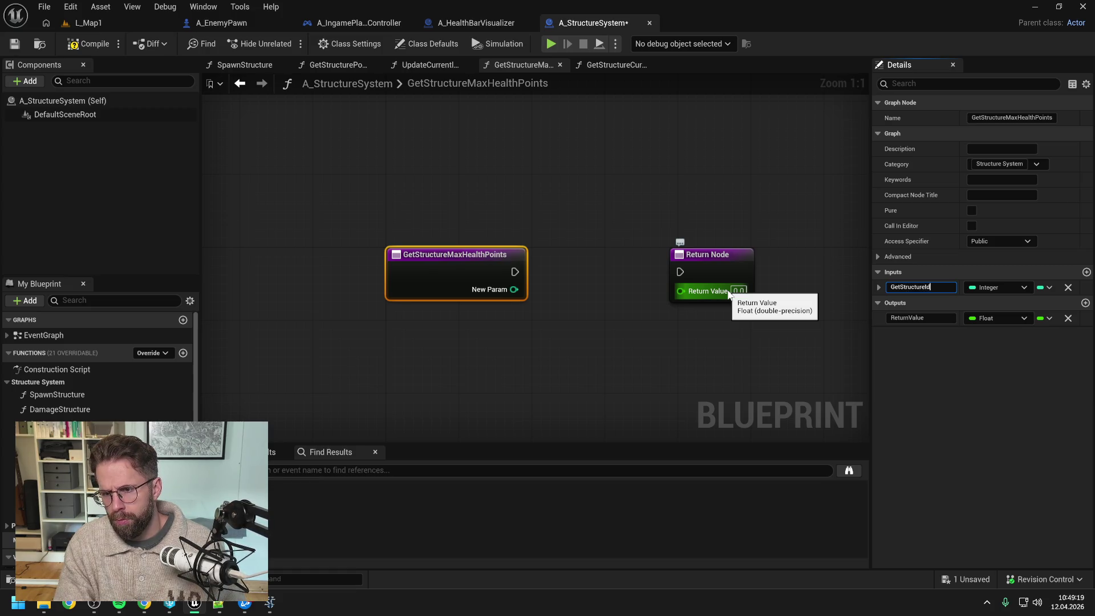
{"action": "key", "text": "Return"}
{"action": "key", "text": "ctrl+s"}
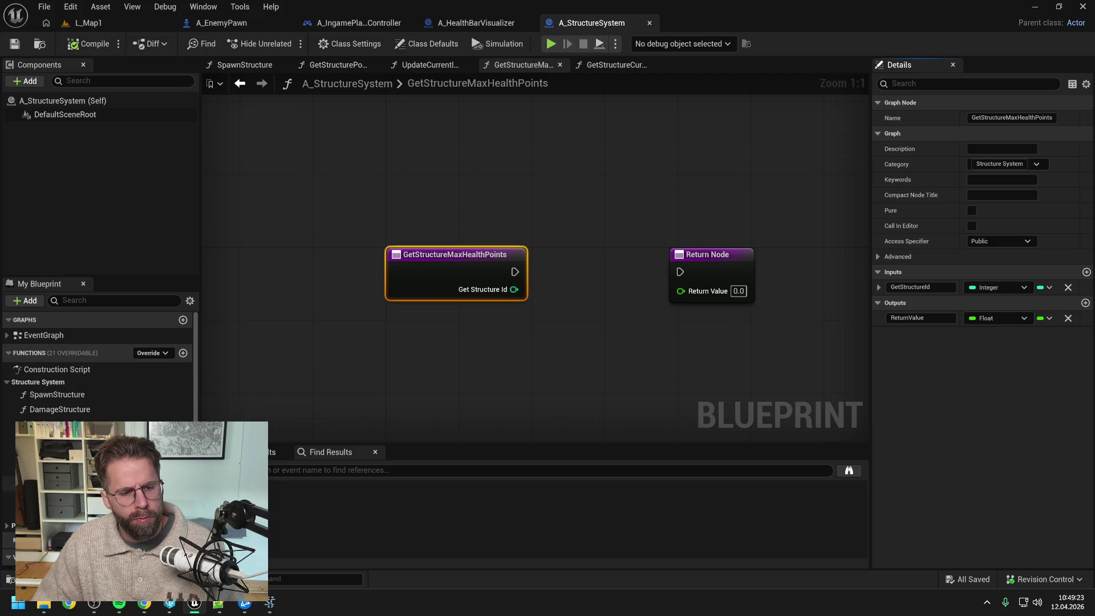
{"action": "double_click", "coordinate": [63, 483]}
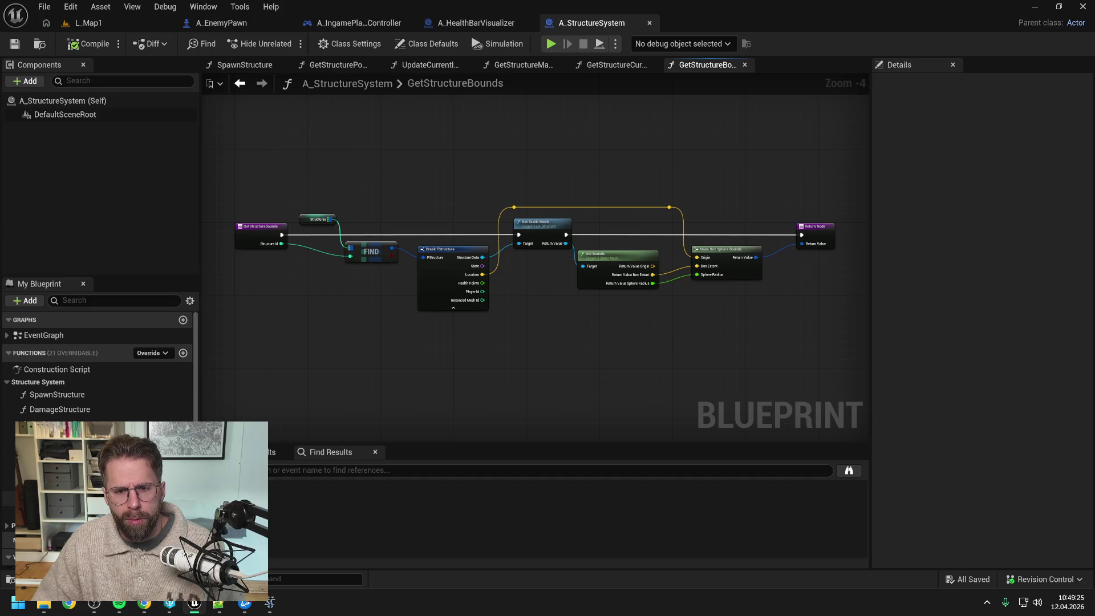
{"action": "left_click", "coordinate": [523, 64]}
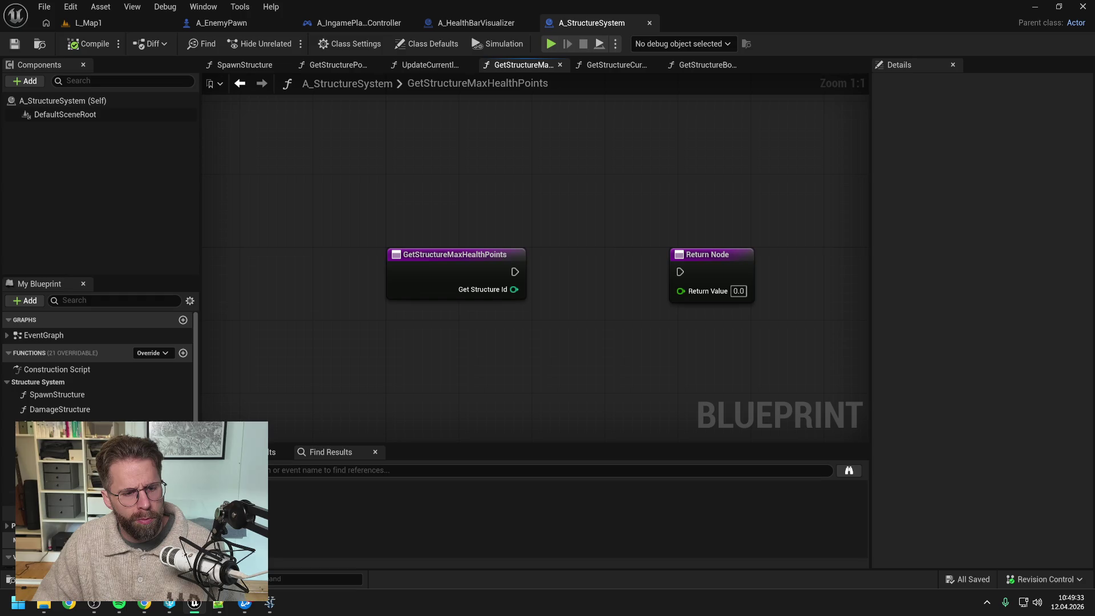
Move the Return Node further right and place a Structures map getter in the graph
{"action": "left_click_drag", "start_coordinate": [442, 366], "coordinate": [418, 362]}
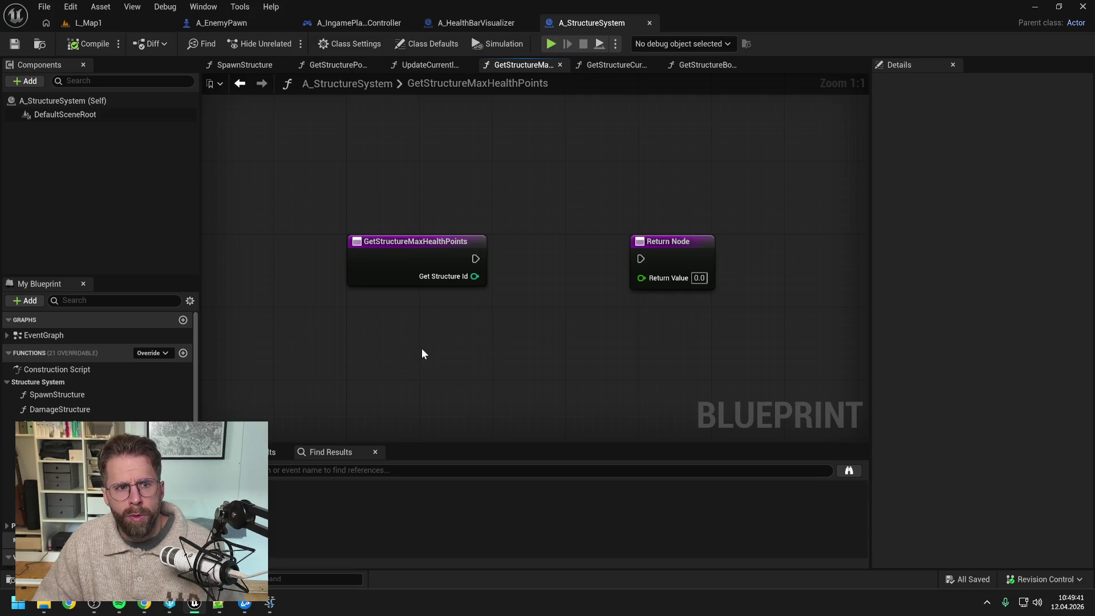
{"action": "scroll", "coordinate": [418, 347], "scroll_direction": "down", "scroll_amount": 2}
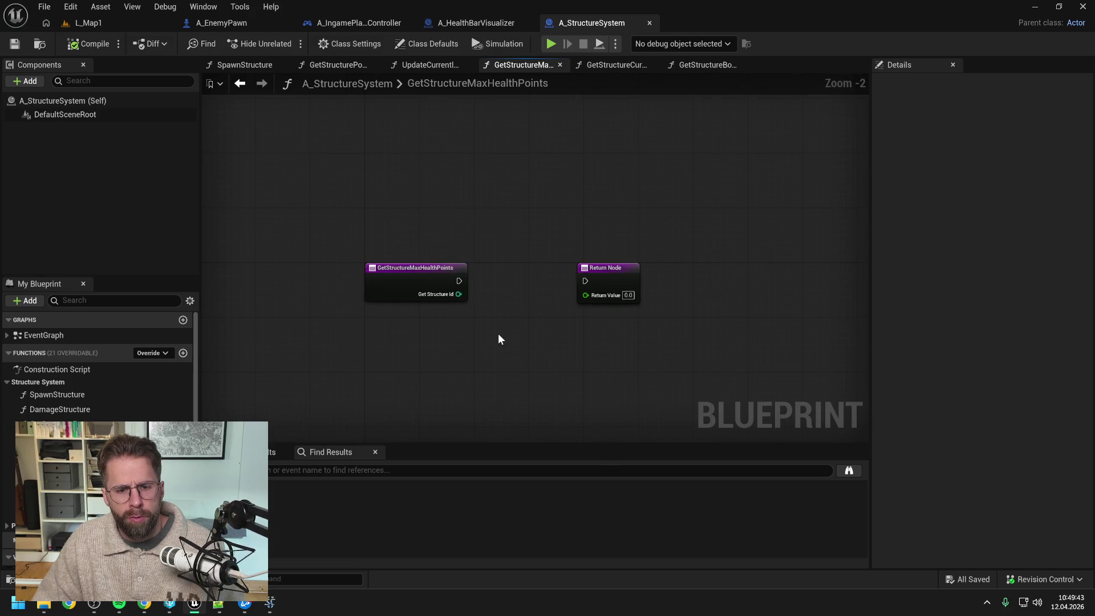
{"action": "scroll", "coordinate": [497, 334], "scroll_direction": "up", "scroll_amount": 1}
{"action": "left_click_drag", "start_coordinate": [625, 257], "coordinate": [722, 257]}
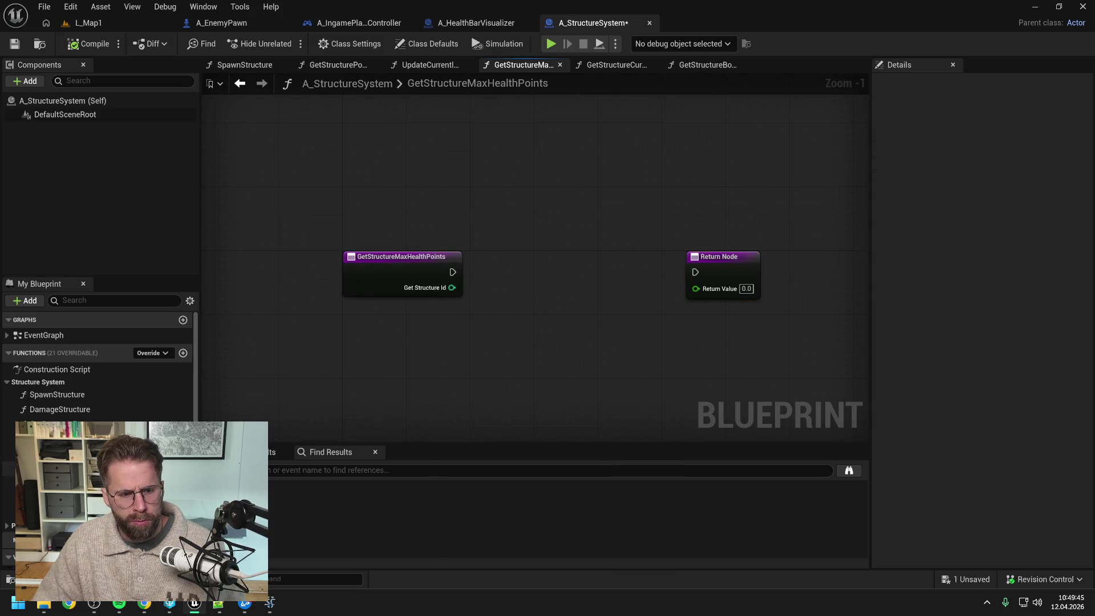
{"action": "scroll", "coordinate": [3, 529], "scroll_direction": "down", "scroll_amount": 3}
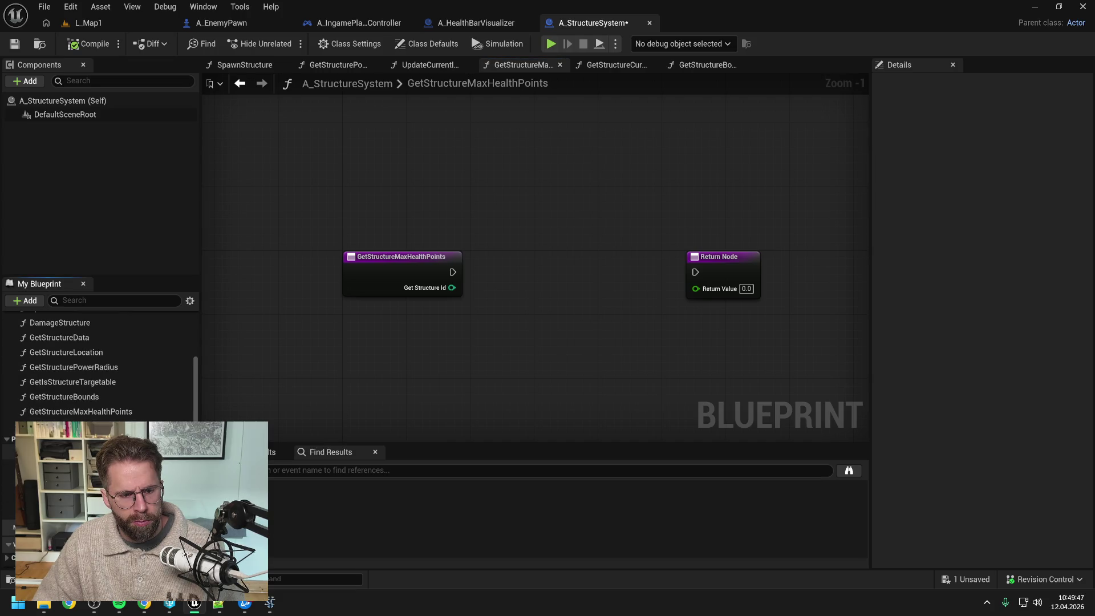
{"action": "scroll", "coordinate": [102, 399], "scroll_direction": "up", "scroll_amount": 3}
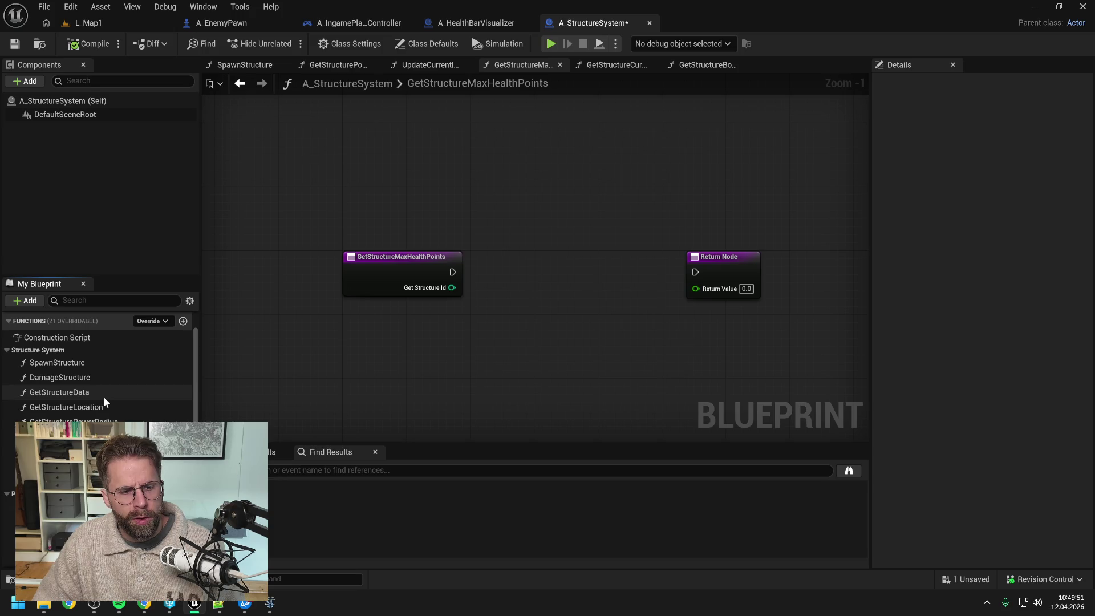
{"action": "scroll", "coordinate": [104, 396], "scroll_direction": "down", "scroll_amount": 5}
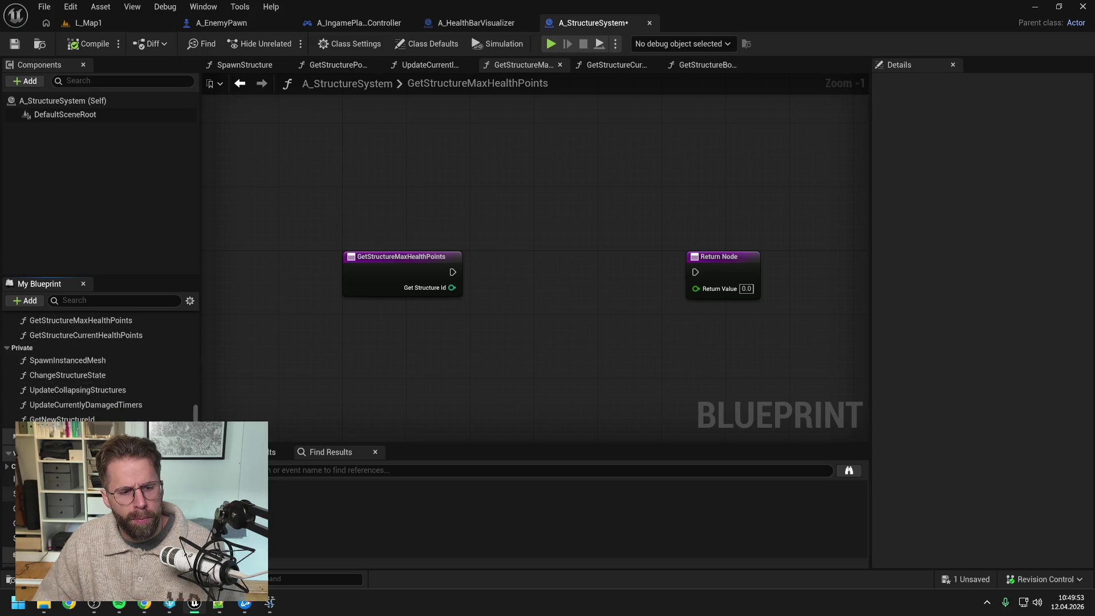
{"action": "mouse_move", "coordinate": [45, 493]}
{"action": "left_mouse_down"}
{"action": "mouse_move", "coordinate": [299, 419]}
{"action": "mouse_move", "coordinate": [519, 241]}
{"action": "mouse_move", "coordinate": [584, 266]}
{"action": "mouse_move", "coordinate": [591, 283]}
{"action": "left_mouse_up"}
Find the Structure Id in the Structures map and branch on whether it was found
{"action": "left_click", "coordinate": [547, 263]}
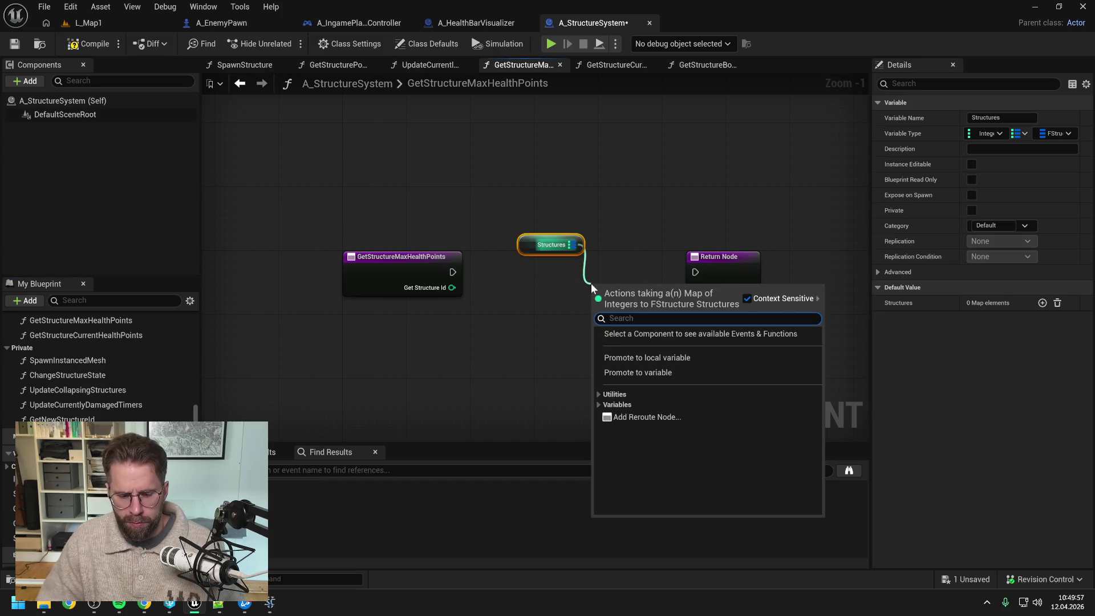
{"action": "type", "text": "find"}
{"action": "key", "text": "Return"}
{"action": "mouse_move", "coordinate": [452, 287]}
{"action": "left_mouse_down"}
{"action": "mouse_move", "coordinate": [599, 309]}
{"action": "mouse_move", "coordinate": [715, 288]}
{"action": "left_mouse_up"}
{"action": "left_click_drag", "start_coordinate": [577, 330], "coordinate": [624, 300]}
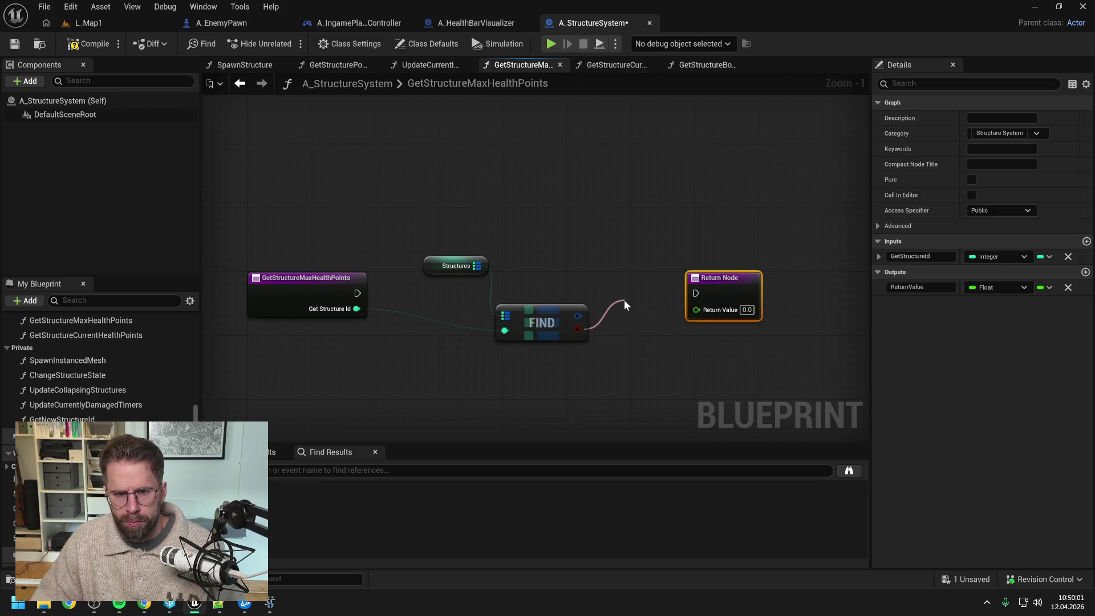
{"action": "type", "text": "branch"}
{"action": "key", "text": "Return"}
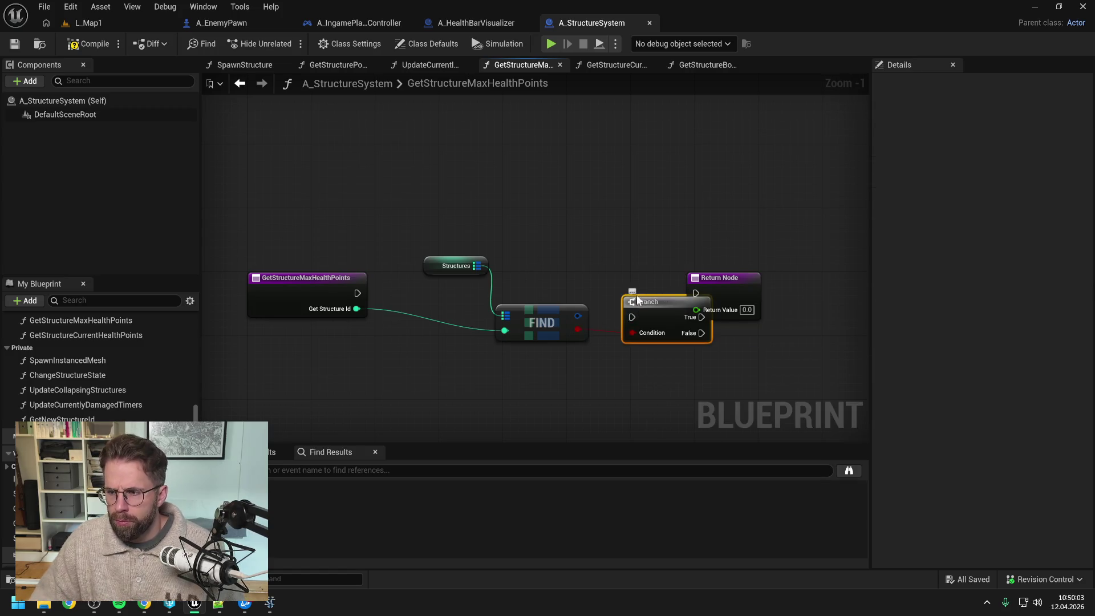
{"action": "left_click_drag", "start_coordinate": [752, 282], "coordinate": [832, 282]}
{"action": "left_click_drag", "start_coordinate": [645, 301], "coordinate": [654, 278]}
{"action": "left_click_drag", "start_coordinate": [357, 293], "coordinate": [640, 294]}
Break the found structure into an expanded Break FStructure node
{"action": "left_click_drag", "start_coordinate": [578, 316], "coordinate": [638, 344]}
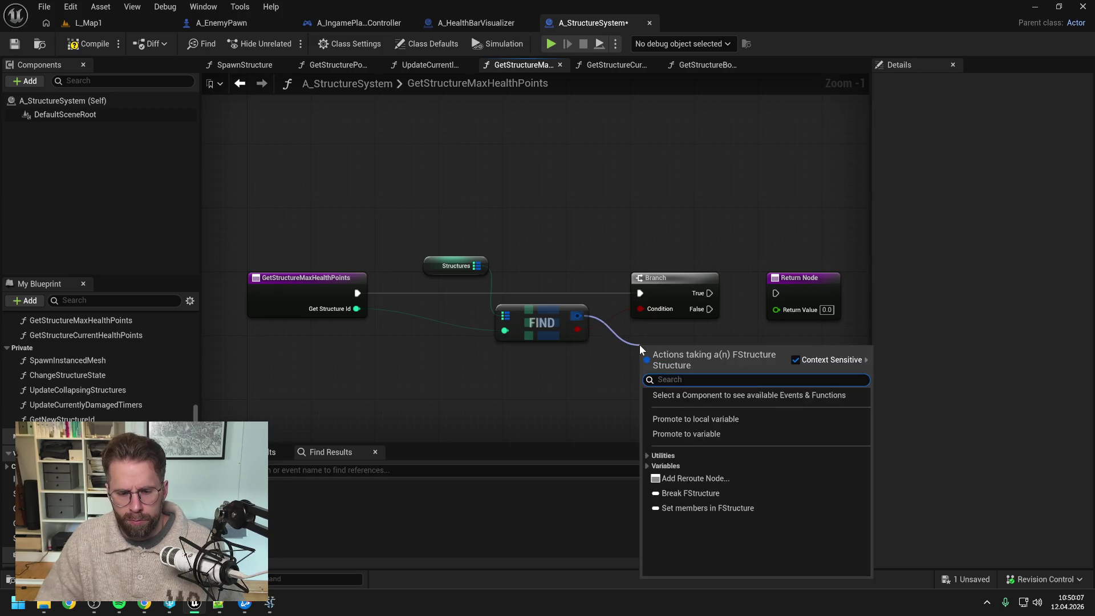
{"action": "type", "text": "break"}
{"action": "key", "text": "Return"}
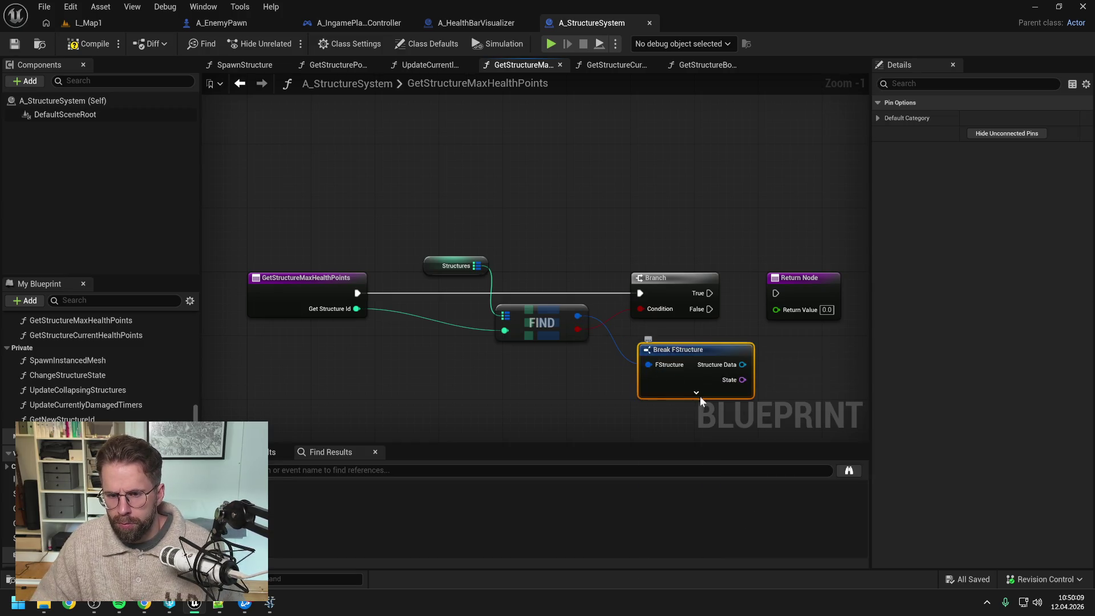
{"action": "left_click", "coordinate": [695, 393]}
{"action": "left_click_drag", "start_coordinate": [810, 372], "coordinate": [669, 310]}
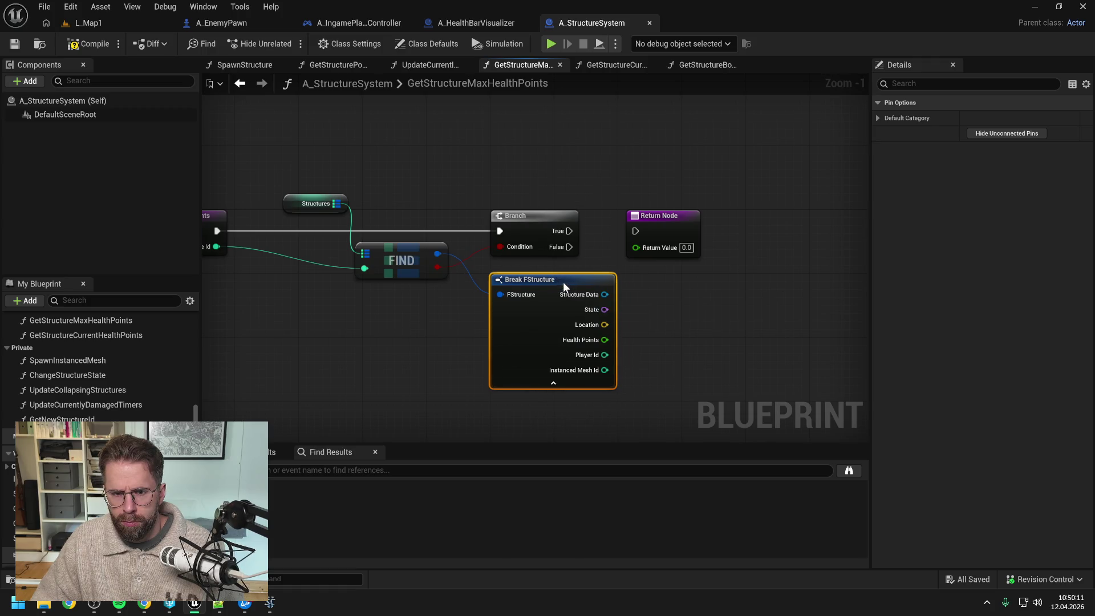
{"action": "scroll", "coordinate": [751, 303], "scroll_direction": "down", "scroll_amount": 1}
{"action": "left_click", "coordinate": [756, 307]}
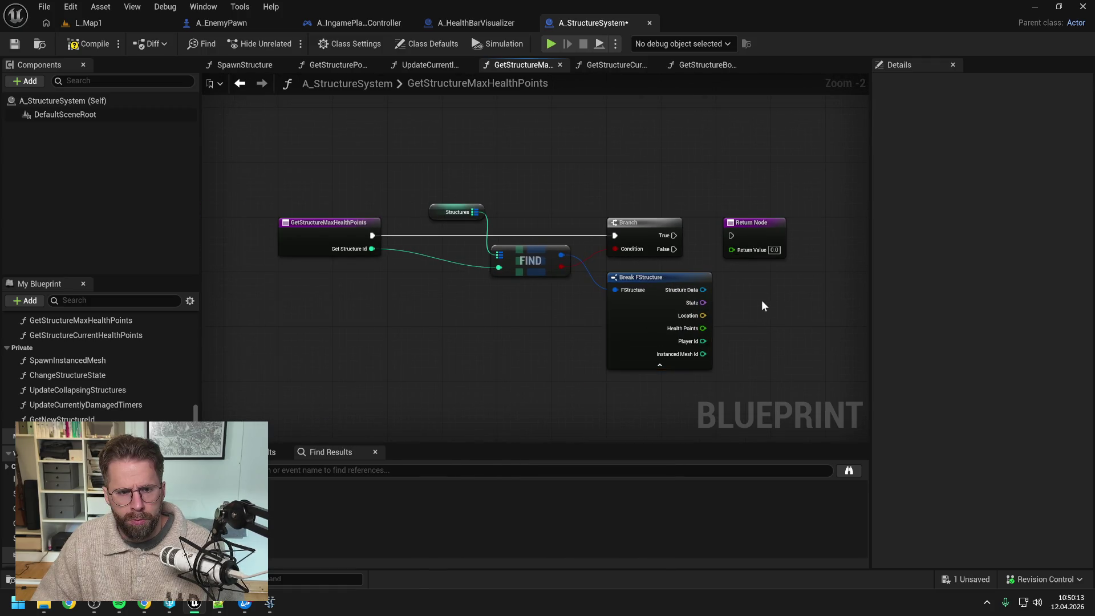
Return the Structure Data's Get Max Health Points on True, then select the lookup nodes
{"action": "left_click_drag", "start_coordinate": [628, 298], "coordinate": [670, 300]}
{"action": "type", "text": "ge"}
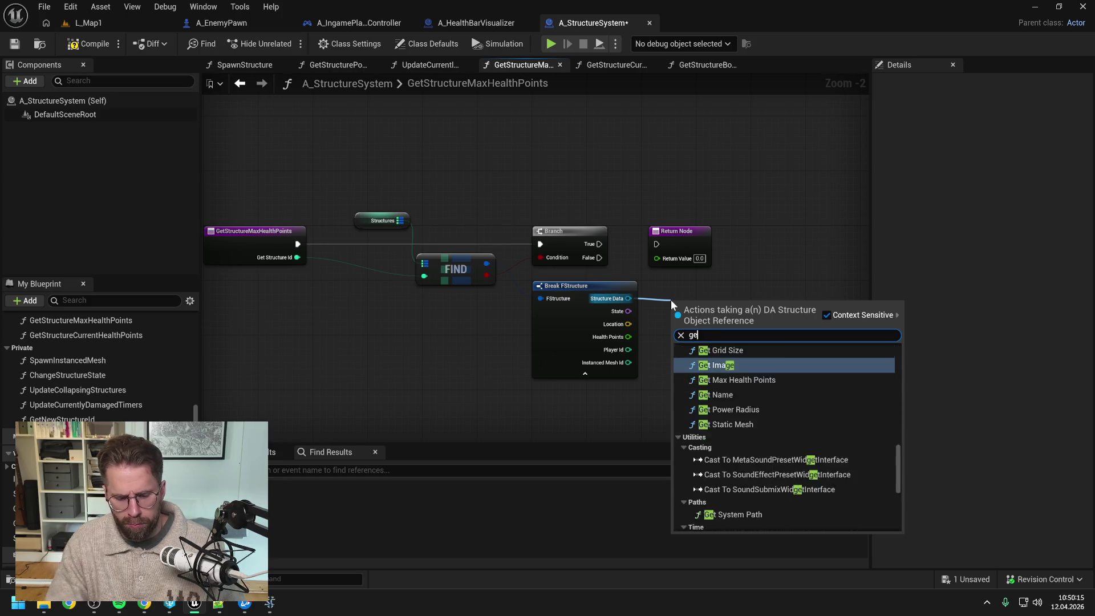
{"action": "type", "text": "t max health"}
{"action": "left_click", "coordinate": [734, 363]}
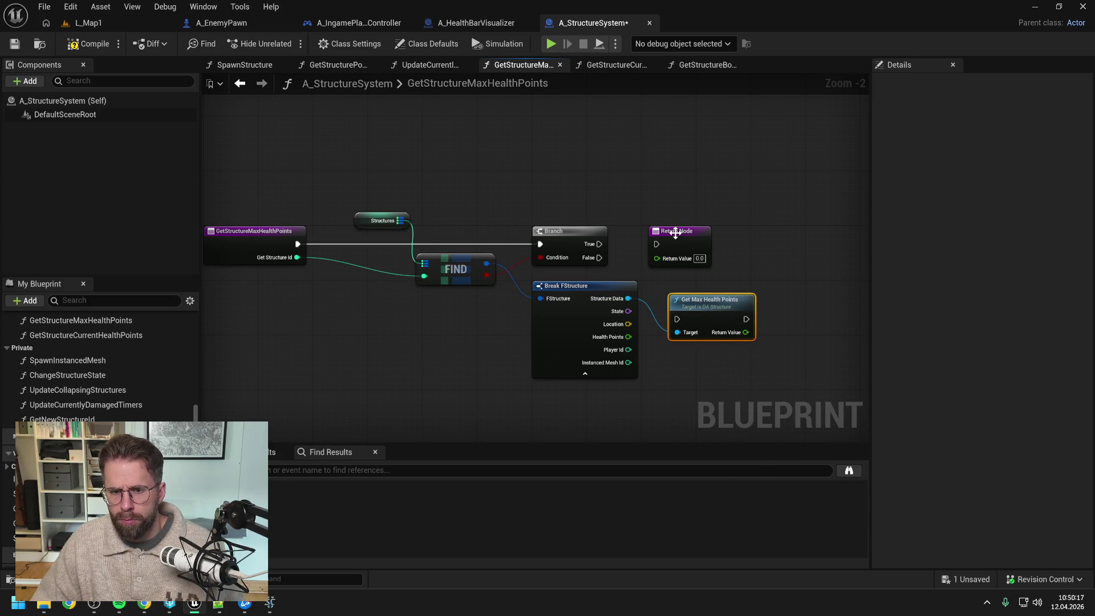
{"action": "left_click_drag", "start_coordinate": [675, 232], "coordinate": [785, 236]}
{"action": "left_click_drag", "start_coordinate": [696, 307], "coordinate": [683, 238]}
{"action": "mouse_move", "coordinate": [600, 243]}
{"action": "left_mouse_down"}
{"action": "mouse_move", "coordinate": [663, 251]}
{"action": "mouse_move", "coordinate": [706, 228]}
{"action": "mouse_move", "coordinate": [765, 242]}
{"action": "mouse_move", "coordinate": [767, 258]}
{"action": "left_mouse_up"}
{"action": "left_click", "coordinate": [615, 196]}
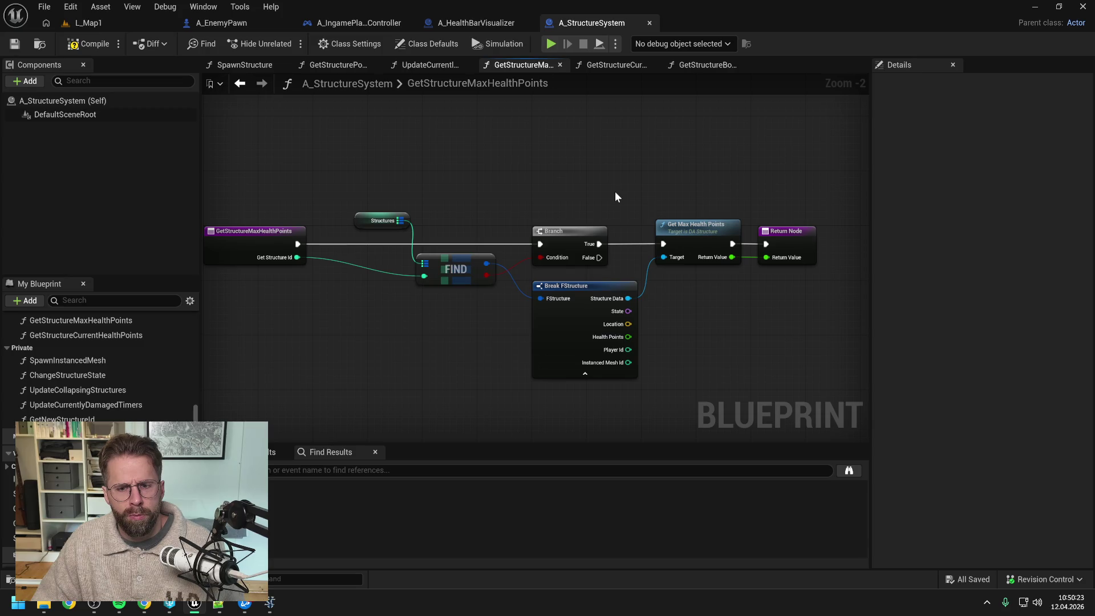
{"action": "key", "text": "Home"}
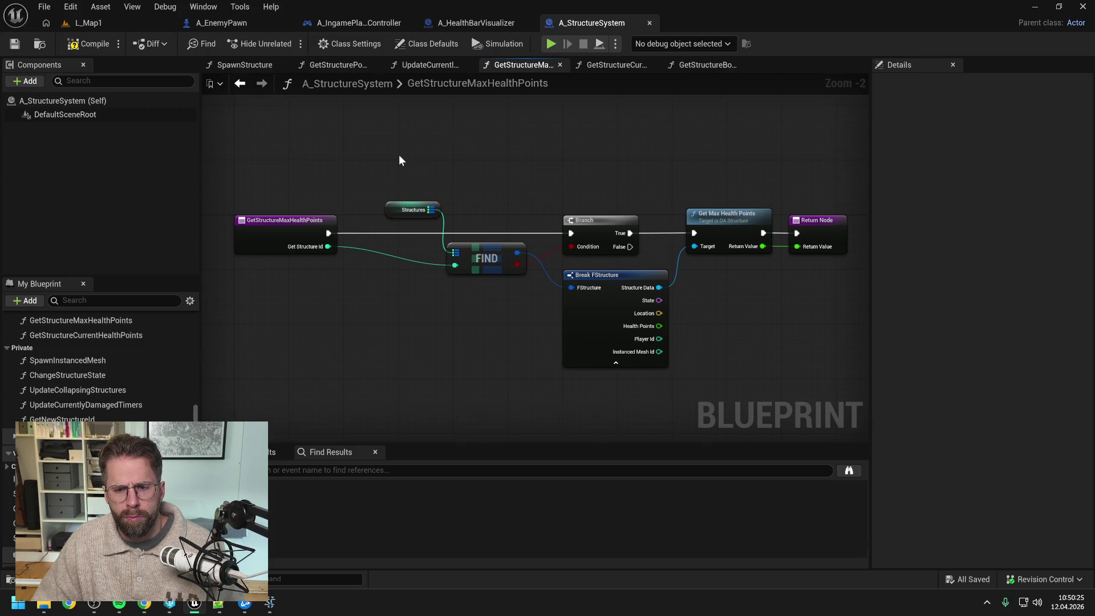
{"action": "left_click_drag", "start_coordinate": [398, 155], "coordinate": [730, 336]}
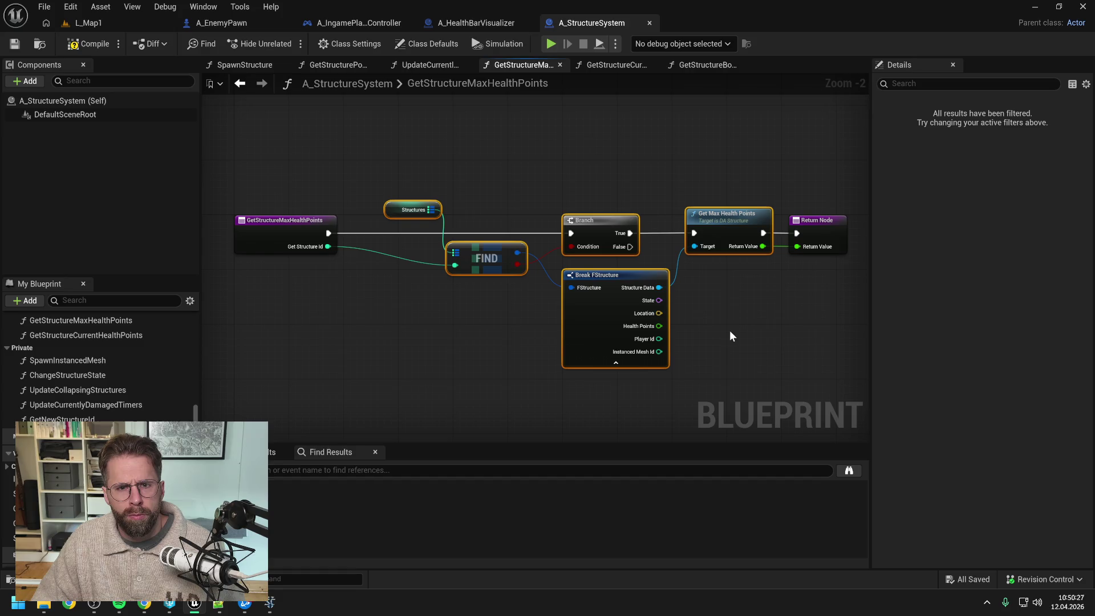
Paste the lookup nodes into GetStructureCurrentHealthPoints, returning Health Points instead of Max Health Points
{"action": "left_click", "coordinate": [617, 65]}
{"action": "key", "text": "ctrl+v"}
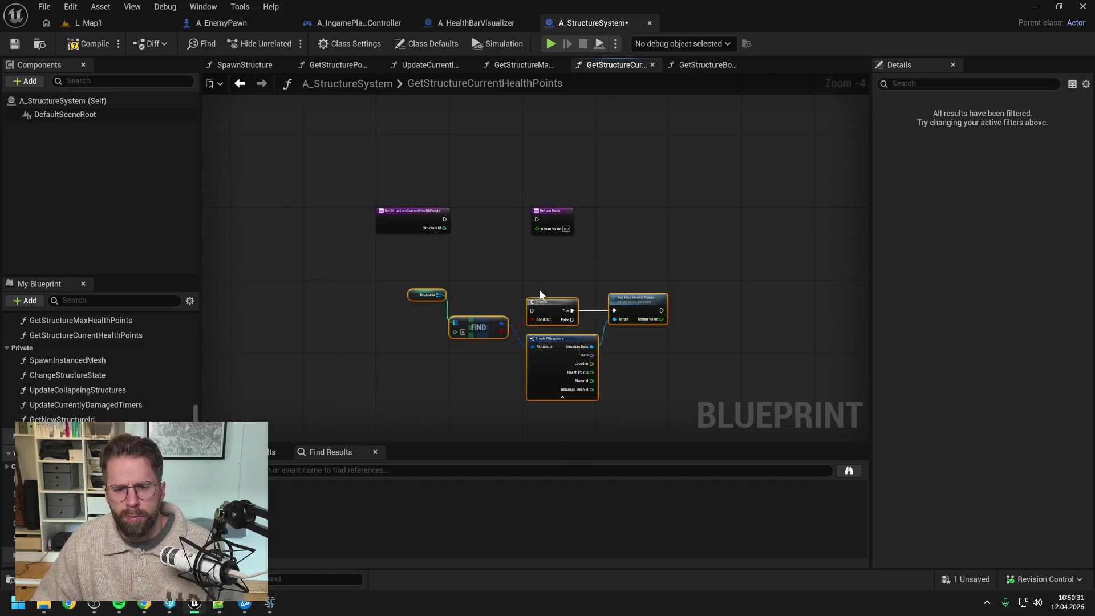
{"action": "mouse_move", "coordinate": [592, 372]}
{"action": "left_mouse_down"}
{"action": "mouse_move", "coordinate": [536, 228]}
{"action": "mouse_move", "coordinate": [596, 230]}
{"action": "mouse_move", "coordinate": [712, 306]}
{"action": "left_mouse_up"}
{"action": "left_click", "coordinate": [637, 298]}
{"action": "key", "text": "Delete"}
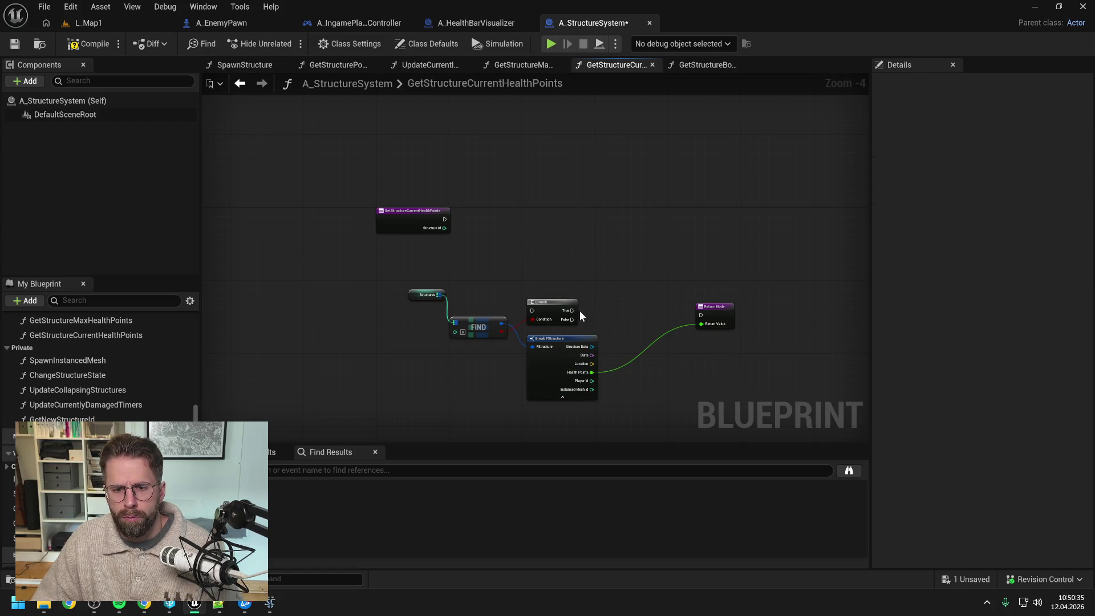
{"action": "mouse_move", "coordinate": [572, 310]}
{"action": "left_mouse_down"}
{"action": "mouse_move", "coordinate": [705, 315]}
{"action": "mouse_move", "coordinate": [653, 307]}
{"action": "left_mouse_up"}
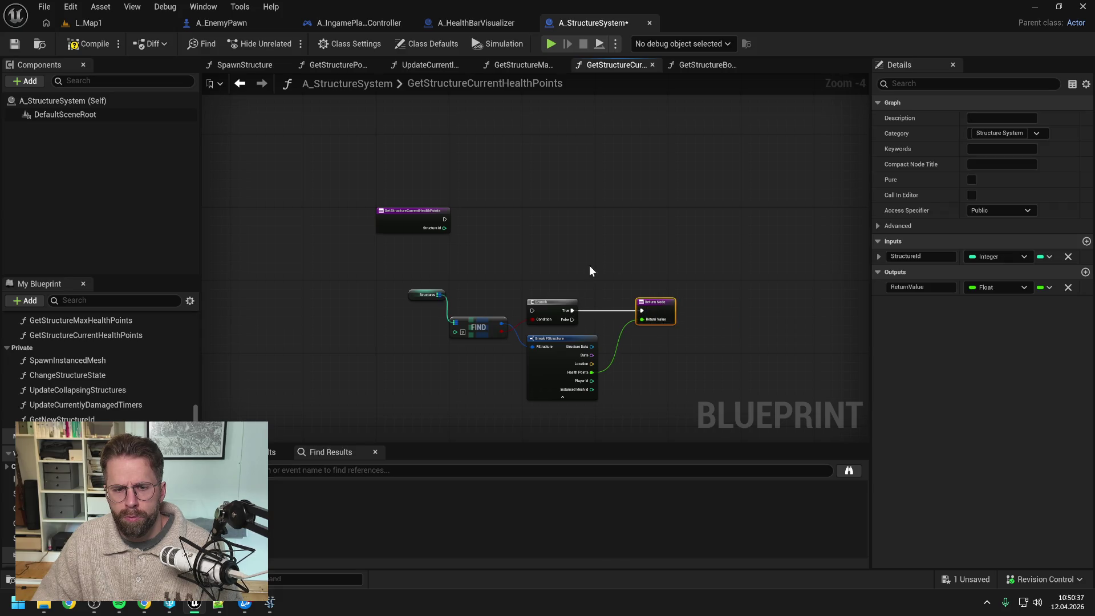
Connect the function entry to the Branch and Structure Id to Find, then compile and save
{"action": "left_click", "coordinate": [411, 221]}
{"action": "mouse_move", "coordinate": [414, 222]}
{"action": "left_mouse_down"}
{"action": "mouse_move", "coordinate": [354, 302]}
{"action": "mouse_move", "coordinate": [533, 310]}
{"action": "left_mouse_up"}
{"action": "left_click_drag", "start_coordinate": [358, 294], "coordinate": [455, 331]}
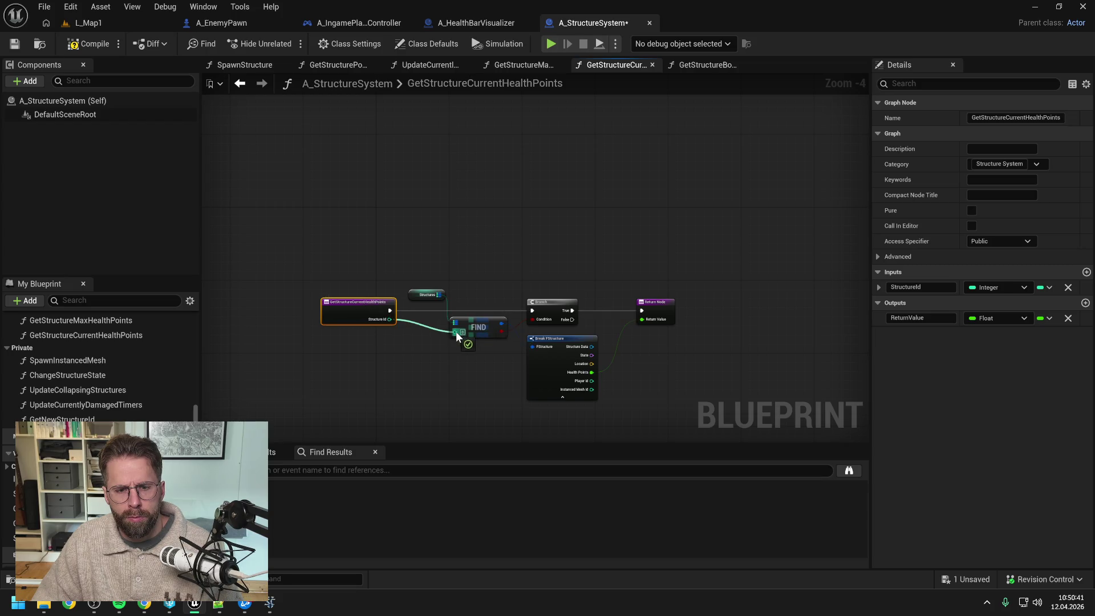
{"action": "left_click_drag", "start_coordinate": [426, 294], "coordinate": [422, 299]}
{"action": "left_click", "coordinate": [289, 178]}
{"action": "left_click", "coordinate": [90, 43]}
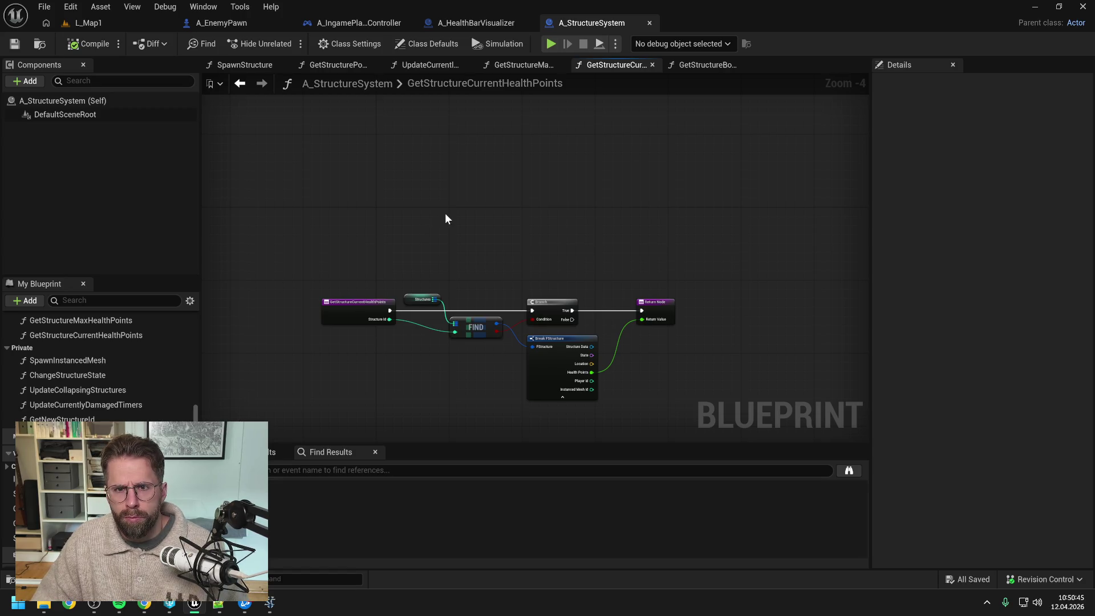
Close all the open function graph tabs
{"action": "right_click", "coordinate": [612, 80]}
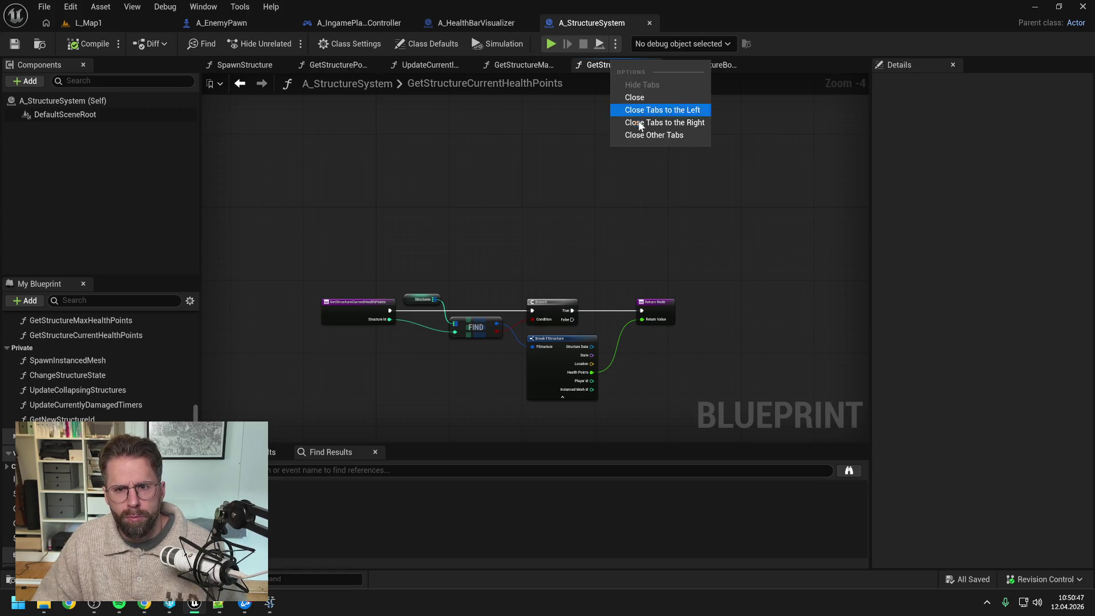
{"action": "left_click", "coordinate": [642, 133]}
{"action": "left_click", "coordinate": [286, 65]}
Open A_IngameGameMode from the Content Drawer search 'ingame game mode' and add a new function
{"action": "key", "text": "ctrl+space"}
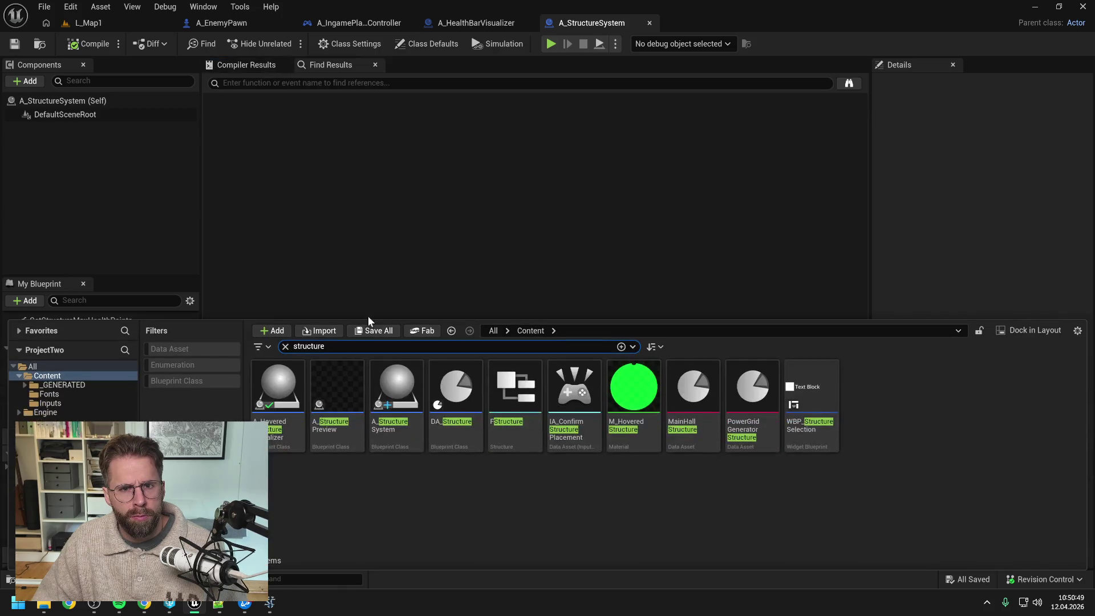
{"action": "key", "text": "ctrl+a"}
{"action": "type", "text": "ingam"}
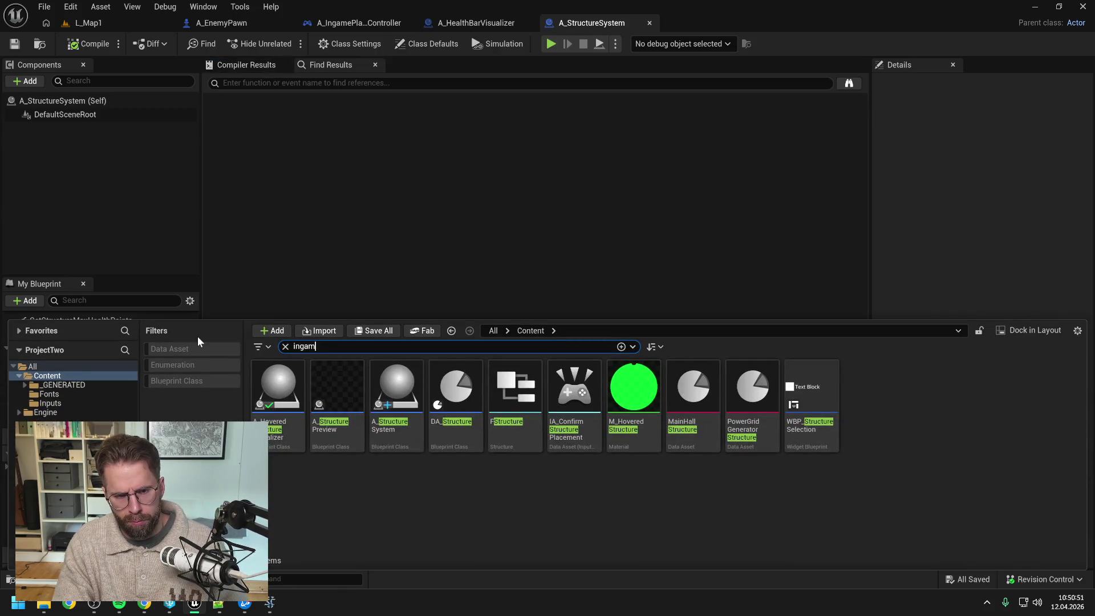
{"action": "type", "text": "e game mode"}
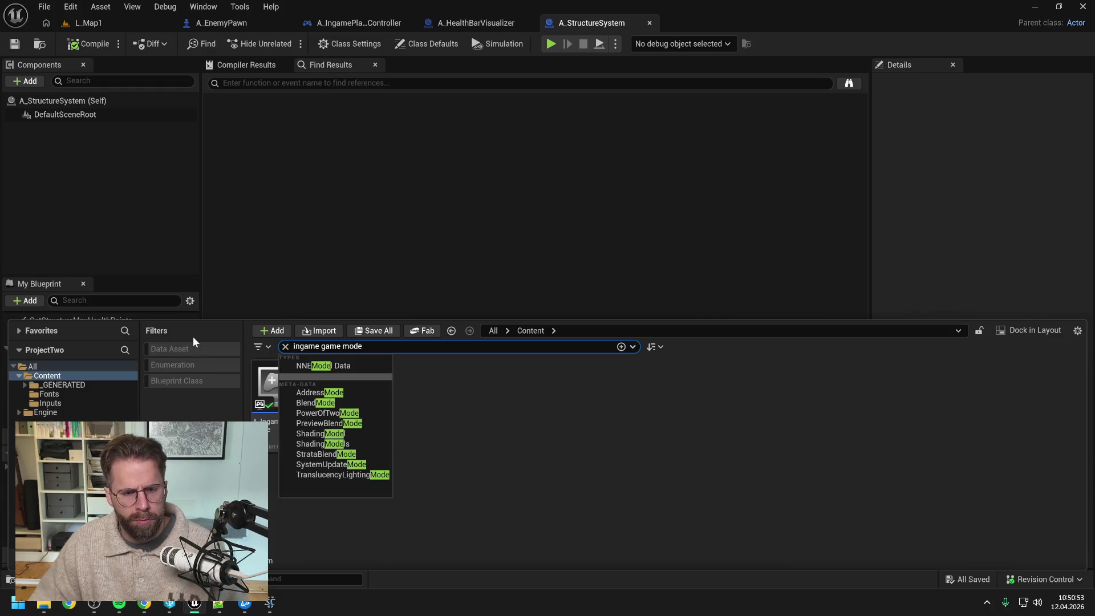
{"action": "key", "text": "Return"}
{"action": "double_click", "coordinate": [278, 388]}
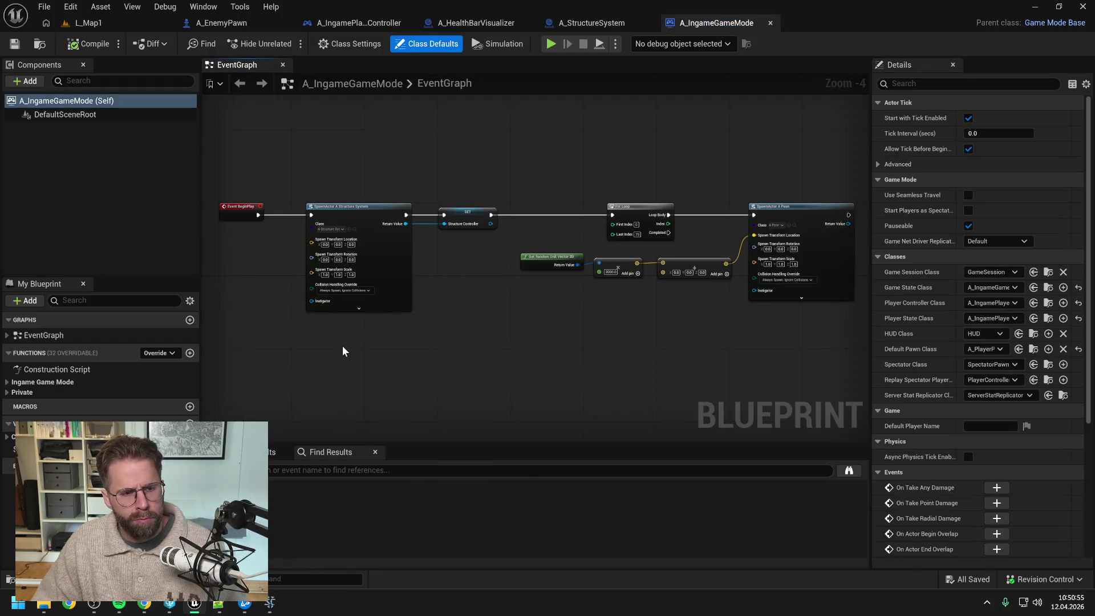
{"action": "left_click", "coordinate": [7, 381]}
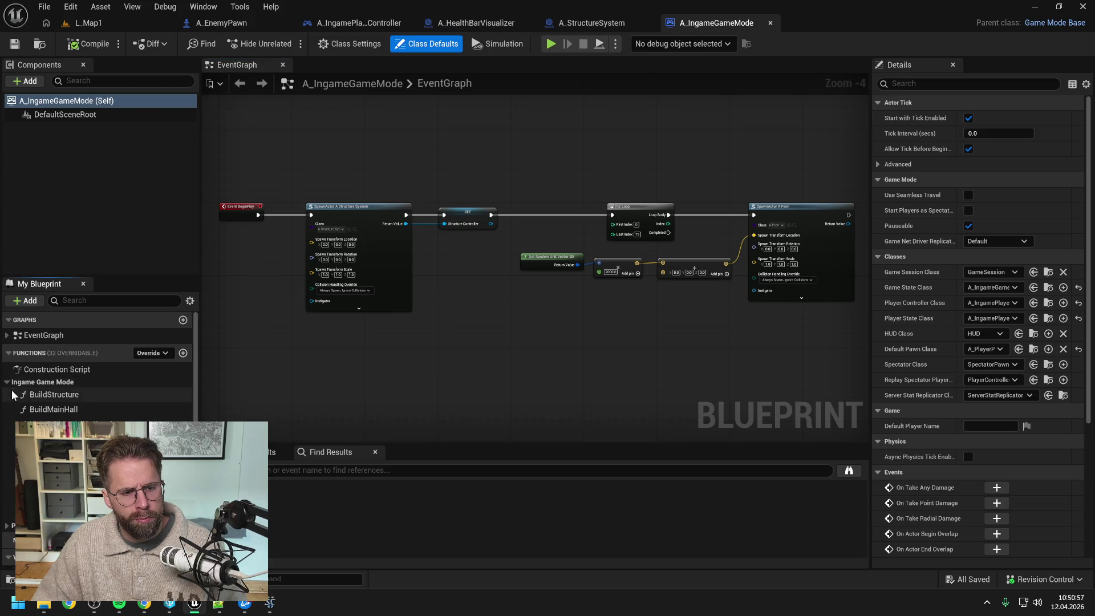
{"action": "left_click", "coordinate": [186, 353]}
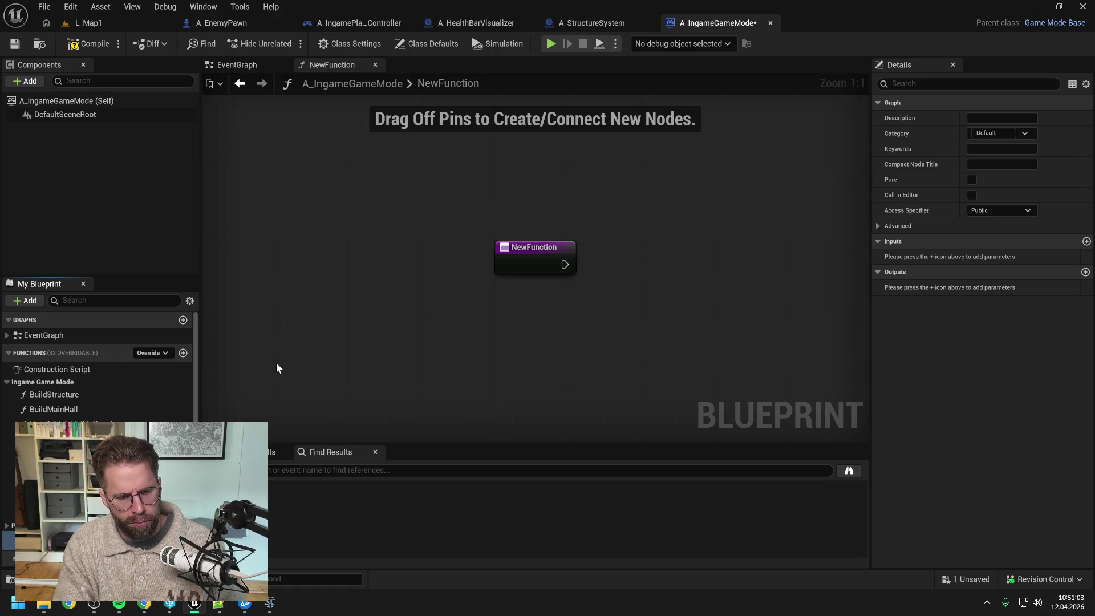
Name the function GetStructureMaxHealthPoints, save, and file it under the Ingame Game Mode category
{"action": "key", "text": "Return"}
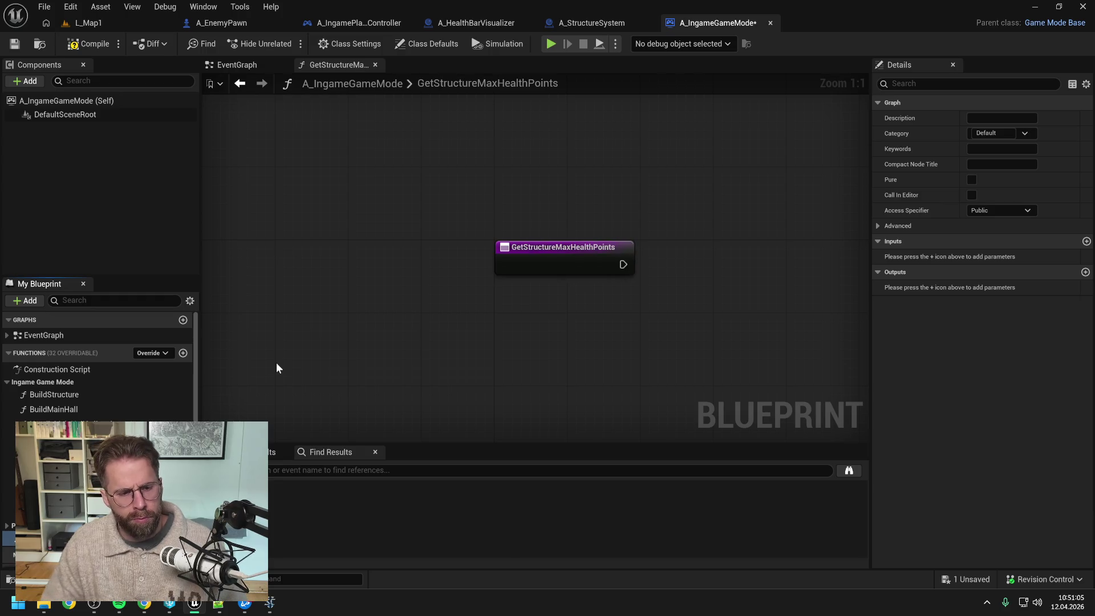
{"action": "key", "text": "ctrl+s"}
{"action": "left_click_drag", "start_coordinate": [23, 538], "coordinate": [49, 382]}
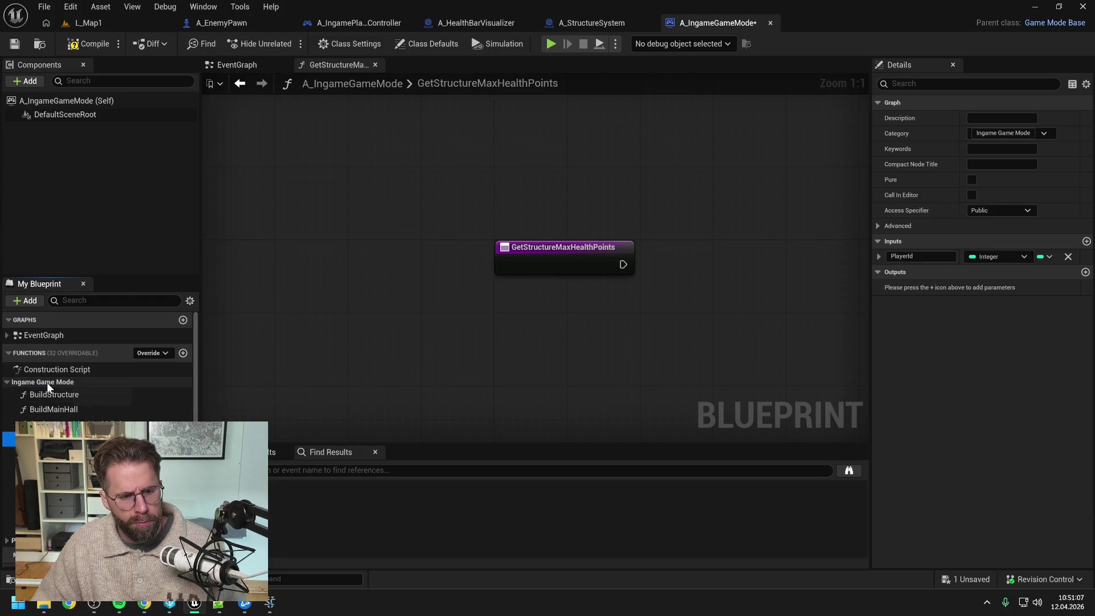
{"action": "scroll", "coordinate": [97, 371], "scroll_direction": "down", "scroll_amount": 3}
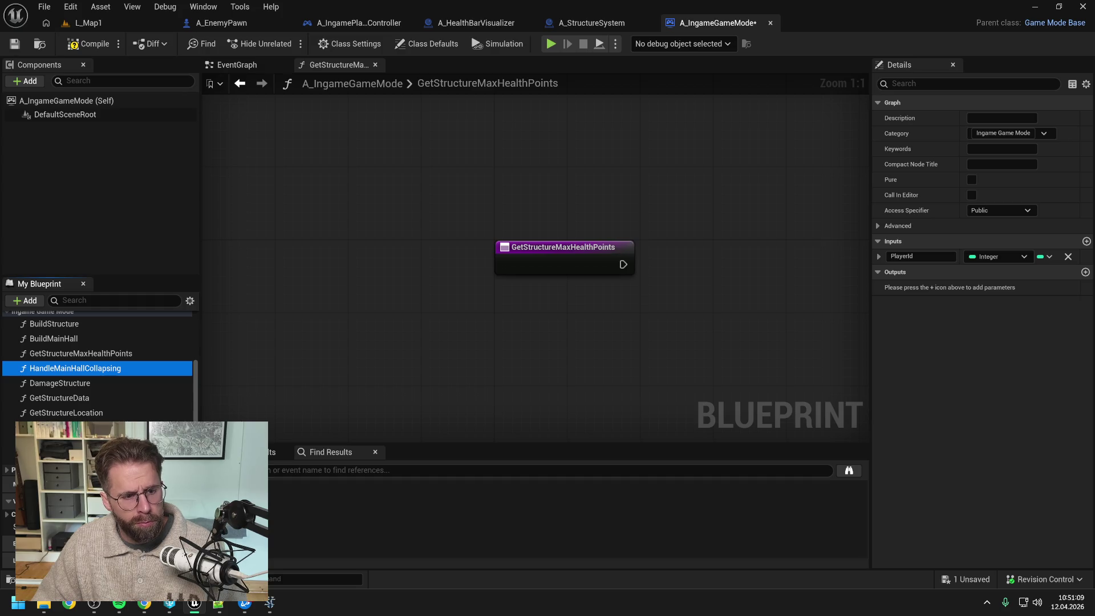
{"action": "scroll", "coordinate": [96, 370], "scroll_direction": "up", "scroll_amount": 1}
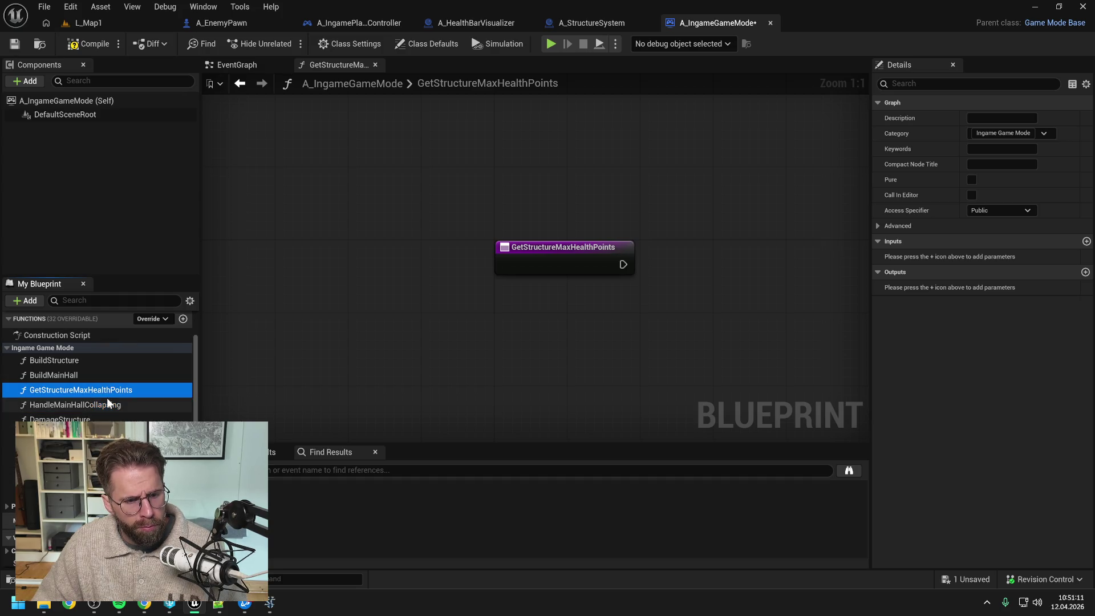
{"action": "mouse_move", "coordinate": [100, 391]}
{"action": "left_mouse_down"}
{"action": "mouse_move", "coordinate": [206, 502]}
{"action": "mouse_move", "coordinate": [85, 479]}
{"action": "left_mouse_up"}
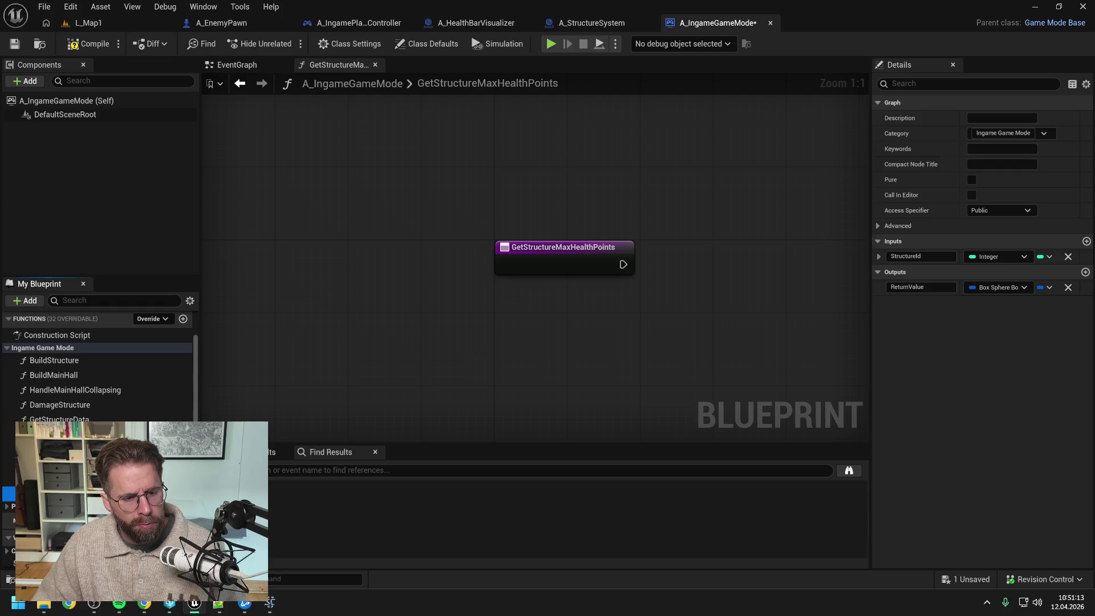
Add an Integer input named StructureId and save
{"action": "left_click", "coordinate": [1087, 241]}
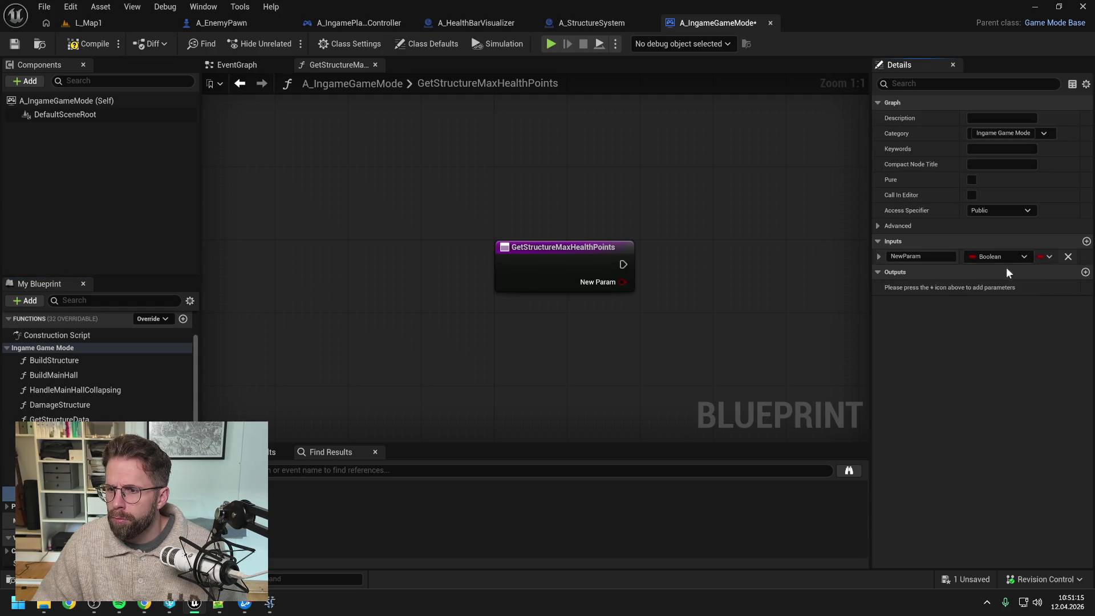
{"action": "left_click", "coordinate": [998, 257]}
{"action": "left_click", "coordinate": [955, 311]}
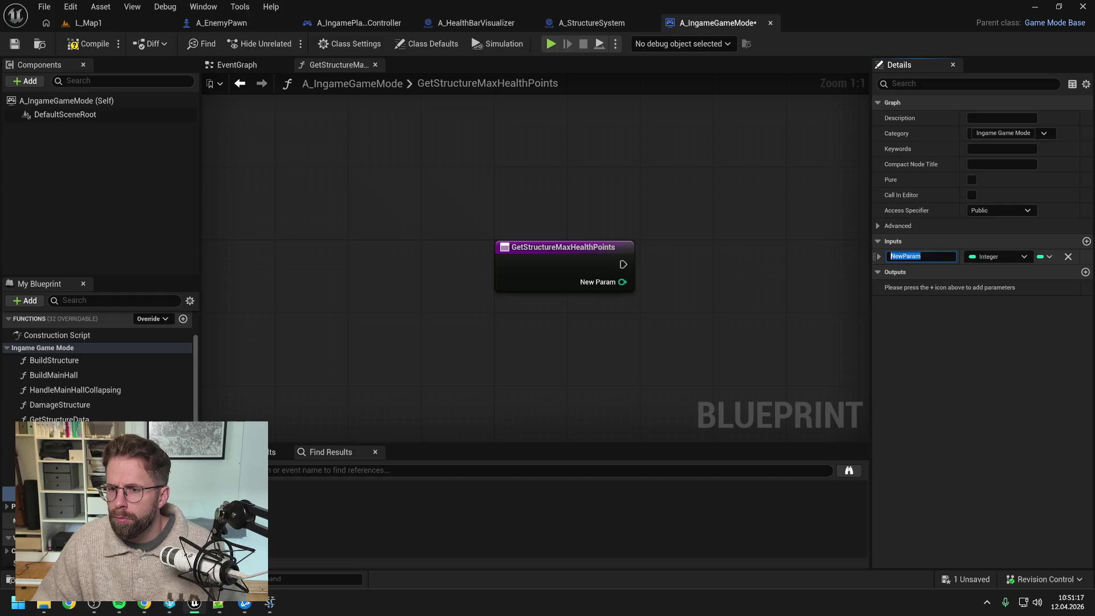
{"action": "type", "text": "StructureI"}
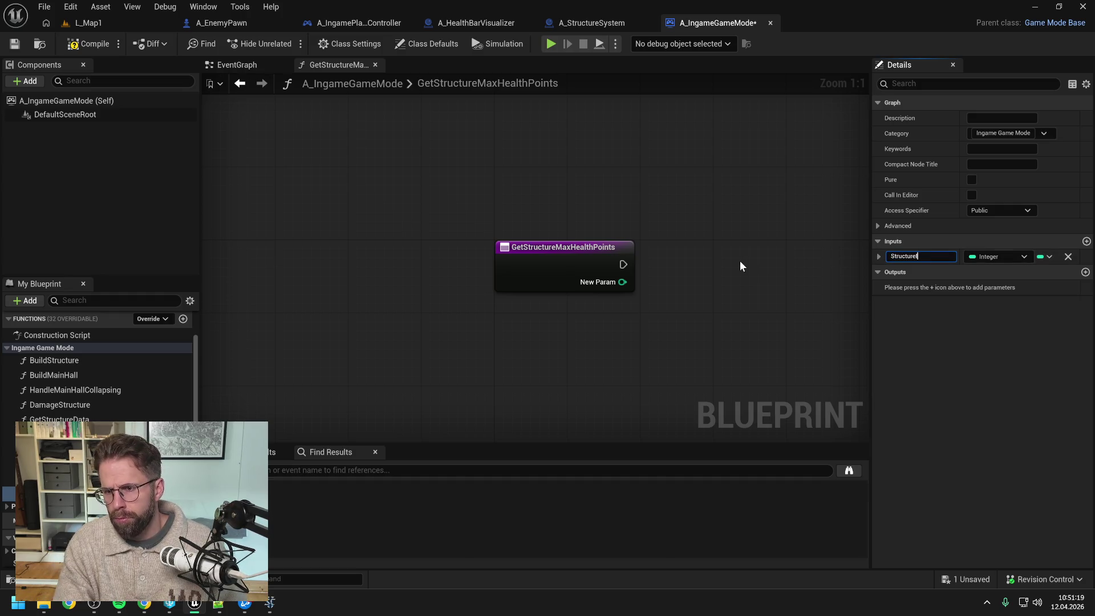
{"action": "type", "text": "d"}
{"action": "key", "text": "Return"}
{"action": "key", "text": "ctrl+s"}
Add a Float output named ReturnValue and compile the blueprint
{"action": "left_click", "coordinate": [1085, 272]}
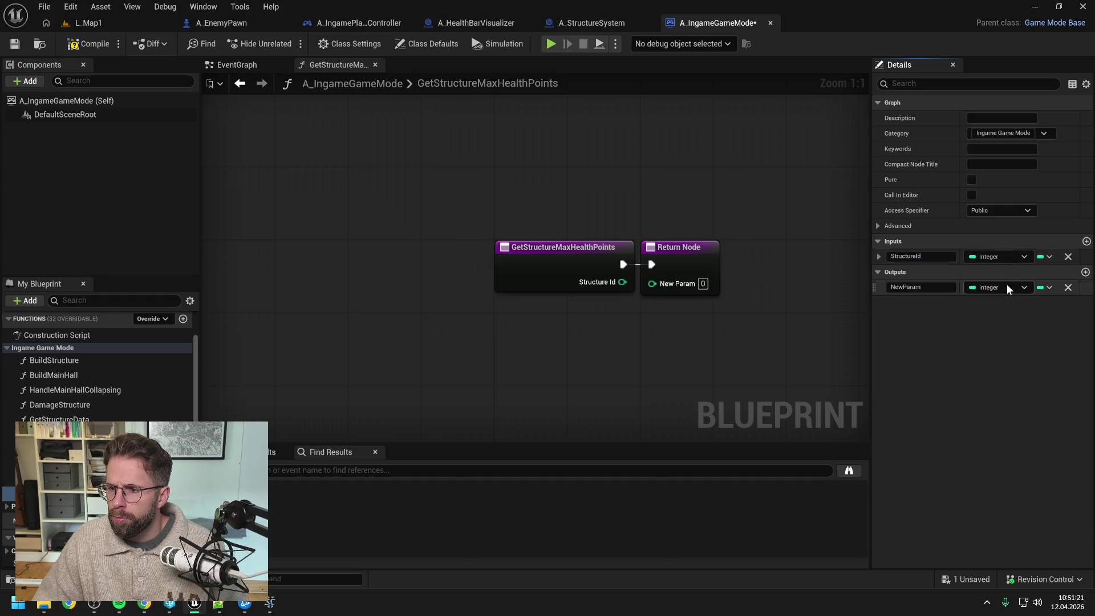
{"action": "left_click", "coordinate": [1009, 287]}
{"action": "left_click", "coordinate": [959, 363]}
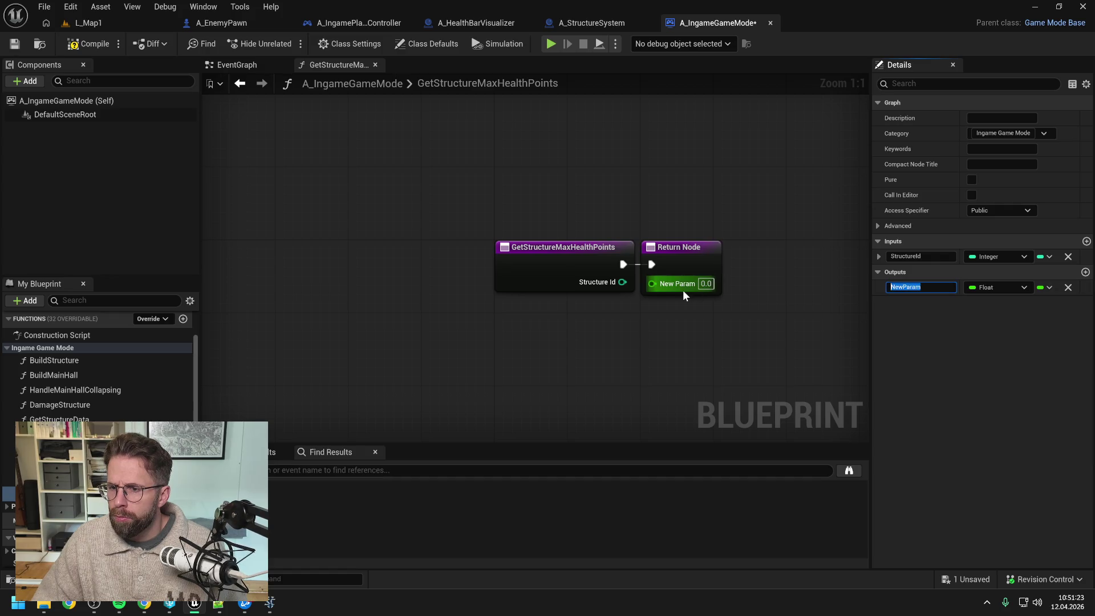
{"action": "type", "text": "ReturnValue"}
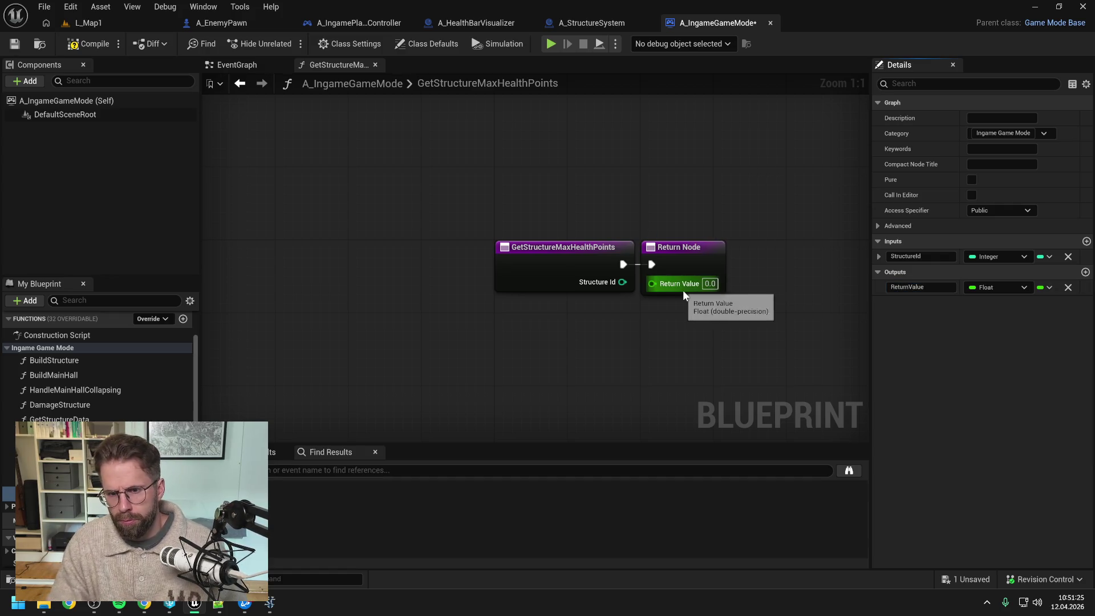
{"action": "key", "text": "Return"}
{"action": "left_click", "coordinate": [89, 43]}
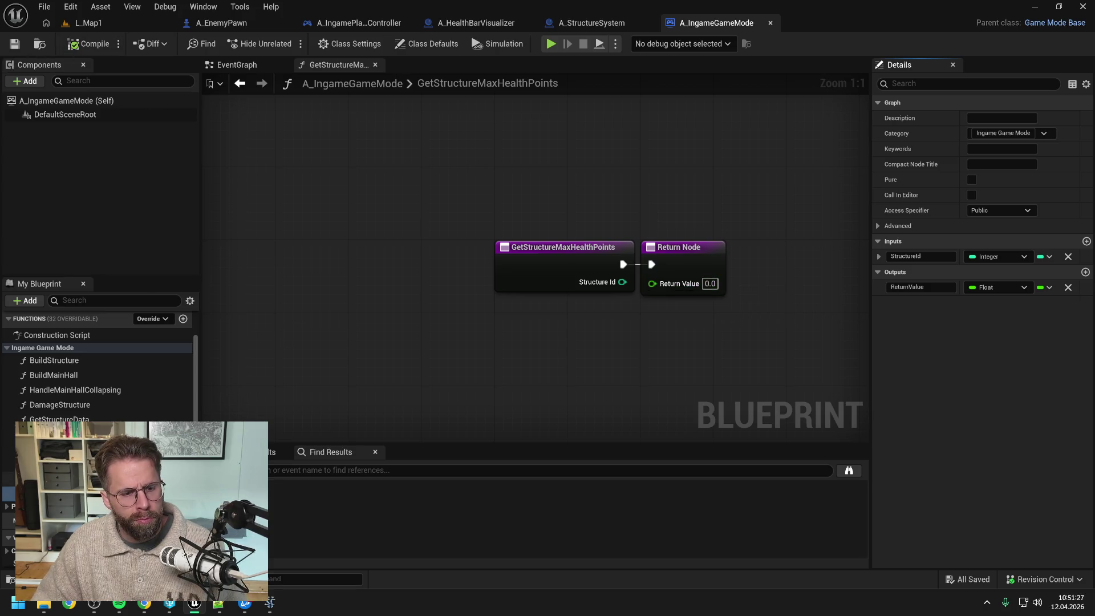
{"action": "key", "text": "ctrl+d"}
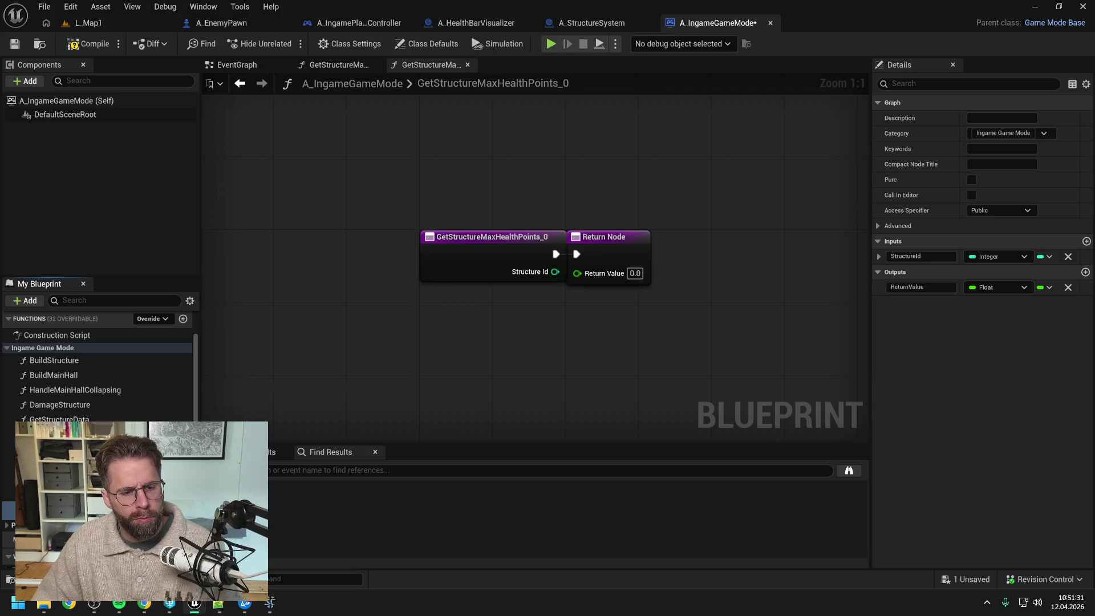
Name the copy GetStructureHealthPoints, compile, then move the original's Return Node right and save
{"action": "key", "text": "Return"}
{"action": "key", "text": "F7"}
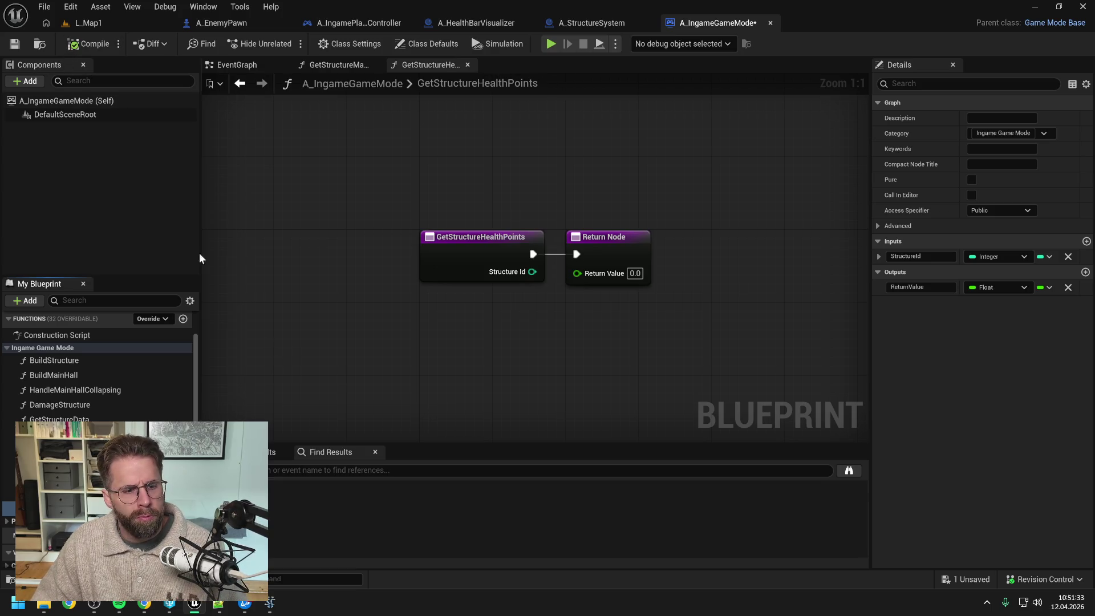
{"action": "left_click", "coordinate": [337, 66]}
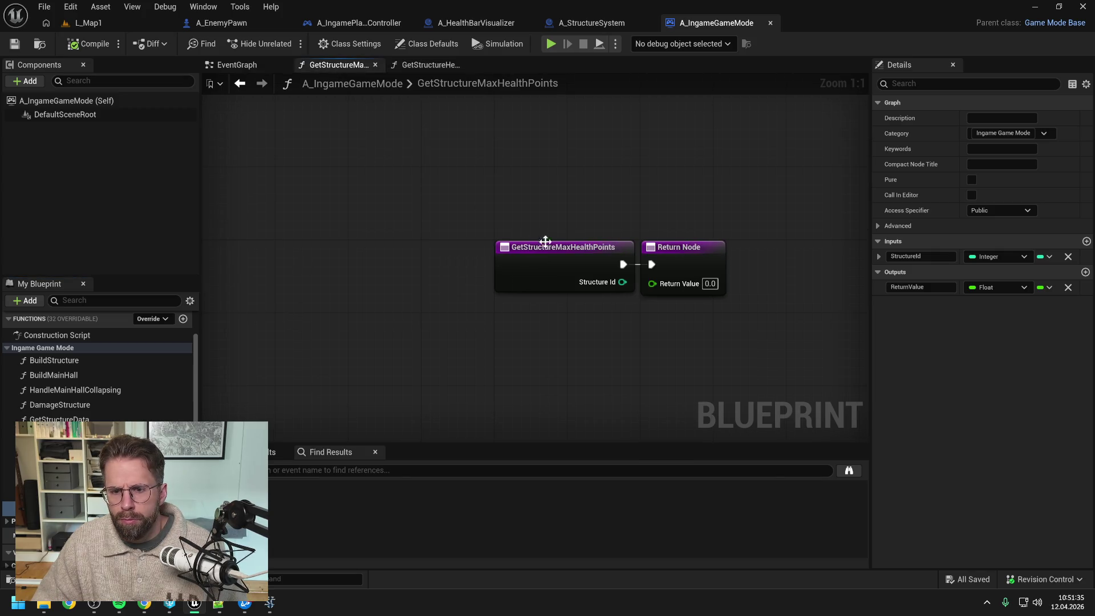
{"action": "left_click_drag", "start_coordinate": [545, 241], "coordinate": [404, 233]}
{"action": "left_click_drag", "start_coordinate": [520, 250], "coordinate": [744, 252]}
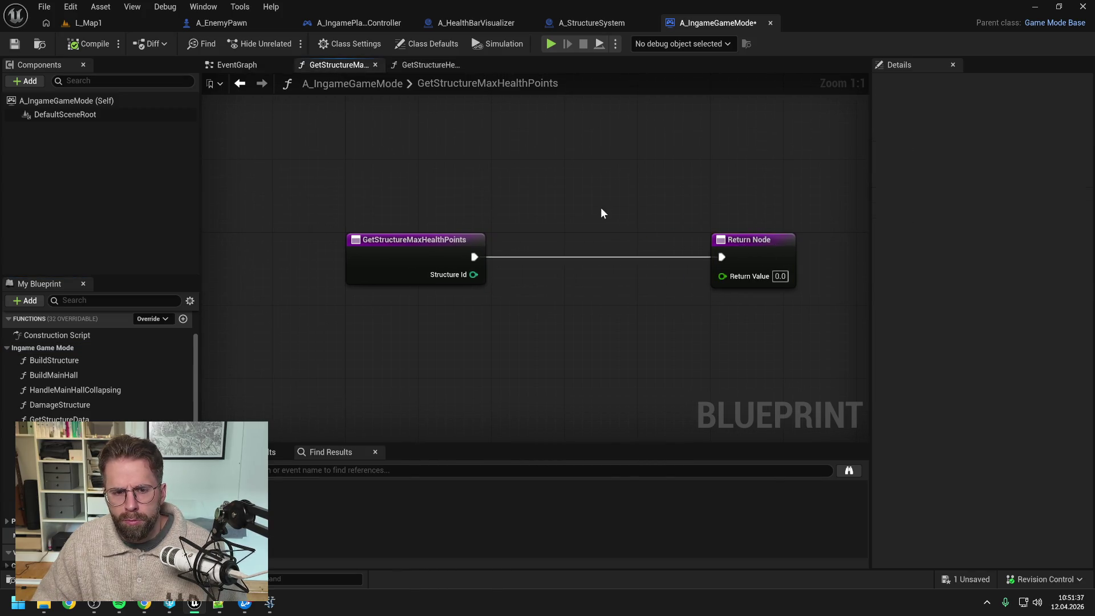
{"action": "key", "text": "ctrl+s"}
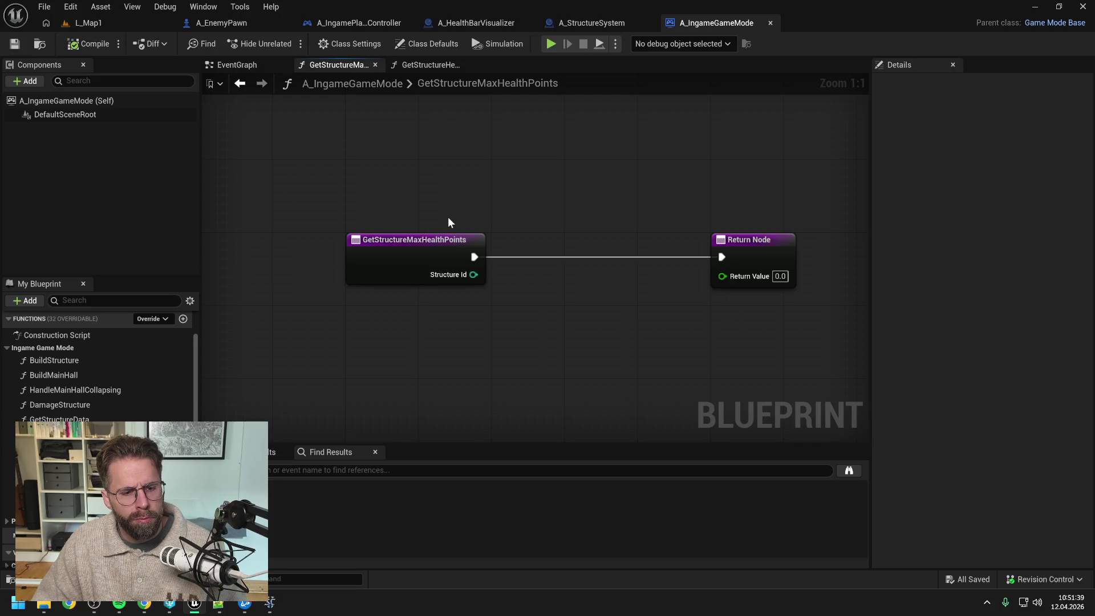
Return StructureController's Get Structure Max Health Points for the Structure Id, wired from entry to Return Node
{"action": "right_click", "coordinate": [525, 330]}
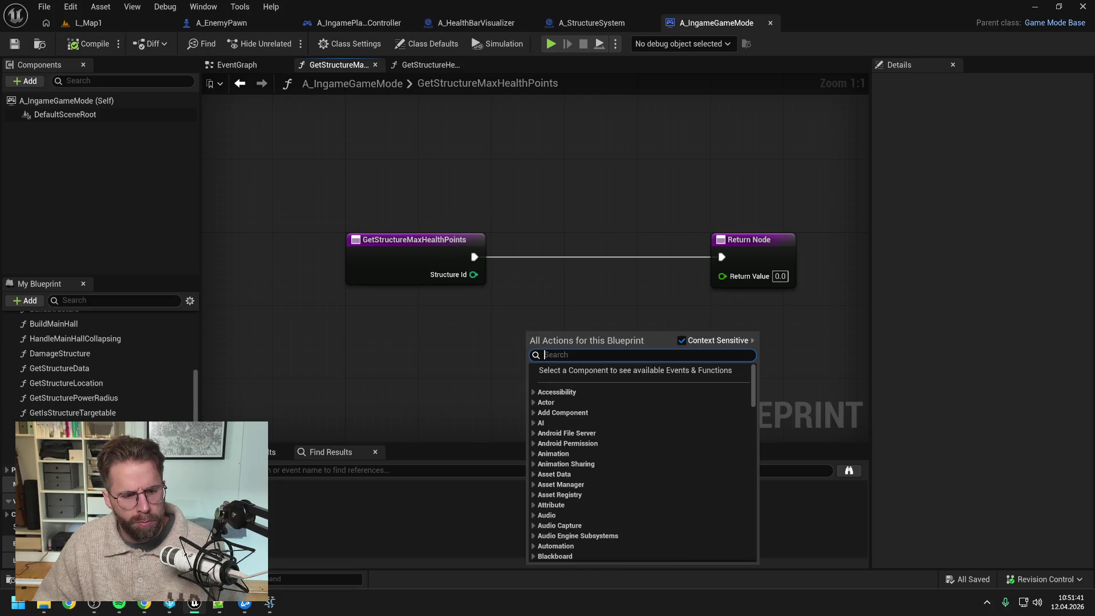
{"action": "mouse_move", "coordinate": [57, 527]}
{"action": "left_mouse_down"}
{"action": "mouse_move", "coordinate": [529, 244]}
{"action": "mouse_move", "coordinate": [615, 282]}
{"action": "left_mouse_up"}
{"action": "left_click", "coordinate": [565, 254]}
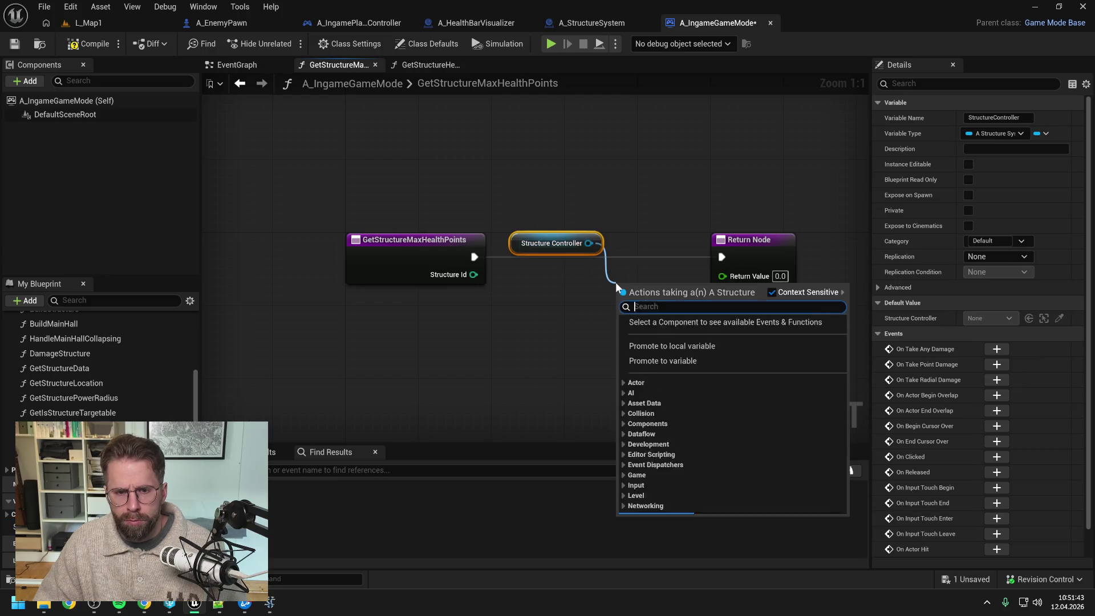
{"action": "type", "text": "get max h"}
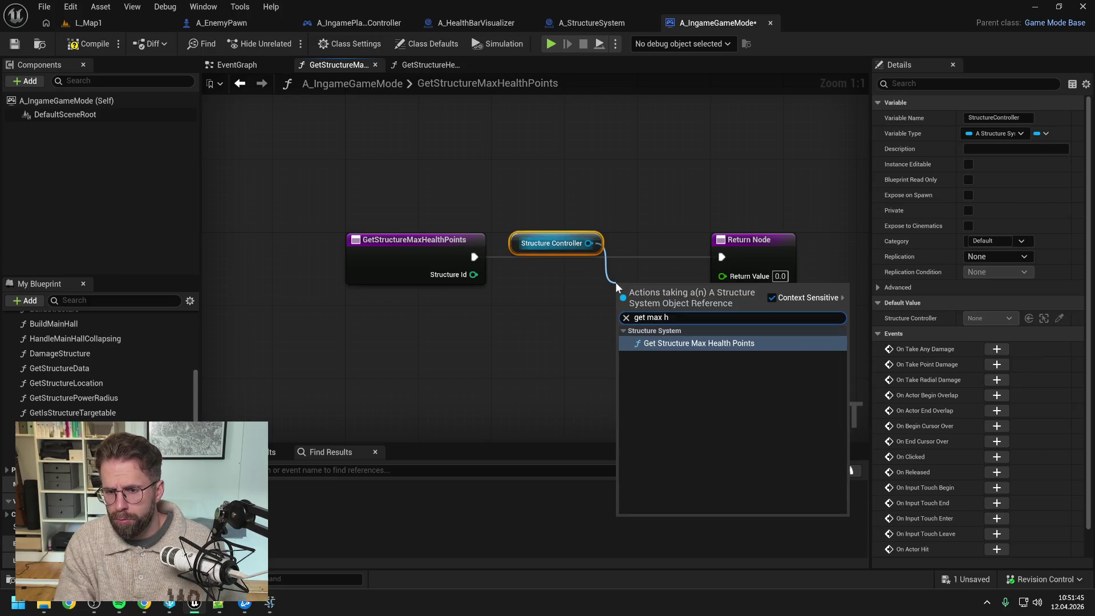
{"action": "key", "text": "Return"}
{"action": "left_click_drag", "start_coordinate": [630, 257], "coordinate": [753, 258]}
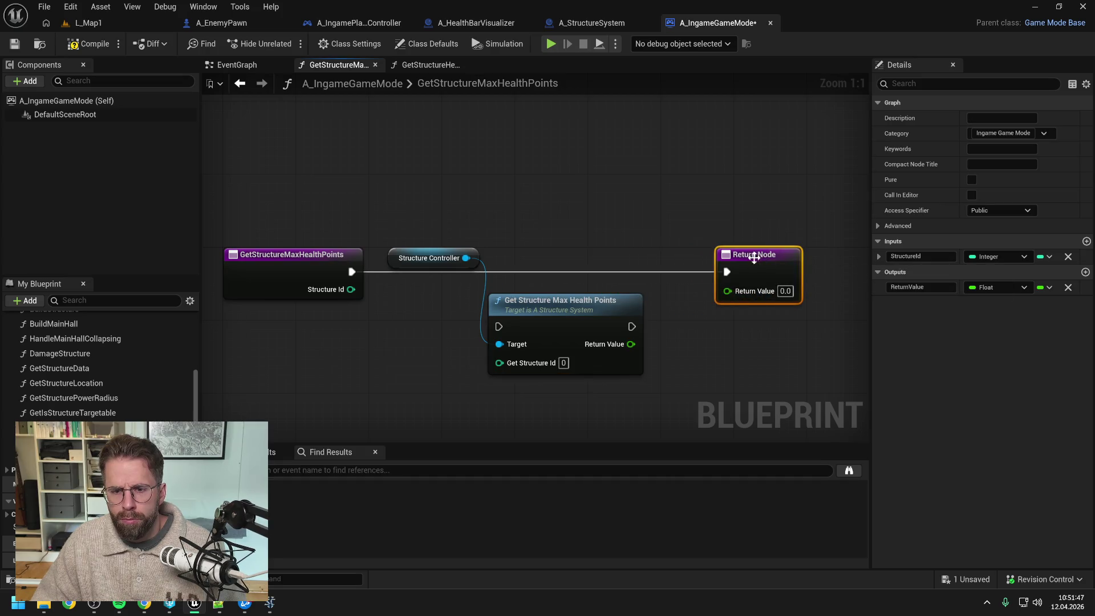
{"action": "left_click_drag", "start_coordinate": [572, 304], "coordinate": [599, 258]}
{"action": "mouse_move", "coordinate": [351, 272]}
{"action": "left_mouse_down"}
{"action": "mouse_move", "coordinate": [526, 281]}
{"action": "mouse_move", "coordinate": [555, 252]}
{"action": "mouse_move", "coordinate": [526, 307]}
{"action": "left_mouse_up"}
{"action": "left_click", "coordinate": [394, 292]}
{"action": "mouse_move", "coordinate": [652, 271]}
{"action": "left_mouse_down"}
{"action": "mouse_move", "coordinate": [726, 272]}
{"action": "mouse_move", "coordinate": [727, 291]}
{"action": "left_mouse_up"}
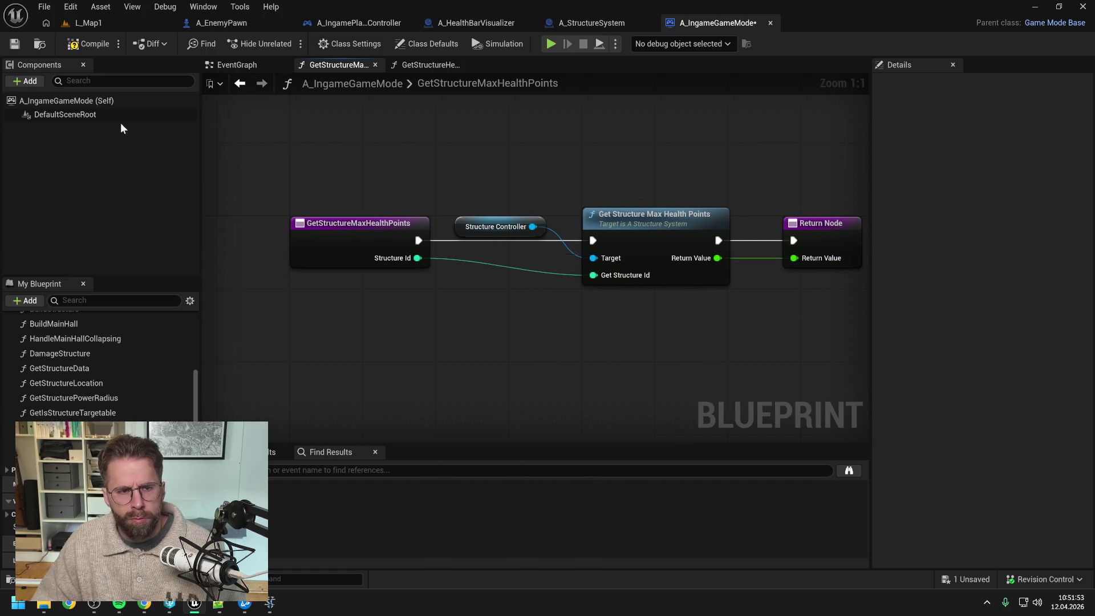
{"action": "key", "text": "ctrl+s"}
Copy the controller and max-health nodes into the GetStructureHealthPoints graph
{"action": "left_click_drag", "start_coordinate": [520, 165], "coordinate": [617, 273]}
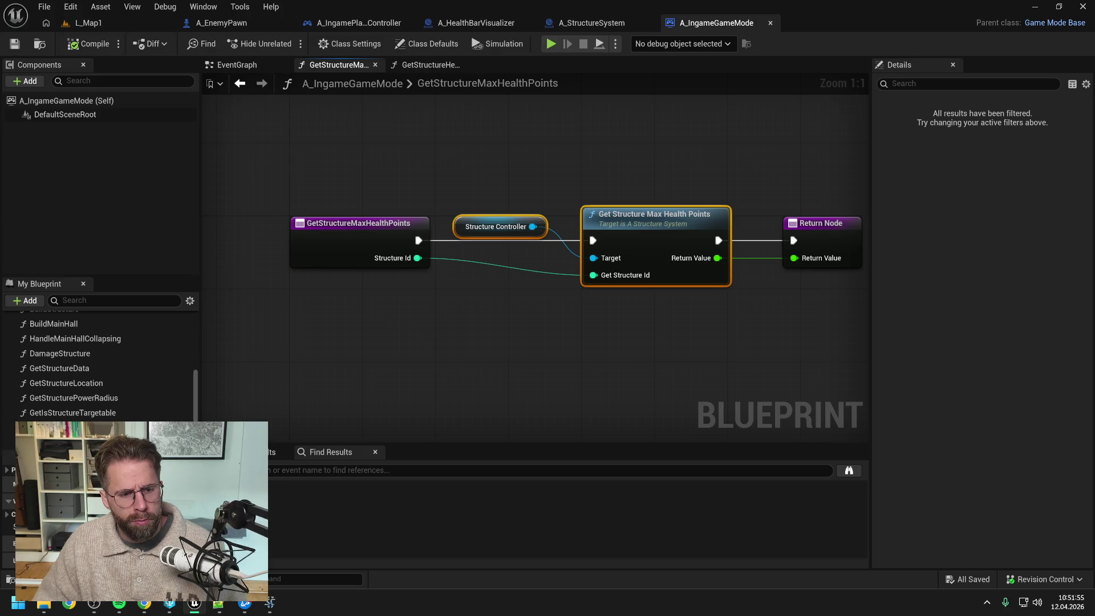
{"action": "key", "text": "ctrl+c"}
{"action": "left_click", "coordinate": [430, 65]}
{"action": "key", "text": "ctrl+v"}
Wire entry, max-health call and its result to the Return Node in GetStructureHealthPoints; compile and save
{"action": "mouse_move", "coordinate": [468, 182]}
{"action": "left_mouse_down"}
{"action": "mouse_move", "coordinate": [361, 318]}
{"action": "mouse_move", "coordinate": [547, 314]}
{"action": "left_mouse_up"}
{"action": "left_click_drag", "start_coordinate": [375, 323], "coordinate": [546, 350]}
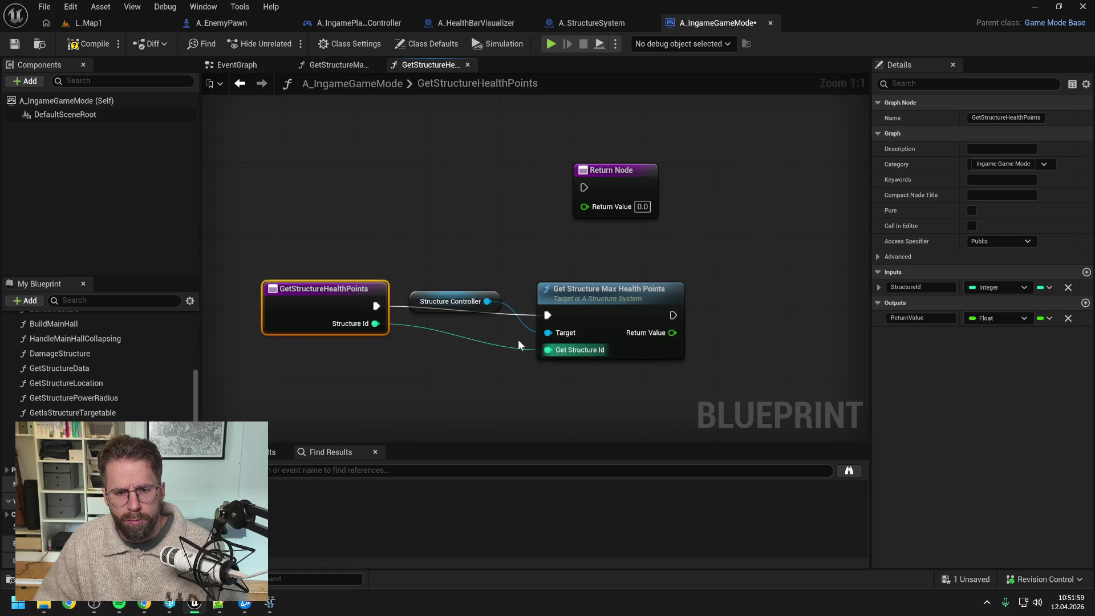
{"action": "mouse_move", "coordinate": [359, 296]}
{"action": "left_mouse_down"}
{"action": "mouse_move", "coordinate": [360, 316]}
{"action": "mouse_move", "coordinate": [359, 305]}
{"action": "left_mouse_up"}
{"action": "left_click_drag", "start_coordinate": [620, 186], "coordinate": [775, 294]}
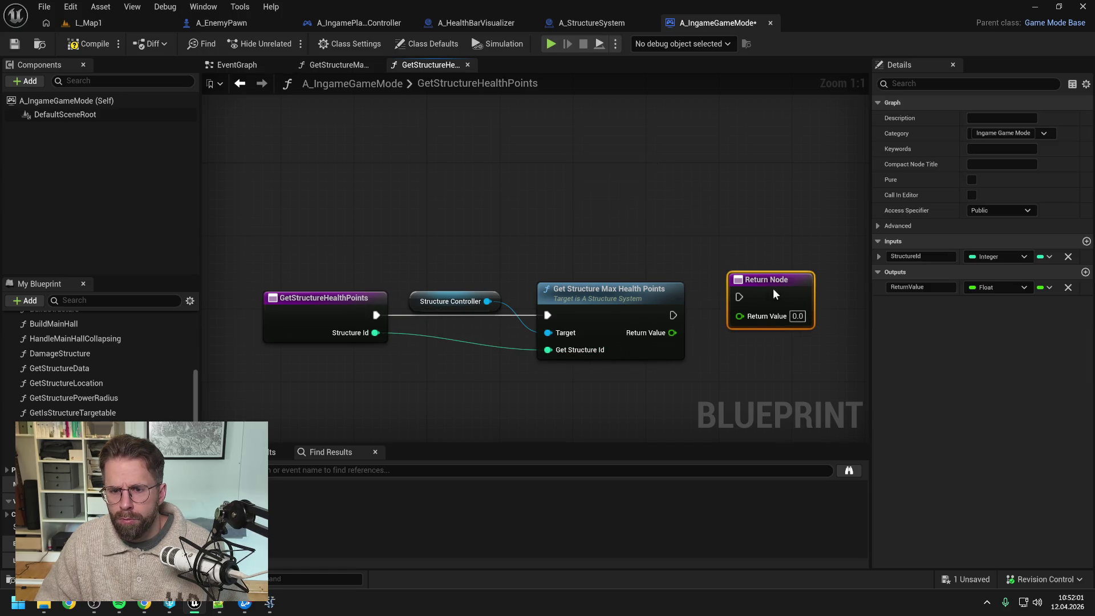
{"action": "left_click_drag", "start_coordinate": [675, 311], "coordinate": [764, 298]}
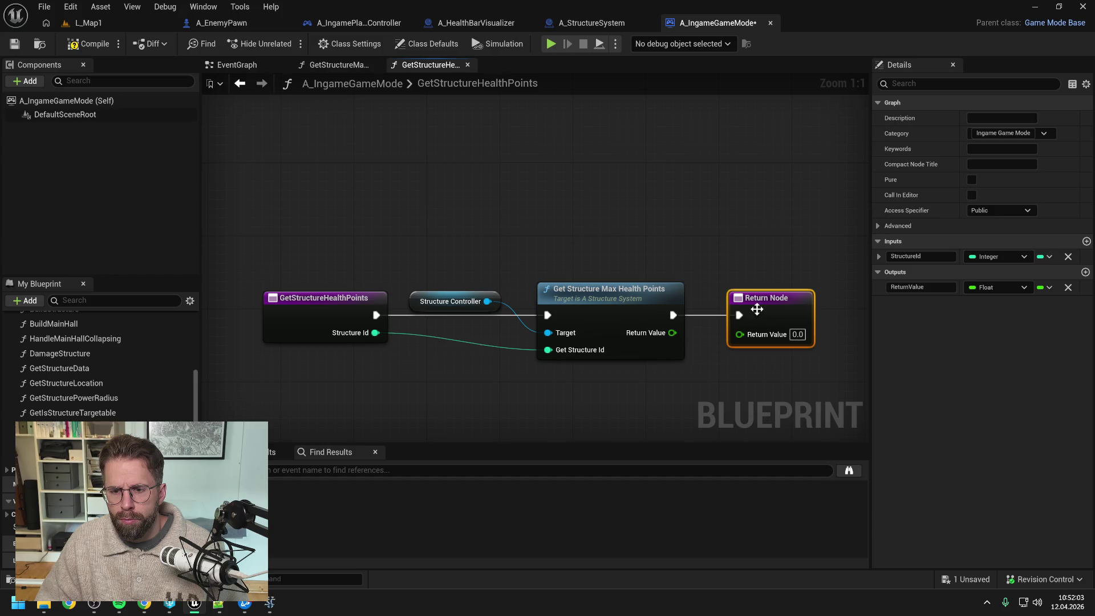
{"action": "left_click_drag", "start_coordinate": [673, 332], "coordinate": [740, 332]}
{"action": "left_click", "coordinate": [88, 44]}
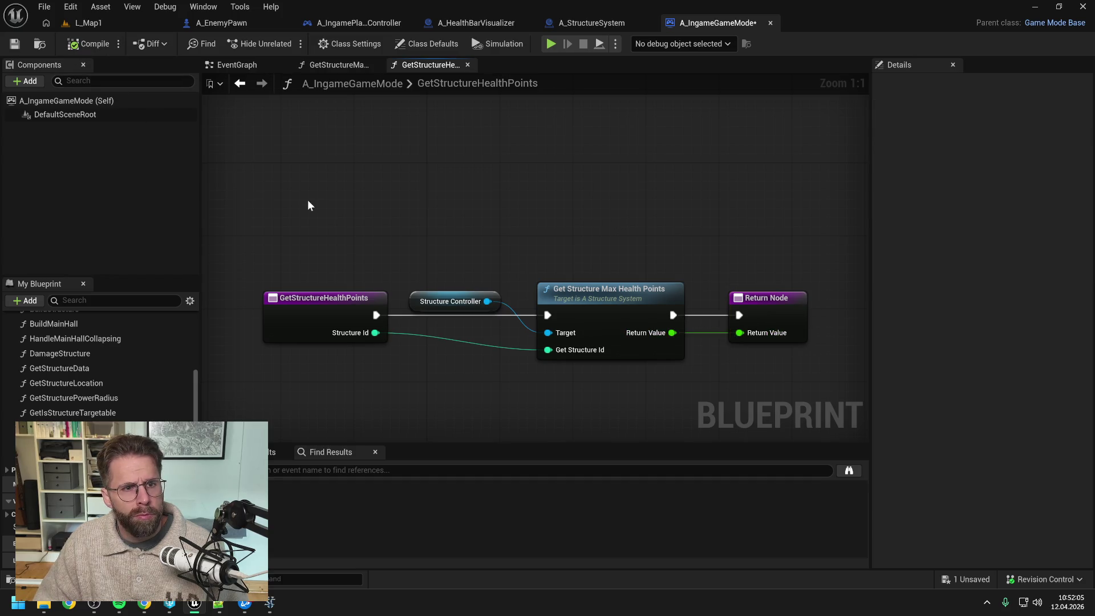
{"action": "key", "text": "ctrl+s"}
{"action": "key", "text": "ctrl+space"}
Open BPFL_General via a 'bpfl' search and add a new function named 'GetStruc'
{"action": "key", "text": "ctrl+a"}
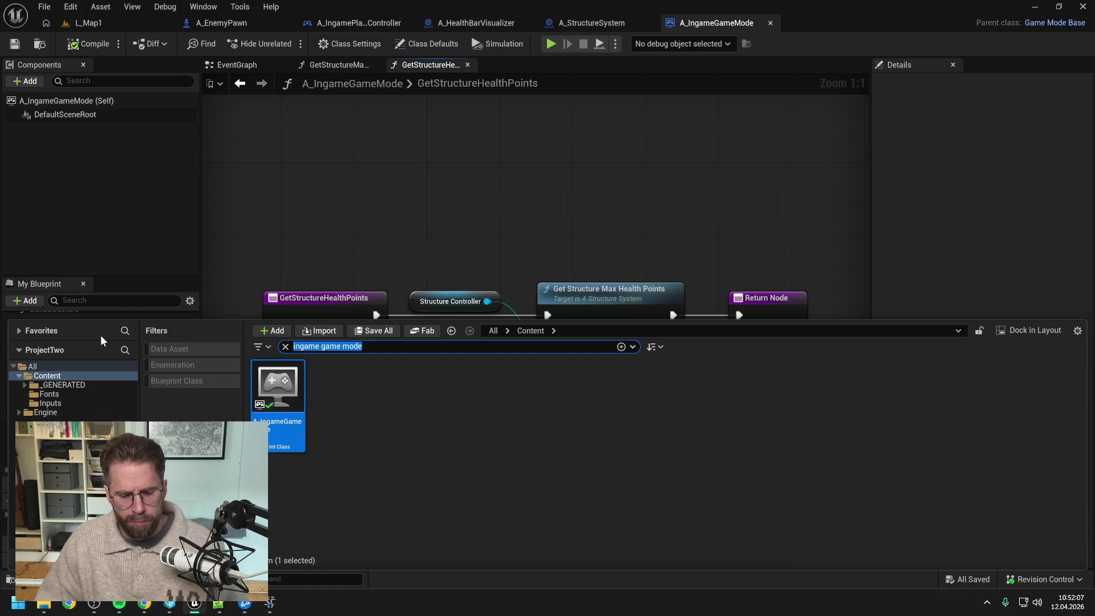
{"action": "type", "text": "bpfl"}
{"action": "key", "text": "Down"}
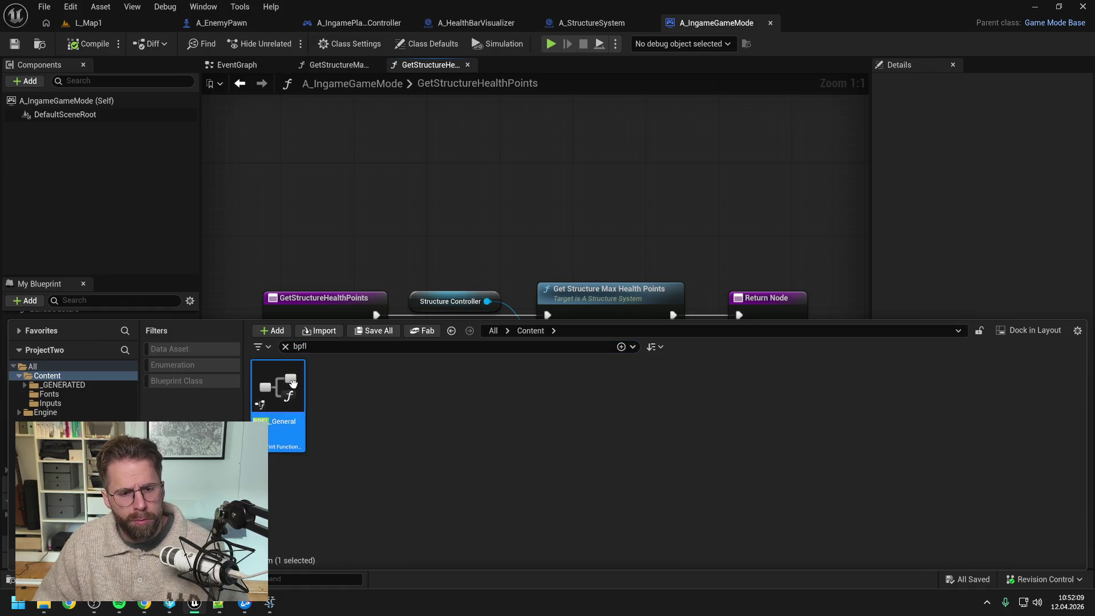
{"action": "key", "text": "Return"}
{"action": "left_click", "coordinate": [6, 114]}
{"action": "left_click", "coordinate": [271, 101]}
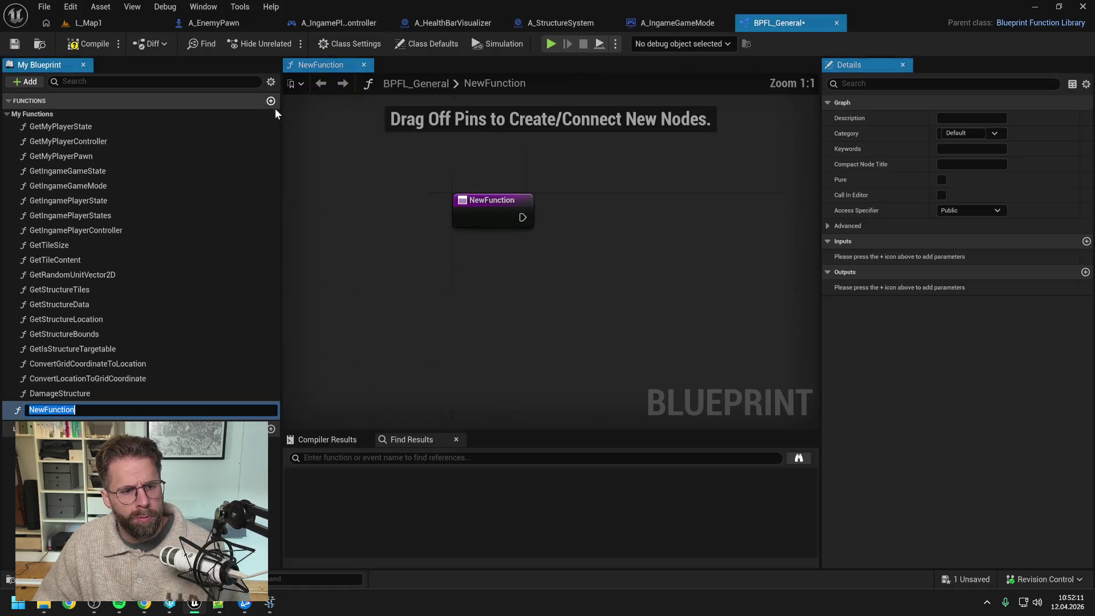
{"action": "type", "text": "GetStruc"}
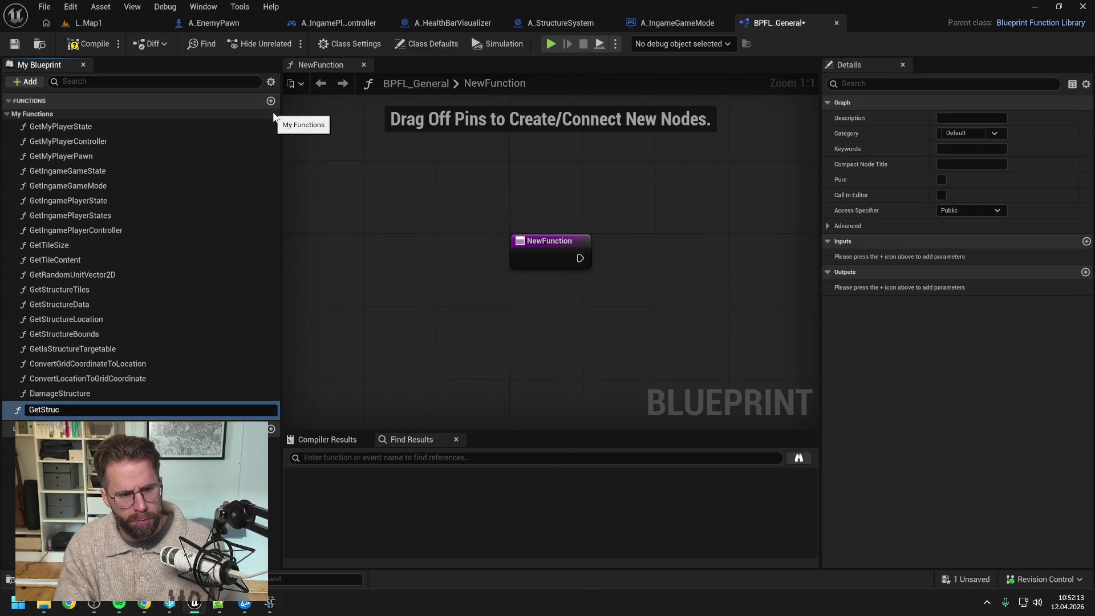
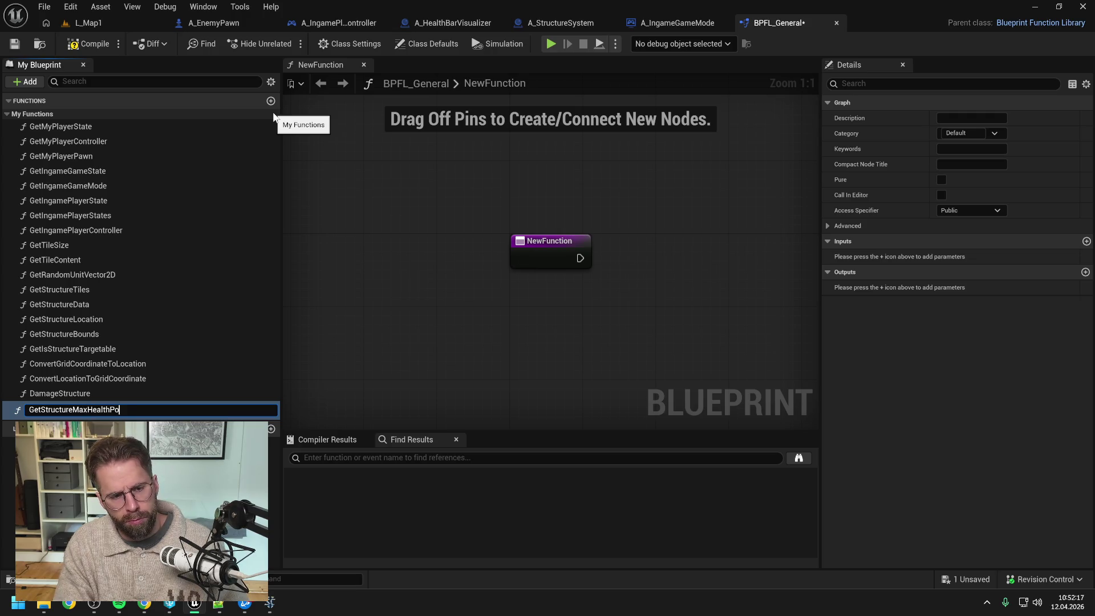
Name the new function GetStructureMaxHealthPoints and check out BPFL_General for editing
{"action": "type", "text": "ints"}
{"action": "key", "text": "Return"}
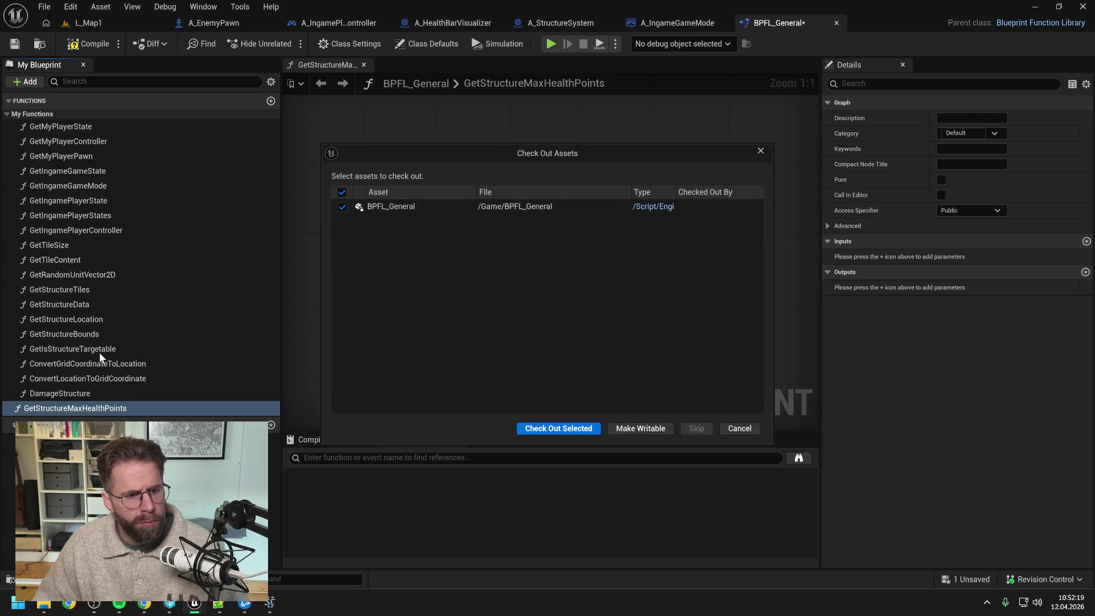
{"action": "left_click", "coordinate": [533, 424]}
{"action": "left_click_drag", "start_coordinate": [80, 408], "coordinate": [78, 347]}
{"action": "left_click", "coordinate": [78, 337]}
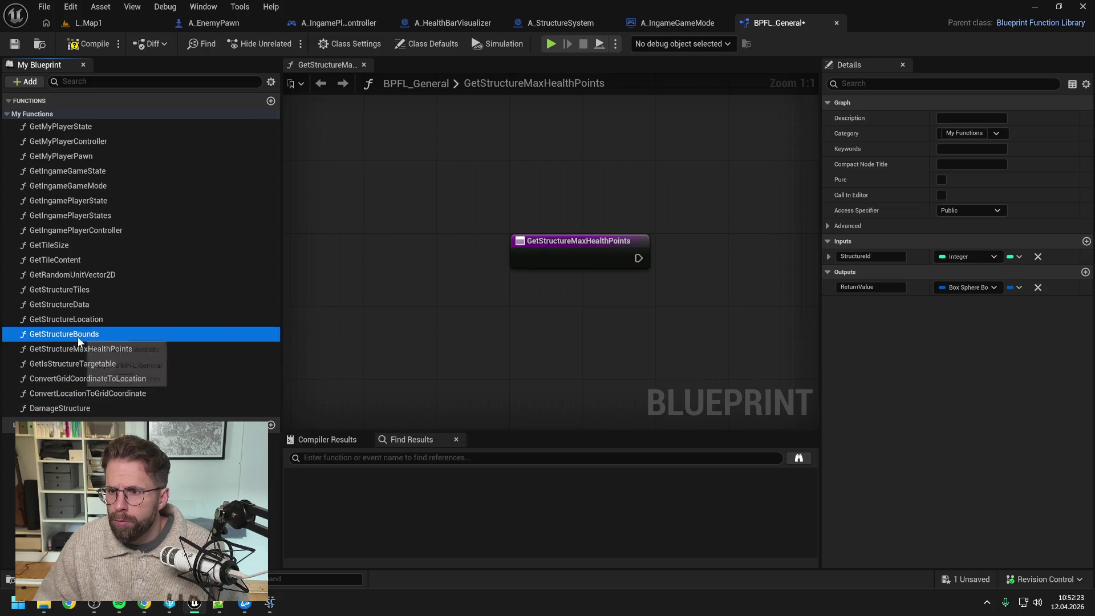
{"action": "left_click", "coordinate": [78, 349]}
Add an Integer input parameter named StructureId
{"action": "left_click", "coordinate": [1086, 241]}
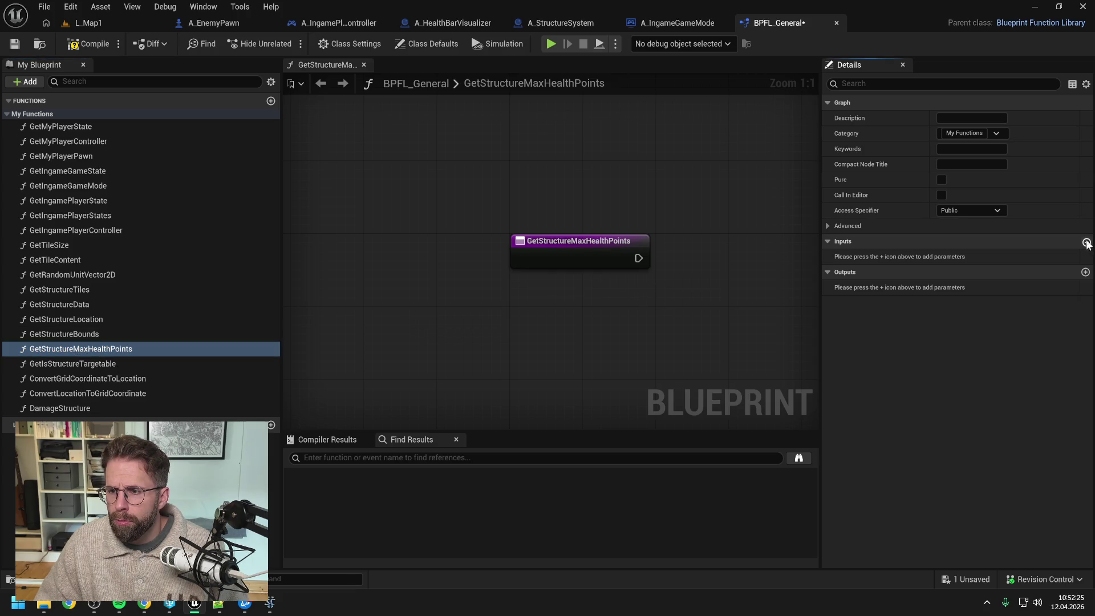
{"action": "left_click", "coordinate": [979, 254]}
{"action": "left_click", "coordinate": [956, 311]}
{"action": "type", "text": "Structure"}
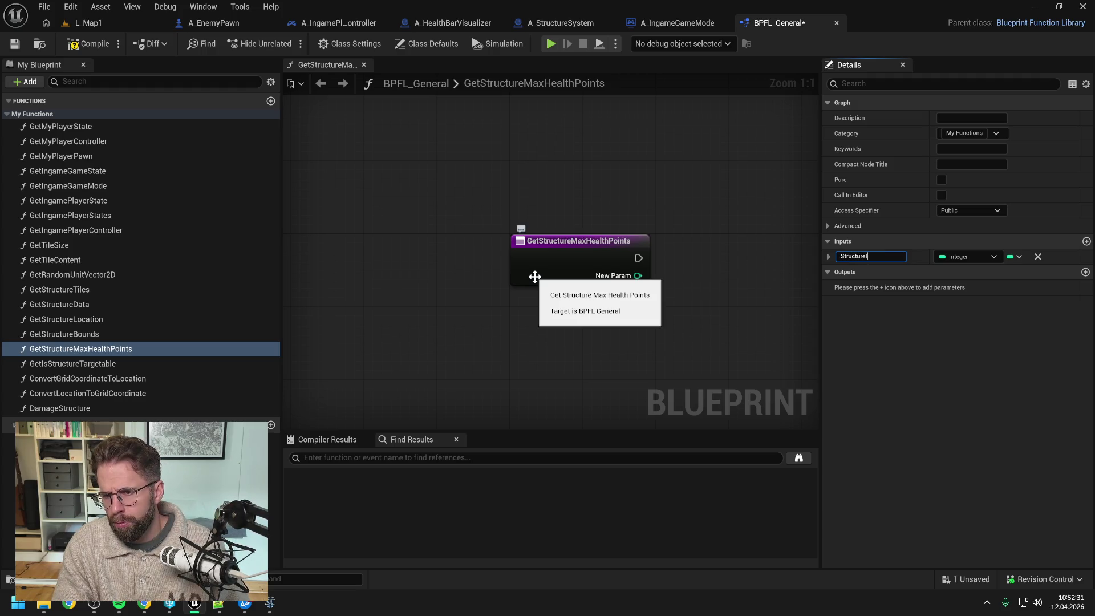
{"action": "type", "text": "d"}
{"action": "key", "text": "Return"}
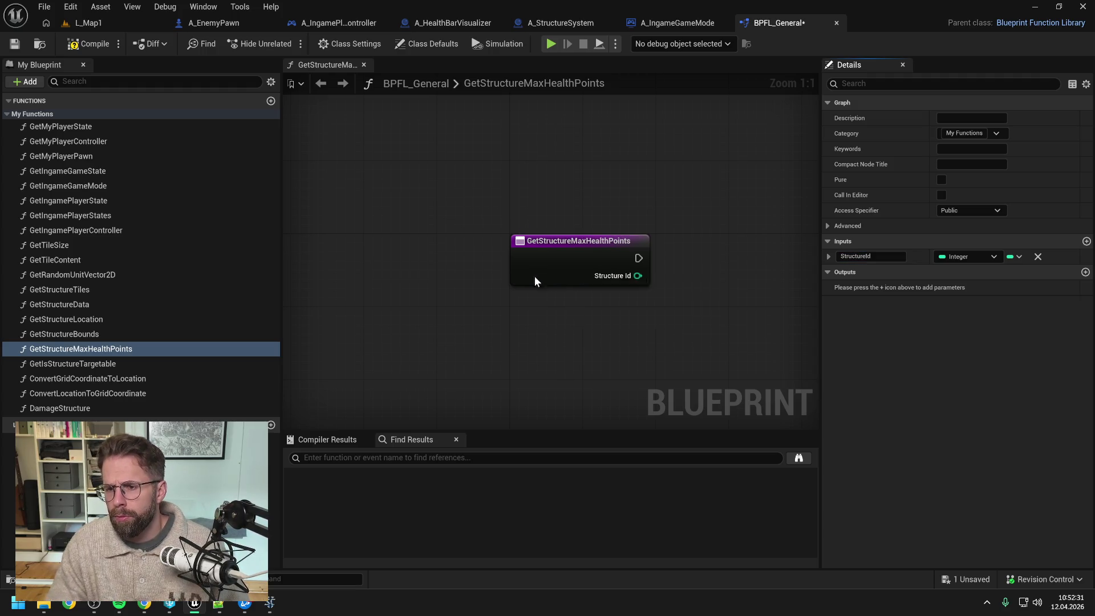
{"action": "key", "text": "ctrl+s"}
Add a Float output named ReturnValue and save the function library
{"action": "left_click", "coordinate": [1085, 272]}
{"action": "left_click", "coordinate": [960, 286]}
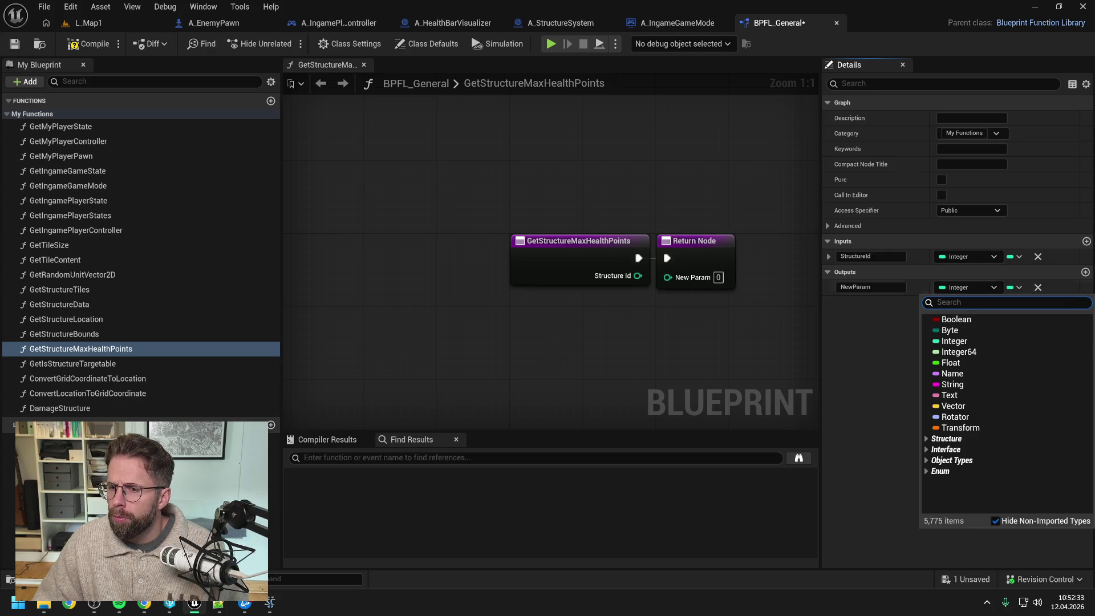
{"action": "left_click", "coordinate": [953, 348]}
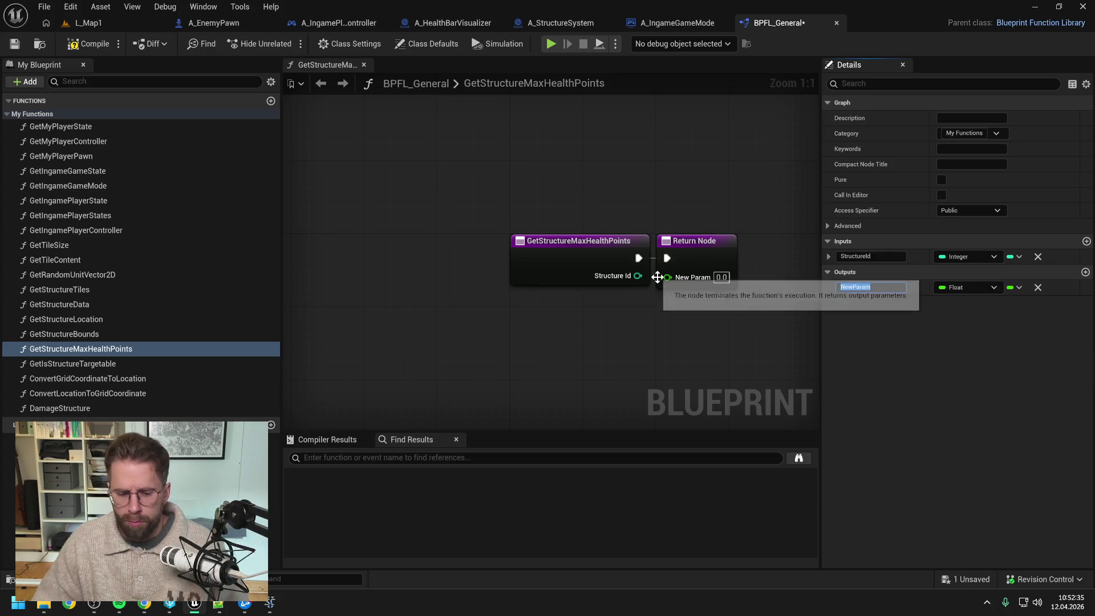
{"action": "type", "text": "ReturnValue"}
{"action": "key", "text": "Return"}
{"action": "key", "text": "ctrl+s"}
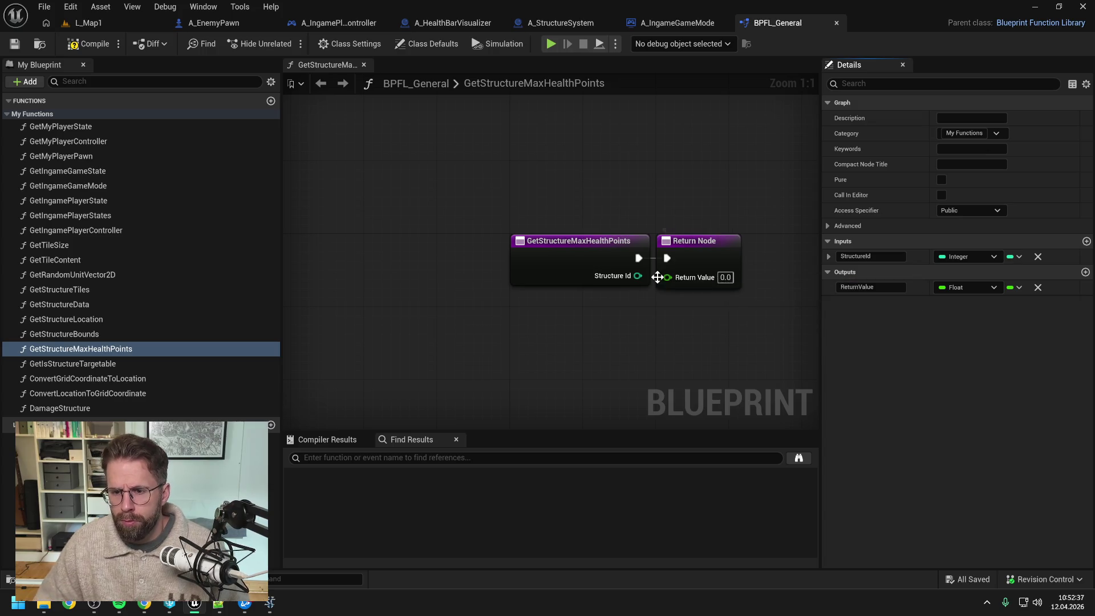
{"action": "mouse_move", "coordinate": [577, 258]}
{"action": "left_mouse_down"}
{"action": "mouse_move", "coordinate": [744, 257]}
{"action": "mouse_move", "coordinate": [788, 245]}
{"action": "left_mouse_up"}
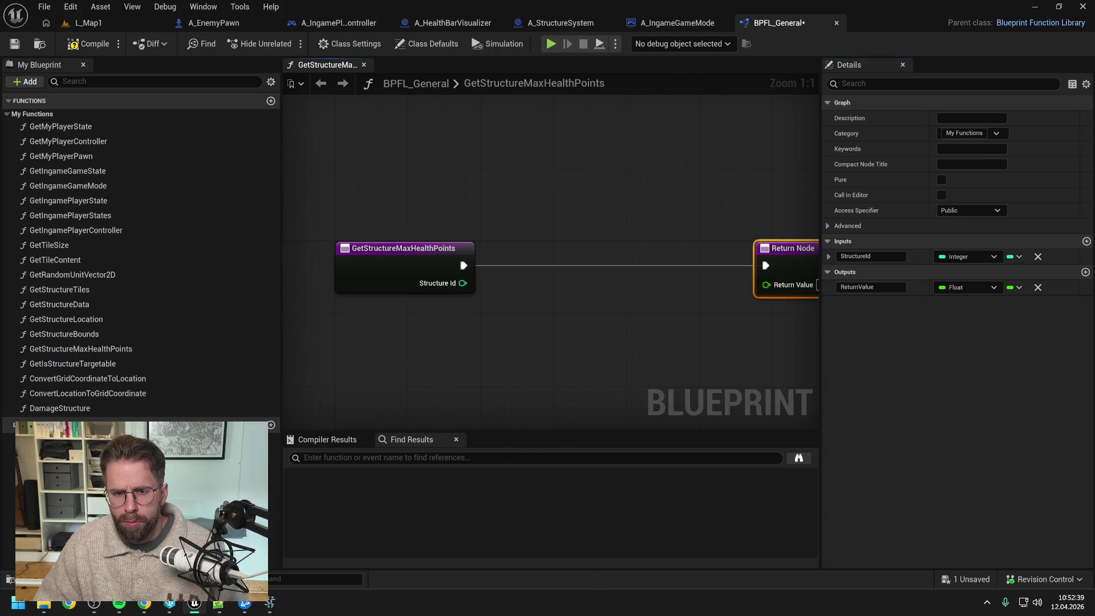
Place a Get Ingame Game Mode node with a WorldContext getter in the graph
{"action": "right_click", "coordinate": [554, 242]}
{"action": "type", "text": "get ingame game"}
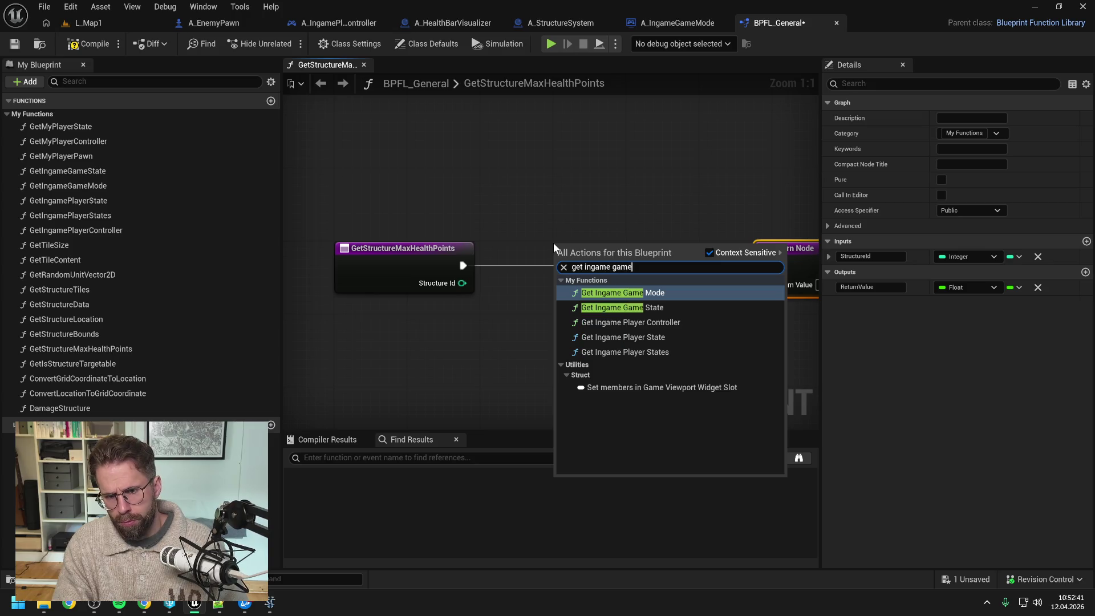
{"action": "key", "text": "Return"}
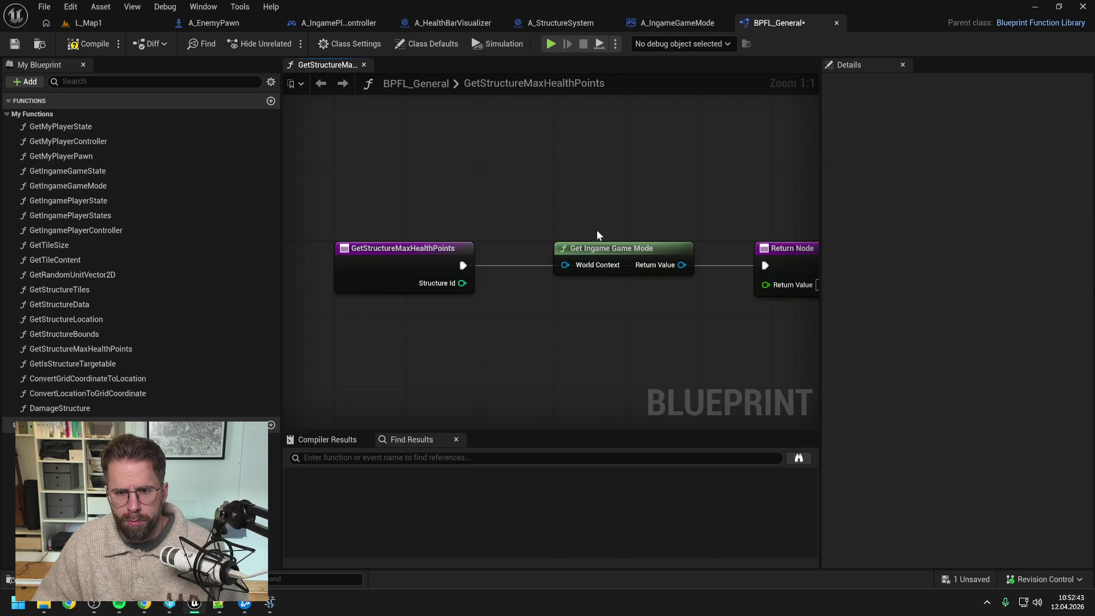
{"action": "left_click_drag", "start_coordinate": [598, 248], "coordinate": [553, 212]}
{"action": "type", "text": "get worldcon"}
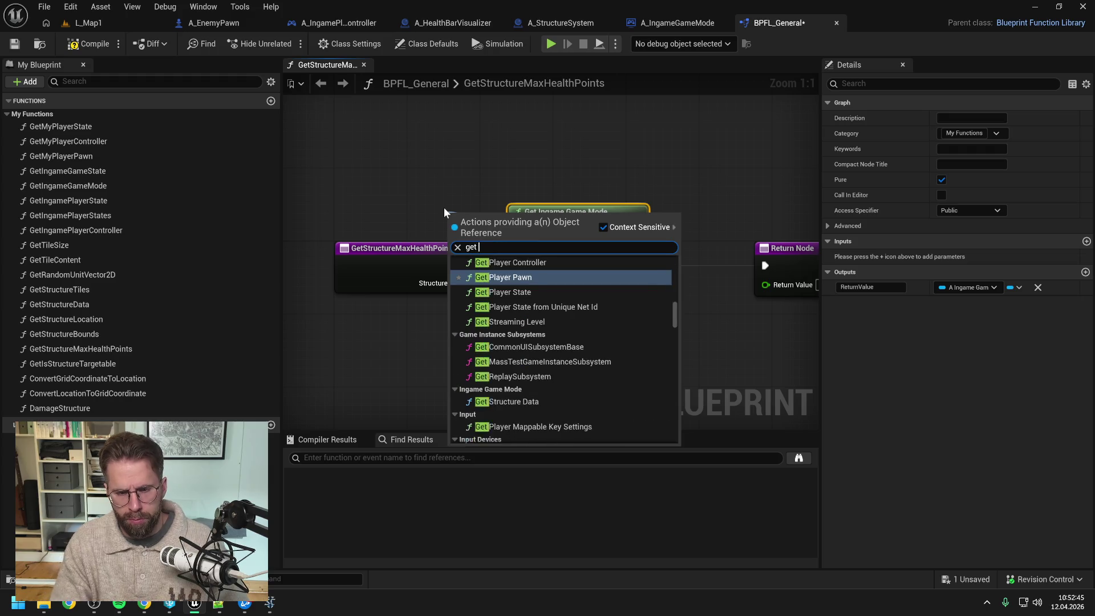
{"action": "key", "text": "Return"}
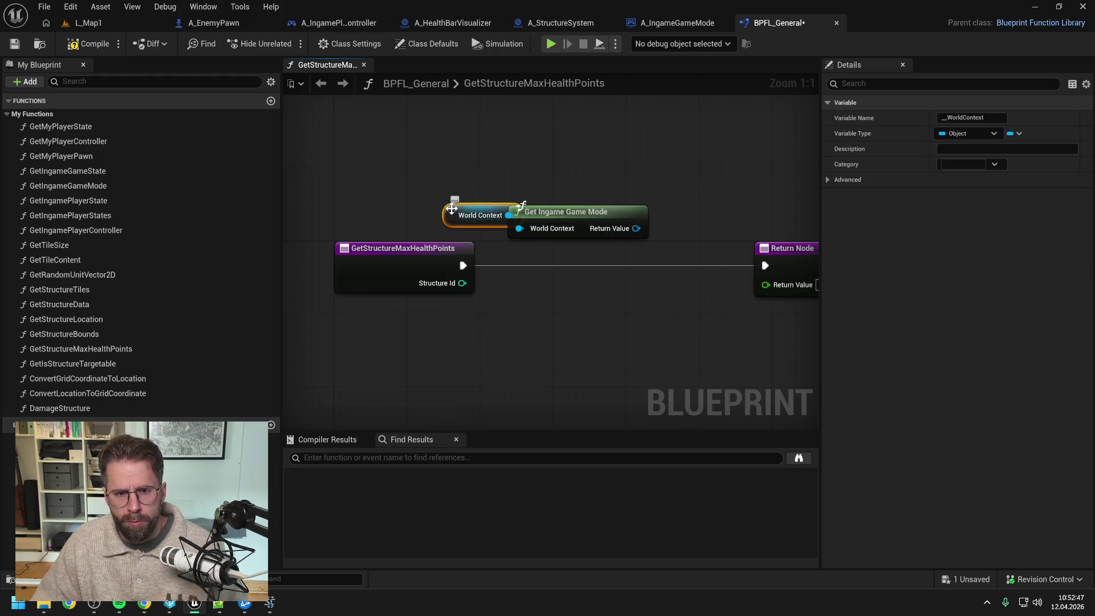
{"action": "left_click_drag", "start_coordinate": [444, 207], "coordinate": [393, 203]}
Call the game mode's Get Structure Max Health Points with Structure Id, return its value, and save
{"action": "left_click_drag", "start_coordinate": [501, 212], "coordinate": [532, 249]}
{"action": "type", "text": "g"}
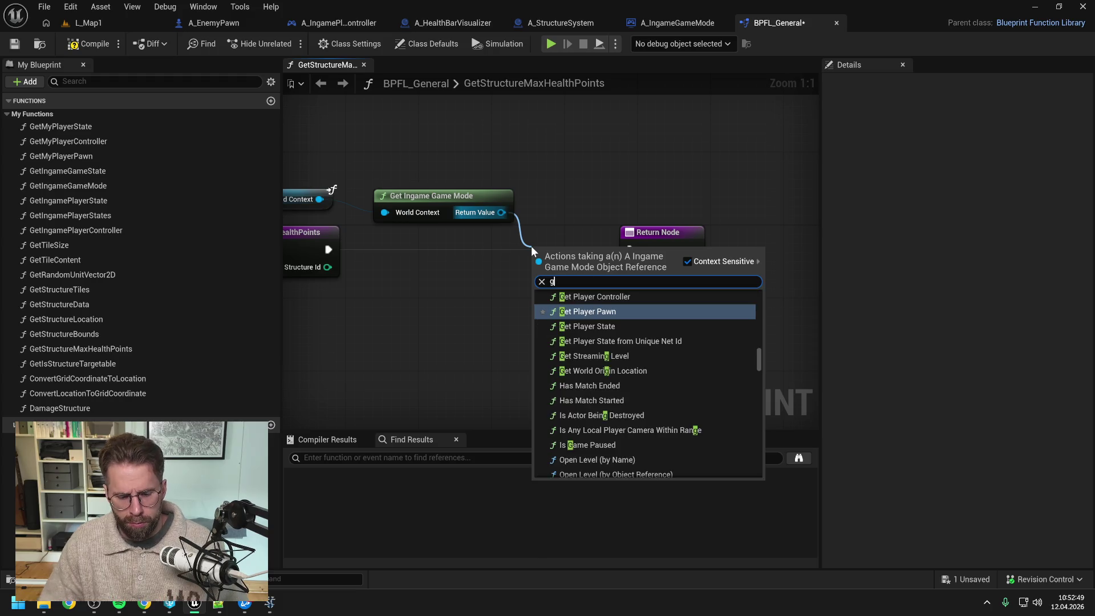
{"action": "type", "text": "et max hea"}
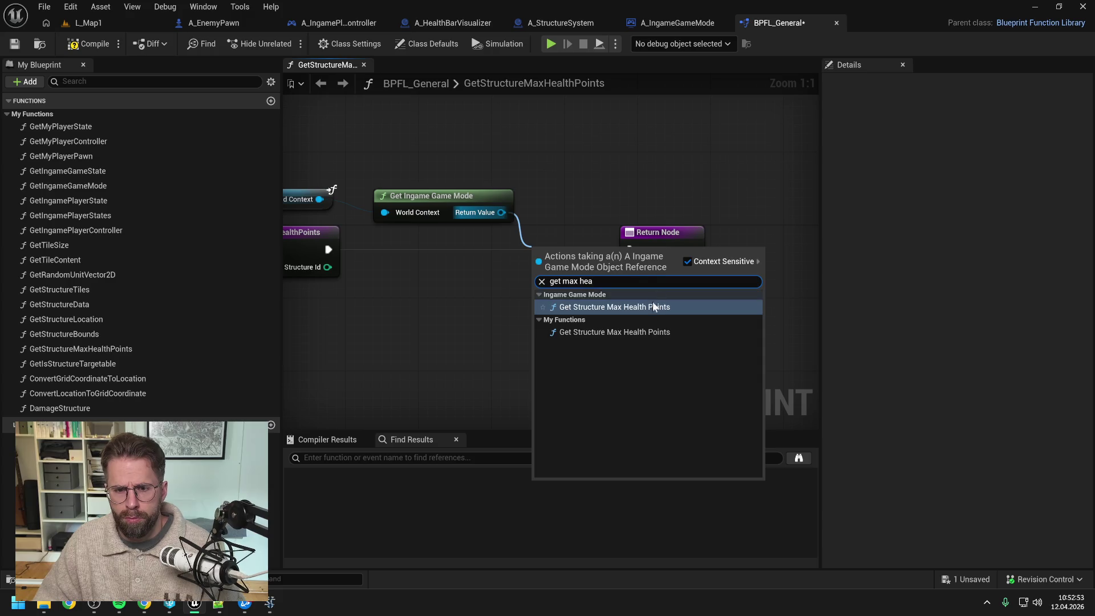
{"action": "left_click", "coordinate": [655, 306]}
{"action": "left_click_drag", "start_coordinate": [672, 235], "coordinate": [781, 252]}
{"action": "left_click_drag", "start_coordinate": [328, 249], "coordinate": [539, 249]}
{"action": "left_click_drag", "start_coordinate": [665, 249], "coordinate": [730, 258]}
{"action": "left_click_drag", "start_coordinate": [751, 249], "coordinate": [748, 239]}
{"action": "left_click_drag", "start_coordinate": [664, 267], "coordinate": [731, 267]}
{"action": "left_click_drag", "start_coordinate": [536, 319], "coordinate": [656, 321]}
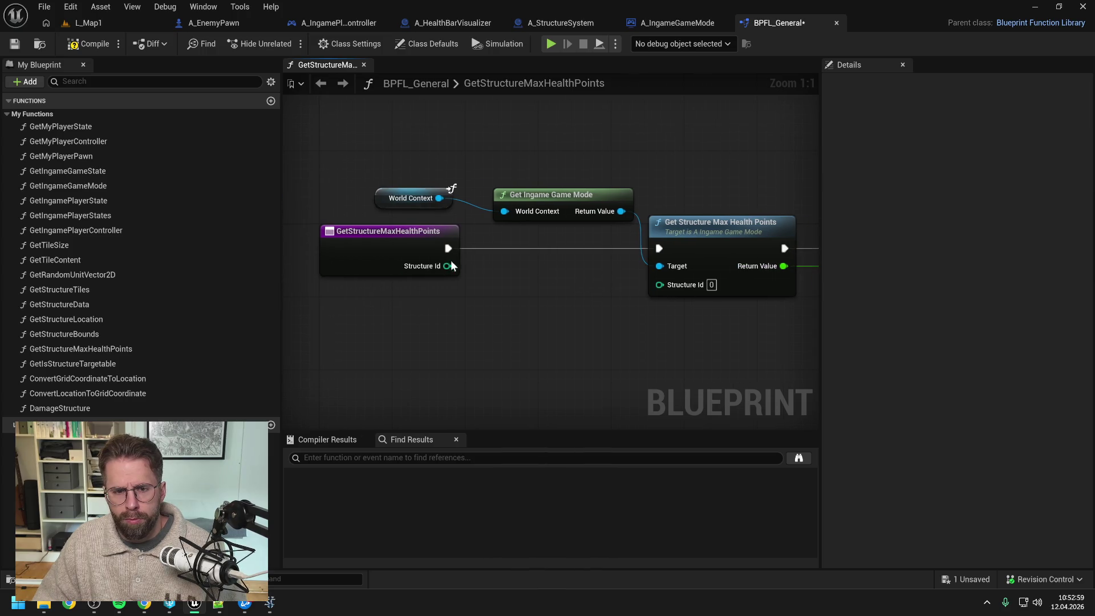
{"action": "left_click_drag", "start_coordinate": [447, 265], "coordinate": [659, 282]}
{"action": "key", "text": "ctrl+s"}
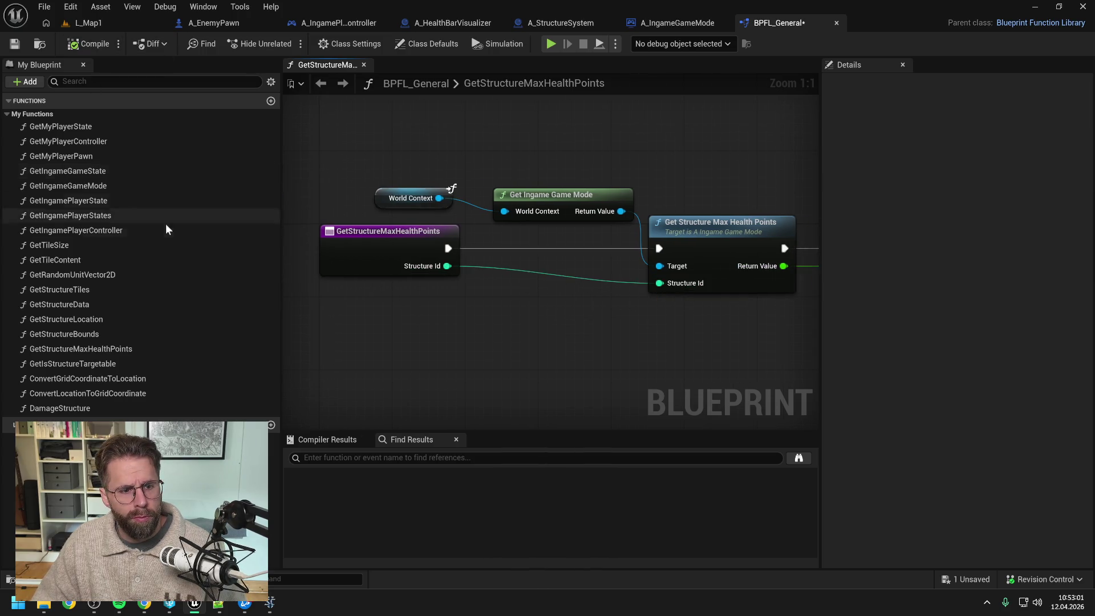
Duplicate GetStructureMaxHealthPoints as GetStructureCurrentHealthPoints and save the library
{"action": "left_click", "coordinate": [94, 348]}
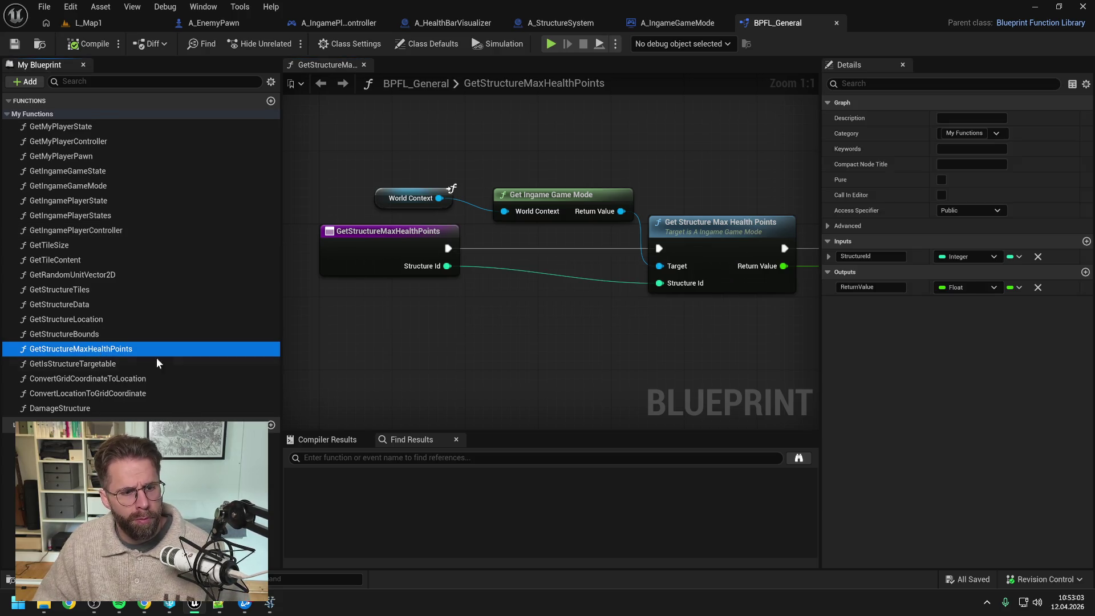
{"action": "key", "text": "ctrl+w"}
{"action": "type", "text": "GetStructureHealthPoints"}
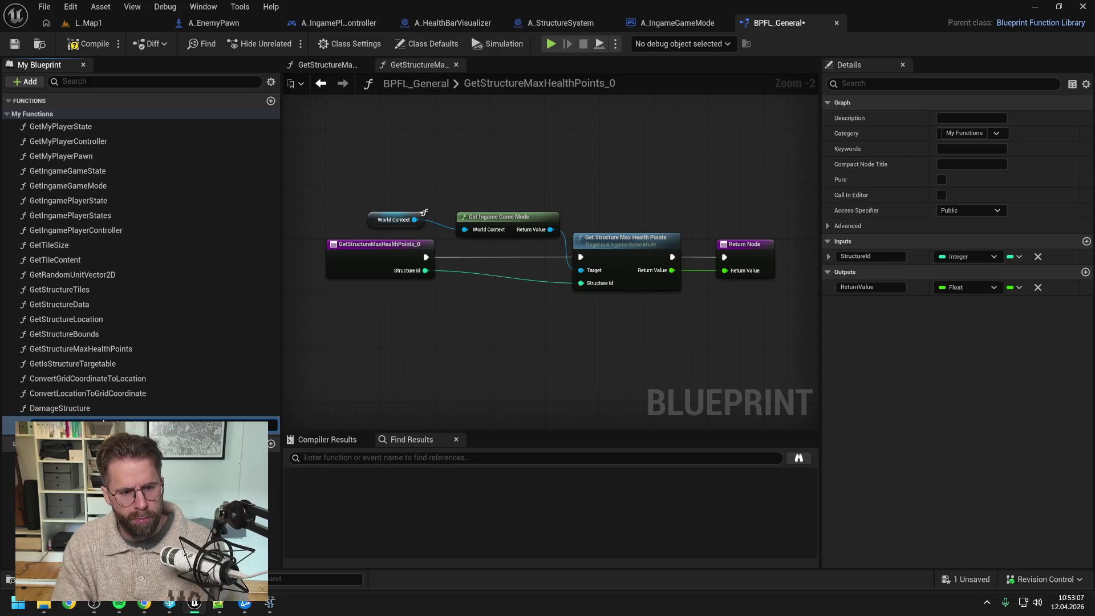
{"action": "key", "text": "Return"}
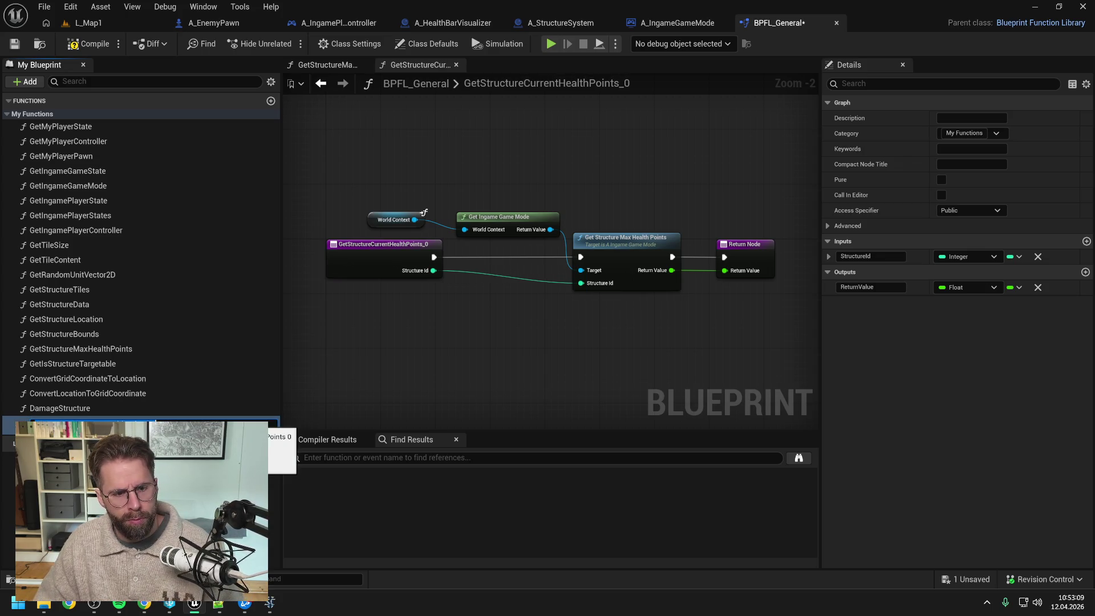
{"action": "key", "text": "BackSpace"}
{"action": "key", "text": "BackSpace"}
{"action": "key", "text": "Return"}
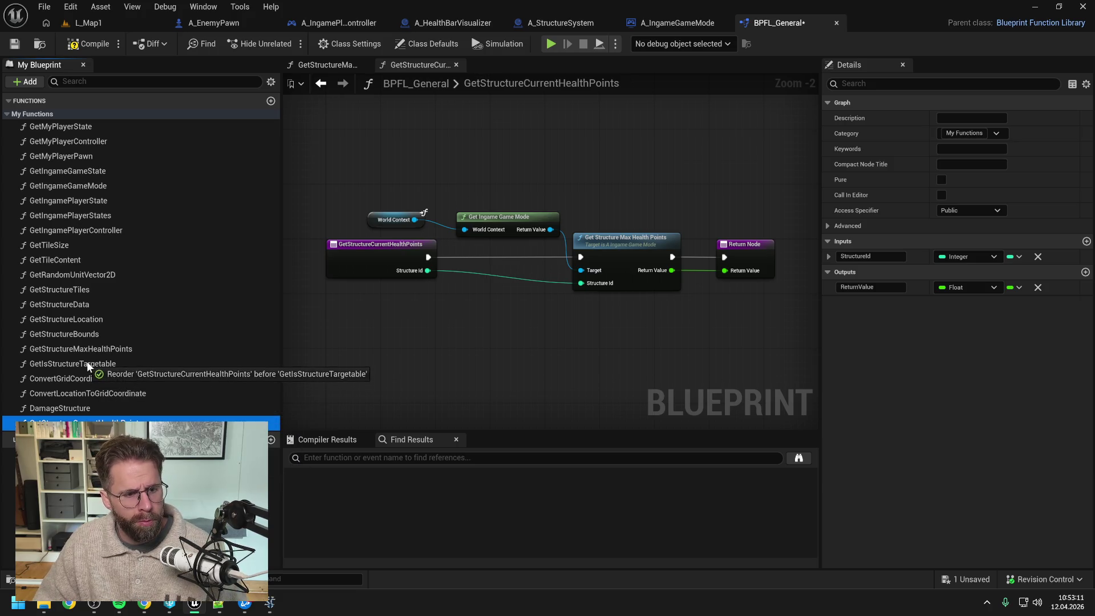
{"action": "key", "text": "ctrl+s"}
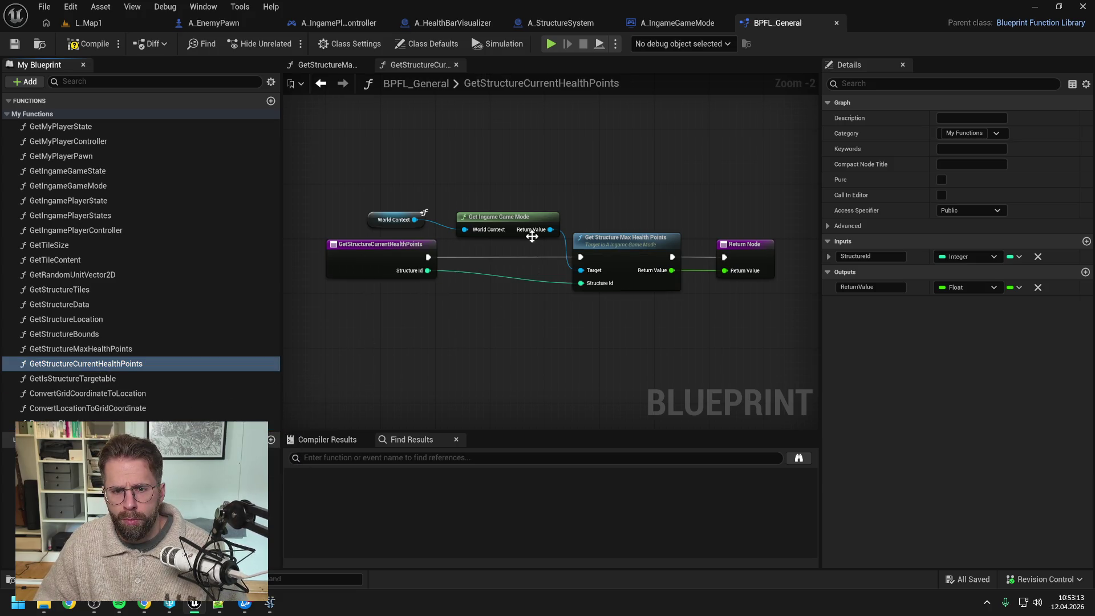
Wire in a game mode Get Structure Current Health Points call, then delete it
{"action": "left_click_drag", "start_coordinate": [551, 229], "coordinate": [567, 320]}
{"action": "type", "text": "get current hea"}
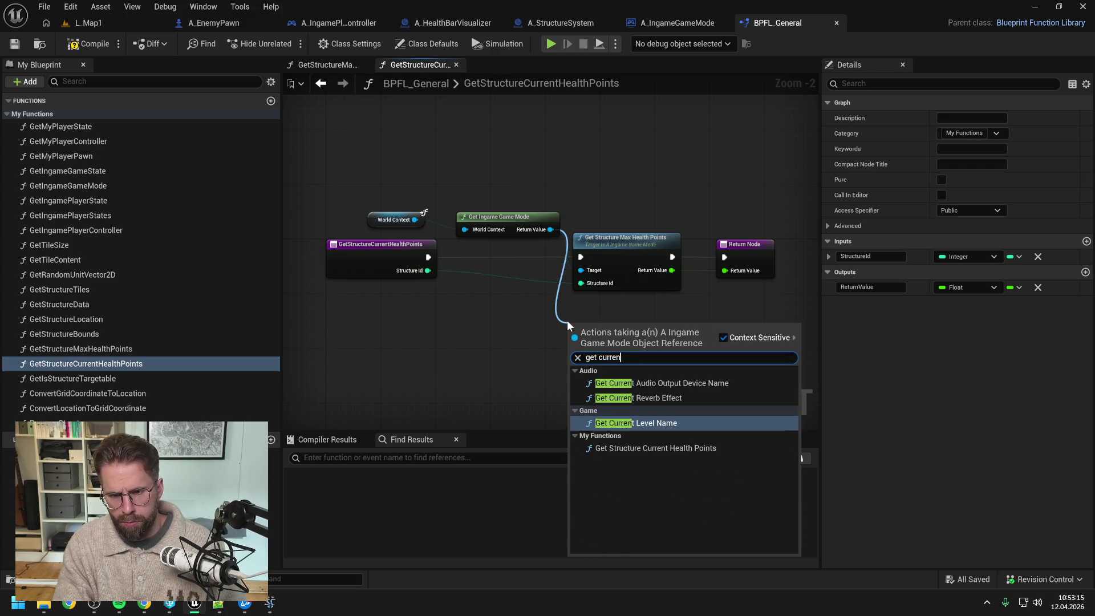
{"action": "key", "text": "Return"}
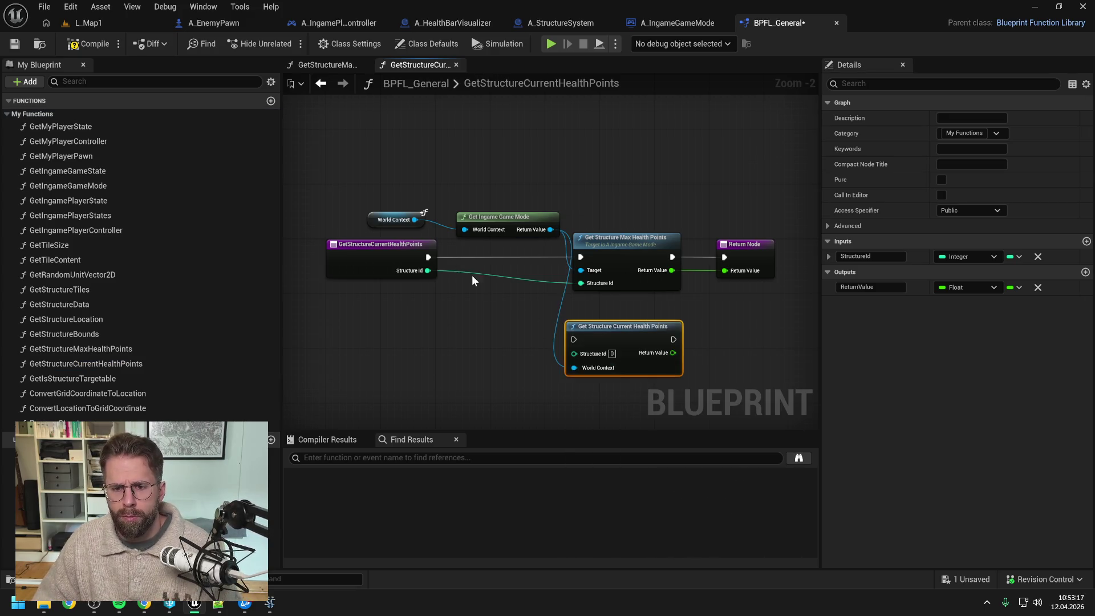
{"action": "mouse_move", "coordinate": [429, 257]}
{"action": "left_mouse_down"}
{"action": "mouse_move", "coordinate": [587, 341]}
{"action": "mouse_move", "coordinate": [574, 339]}
{"action": "left_mouse_up"}
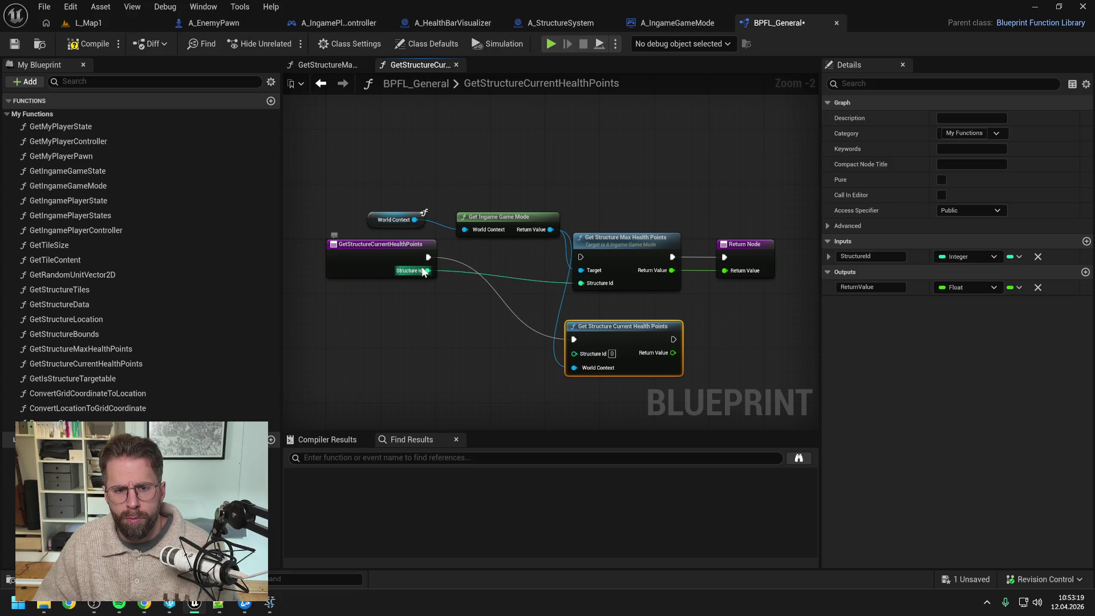
{"action": "left_click_drag", "start_coordinate": [428, 271], "coordinate": [573, 354]}
{"action": "mouse_move", "coordinate": [674, 353]}
{"action": "left_mouse_down"}
{"action": "mouse_move", "coordinate": [725, 261]}
{"action": "mouse_move", "coordinate": [727, 336]}
{"action": "left_mouse_up"}
{"action": "key", "text": "Escape"}
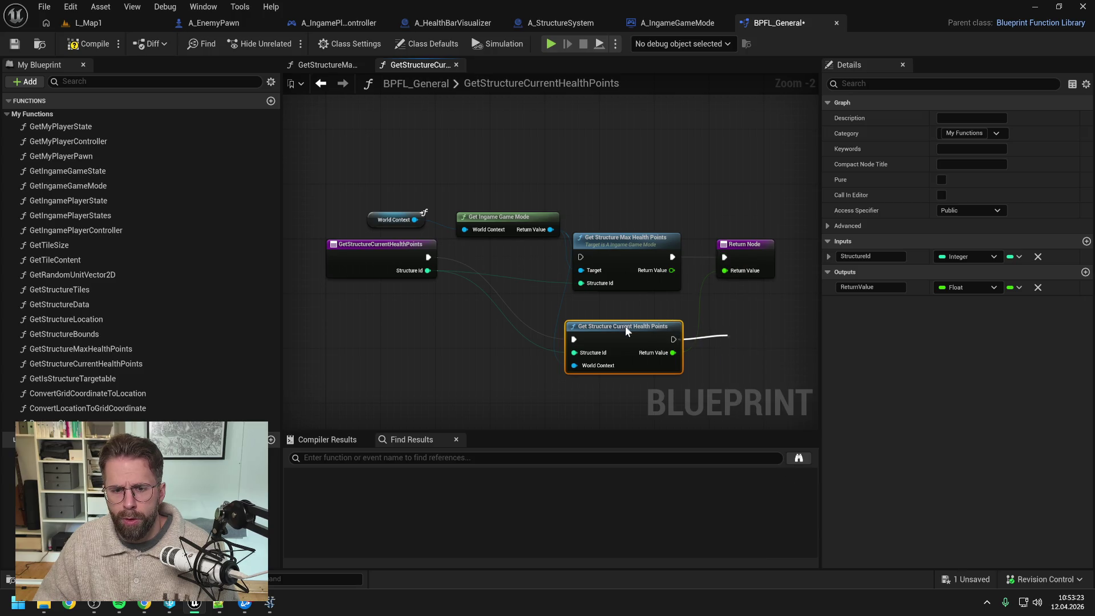
{"action": "key", "text": "Delete"}
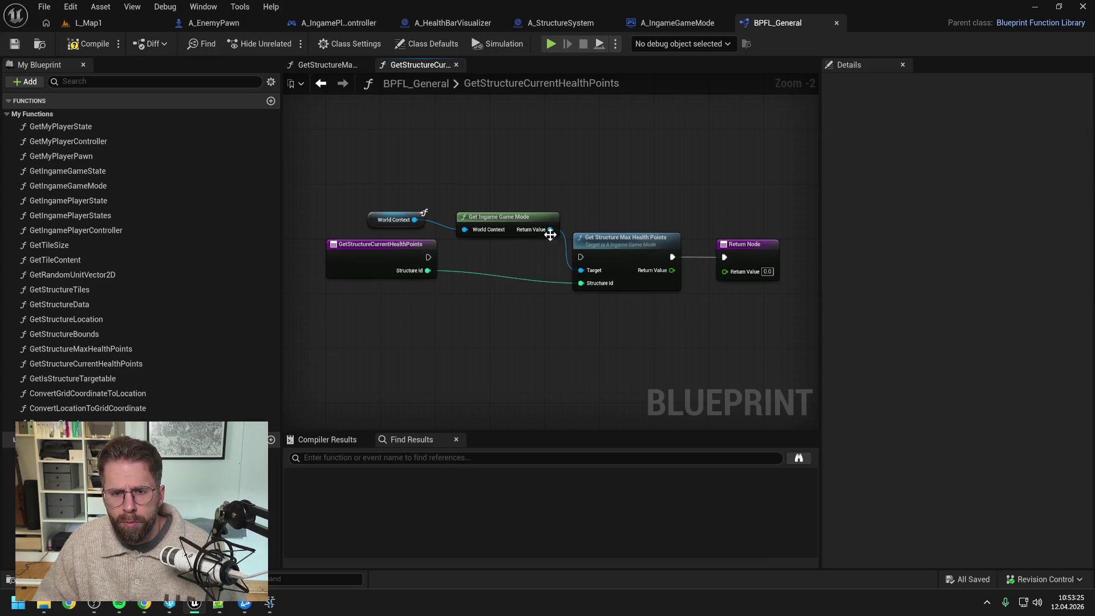
Search the game mode again for 'get curren', cancel, and move to A_IngameGameMode
{"action": "left_click_drag", "start_coordinate": [551, 230], "coordinate": [577, 340]}
{"action": "type", "text": "get current"}
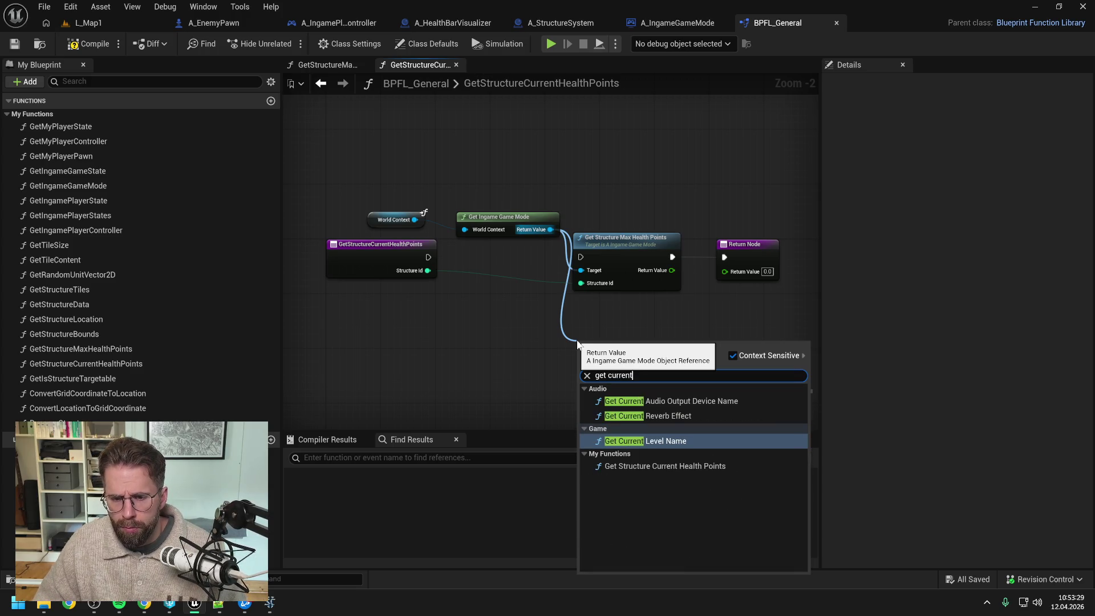
{"action": "key", "text": "Escape"}
{"action": "left_click", "coordinate": [696, 26]}
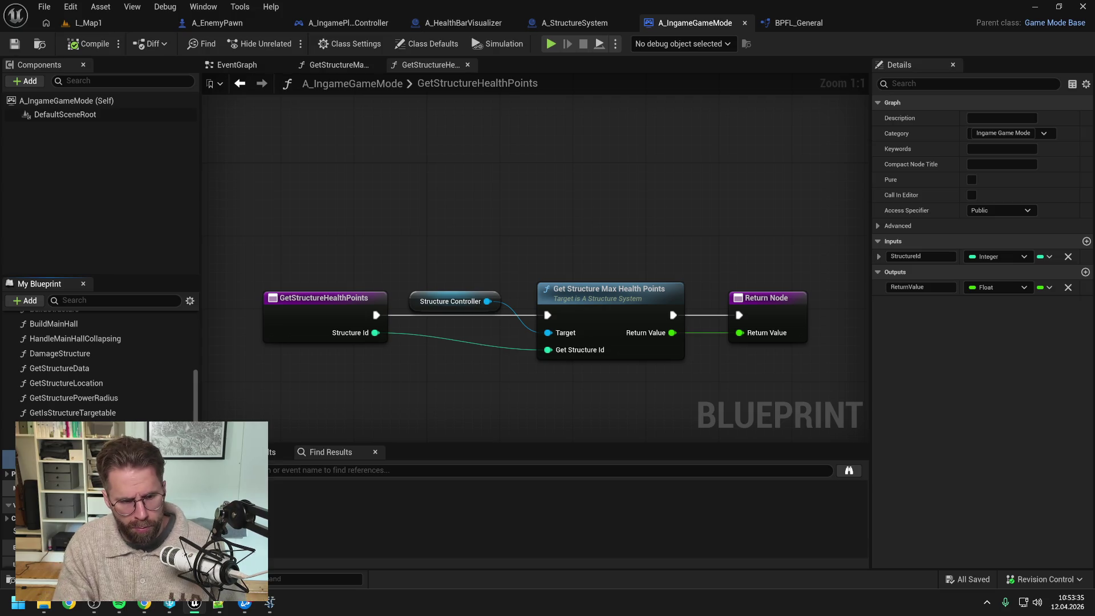
Rename A_IngameGameMode's copied function GetStructureCurrentHealthPoints and save
{"action": "key", "text": "Return"}
{"action": "left_click_drag", "start_coordinate": [308, 317], "coordinate": [289, 317]}
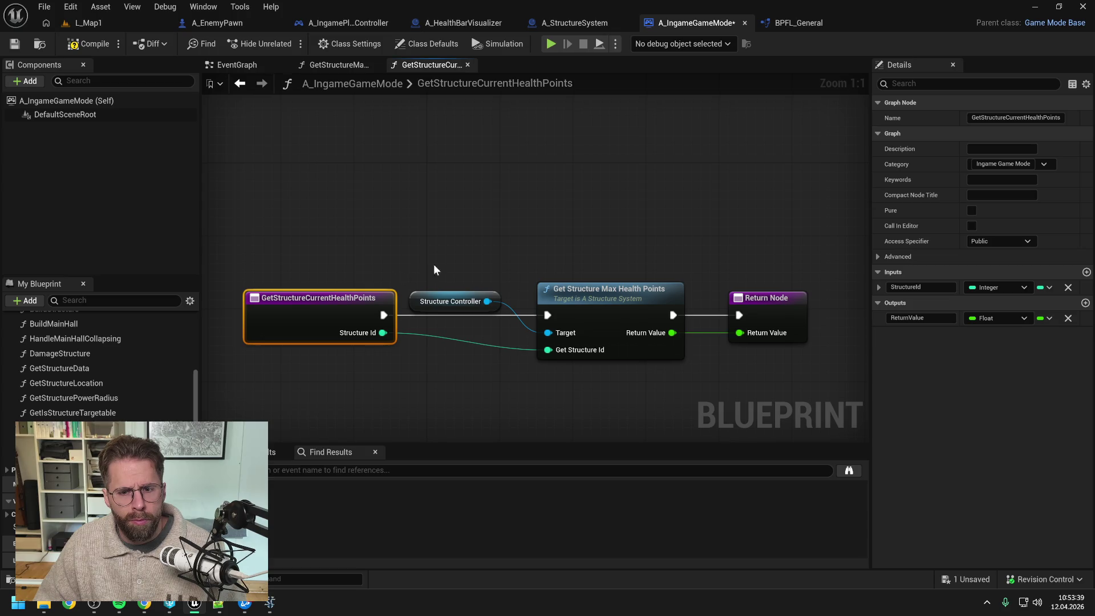
{"action": "key", "text": "ctrl+s"}
{"action": "key", "text": "alt+Left"}
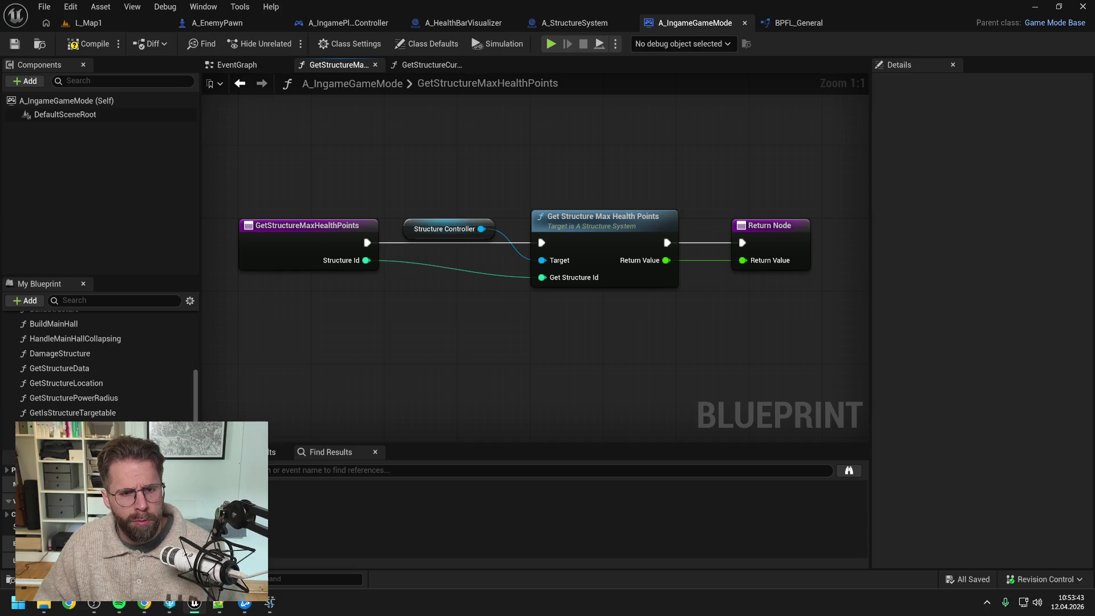
{"action": "key", "text": "alt+Right"}
Replace the max-health call with the structure controller's Get Structure Current Health Points, wired and saved
{"action": "left_click_drag", "start_coordinate": [487, 301], "coordinate": [532, 234]}
{"action": "type", "text": "g"}
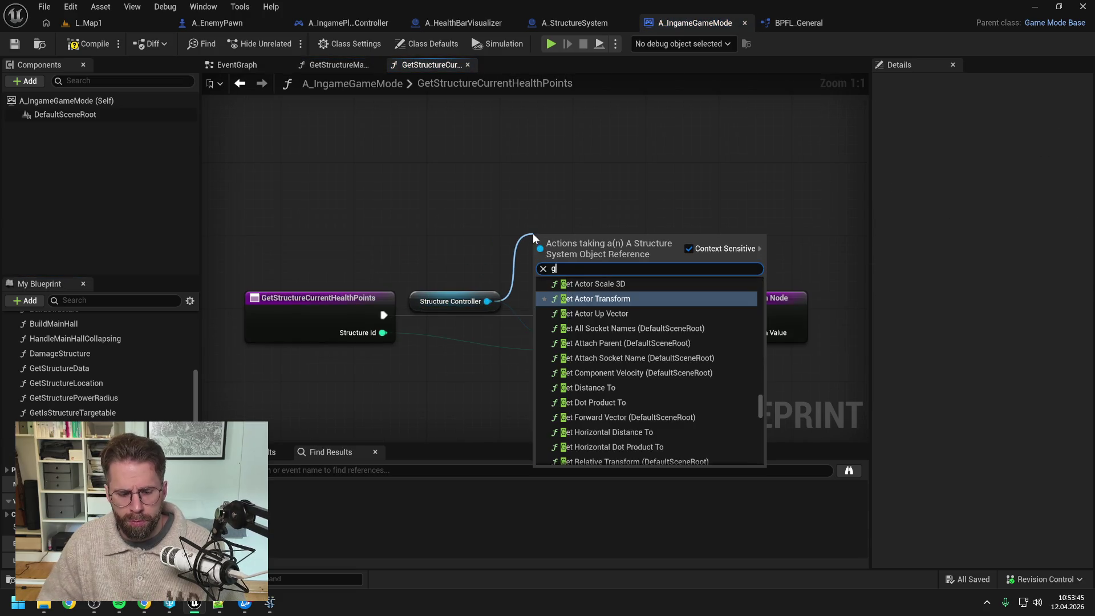
{"action": "type", "text": "et curre"}
{"action": "key", "text": "Return"}
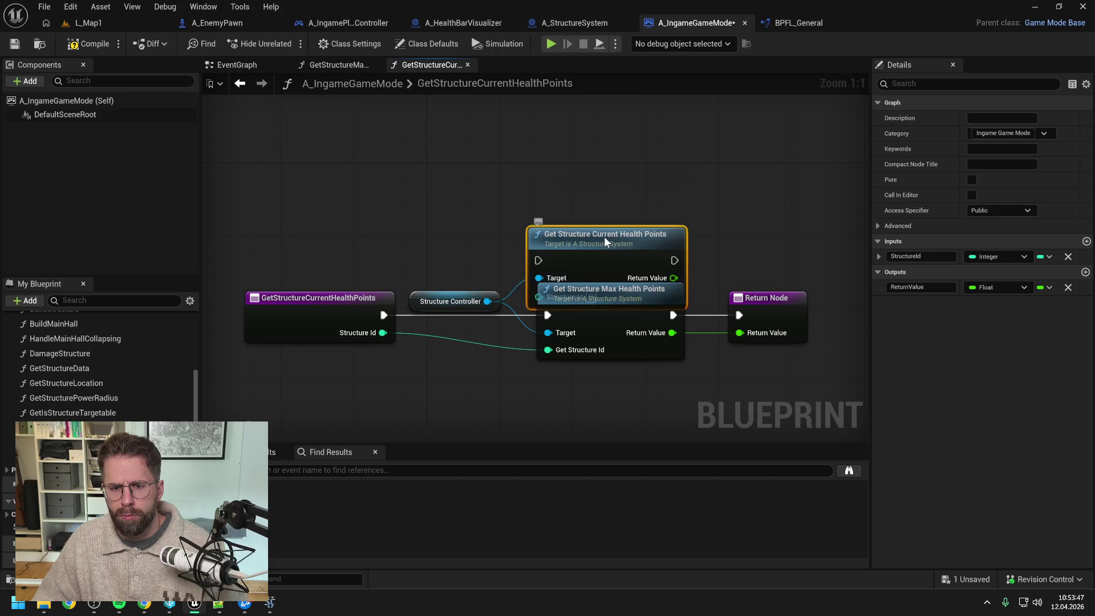
{"action": "left_click_drag", "start_coordinate": [606, 241], "coordinate": [605, 214]}
{"action": "mouse_move", "coordinate": [383, 332]}
{"action": "left_mouse_down"}
{"action": "mouse_move", "coordinate": [552, 247]}
{"action": "mouse_move", "coordinate": [548, 269]}
{"action": "left_mouse_up"}
{"action": "mouse_move", "coordinate": [673, 250]}
{"action": "left_mouse_down"}
{"action": "mouse_move", "coordinate": [715, 287]}
{"action": "mouse_move", "coordinate": [739, 332]}
{"action": "left_mouse_up"}
{"action": "left_click", "coordinate": [631, 293]}
{"action": "key", "text": "Delete"}
{"action": "left_click_drag", "start_coordinate": [620, 227], "coordinate": [621, 303]}
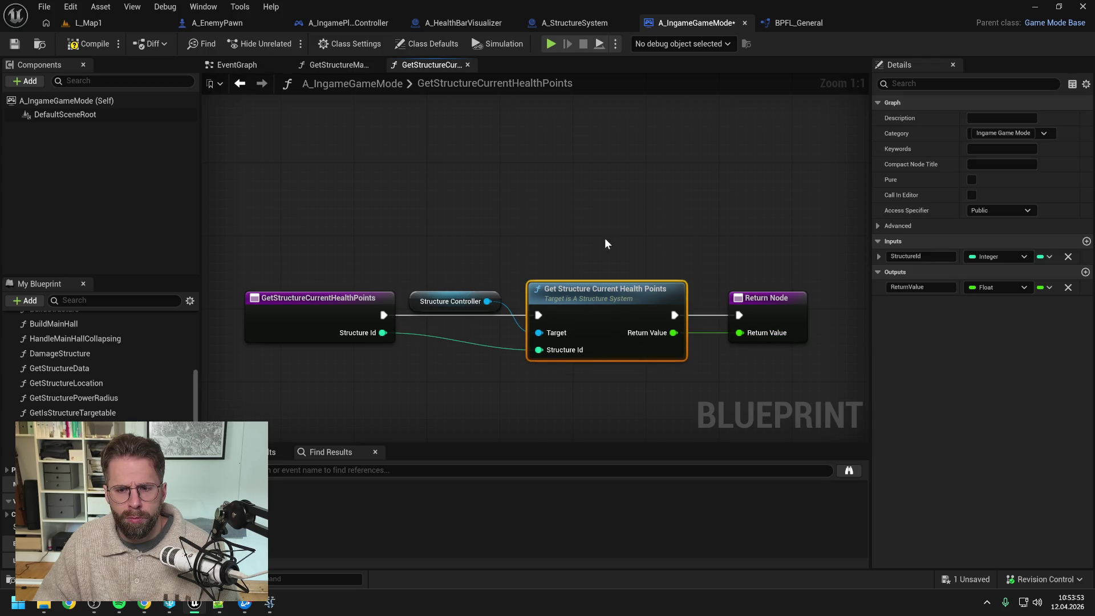
{"action": "key", "text": "ctrl+s"}
In BPFL_General, swap the max-health call for the game mode's Get Structure Current Health Points
{"action": "left_click", "coordinate": [774, 22]}
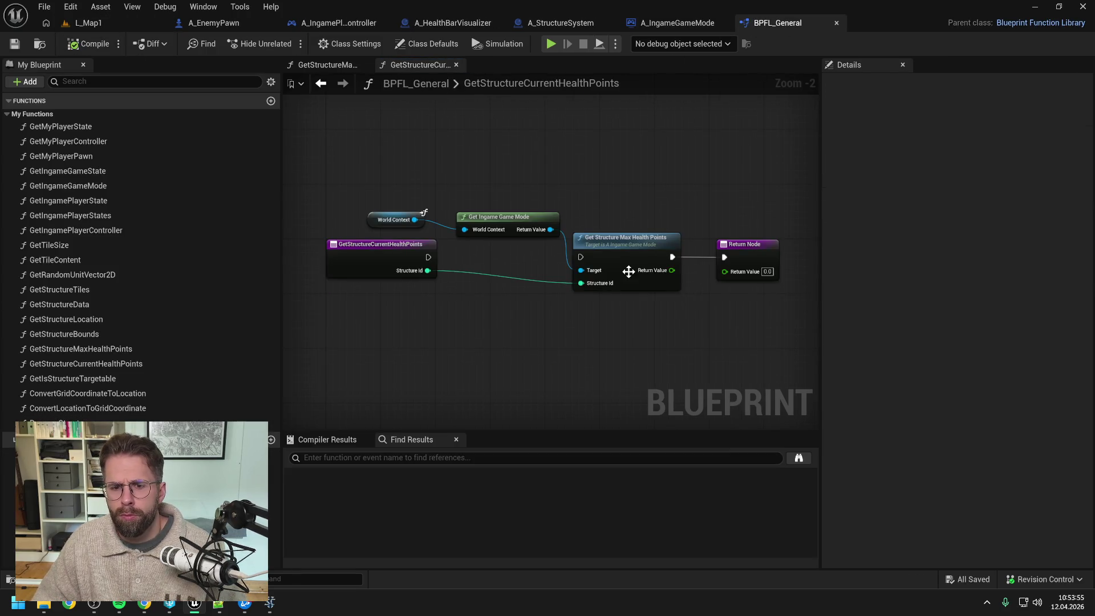
{"action": "left_click_drag", "start_coordinate": [541, 232], "coordinate": [559, 302]}
{"action": "type", "text": "get current"}
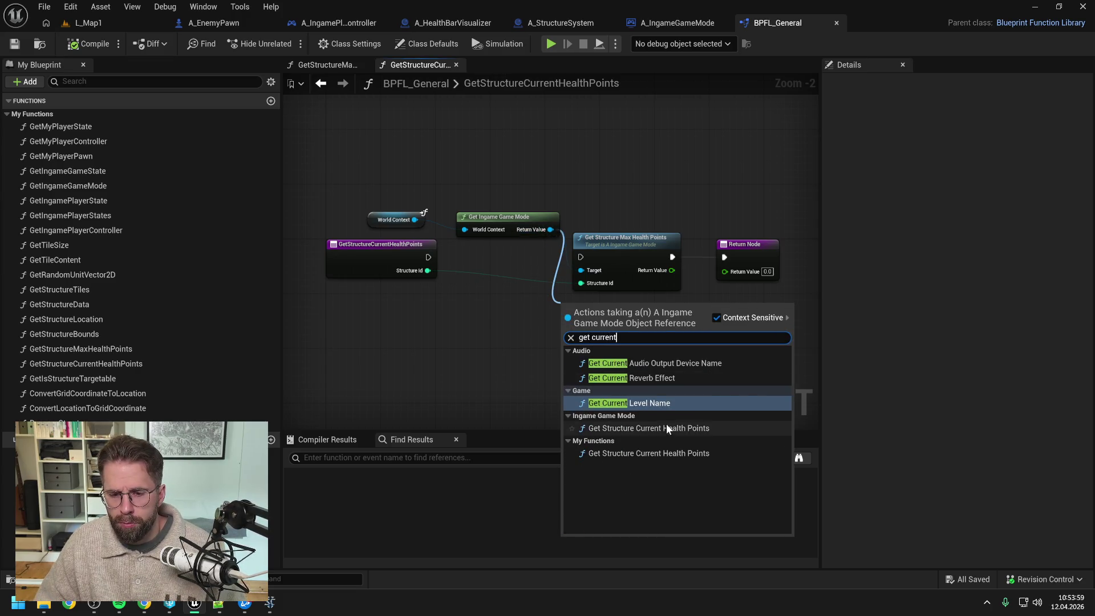
{"action": "left_click", "coordinate": [666, 428]}
{"action": "mouse_move", "coordinate": [428, 257]}
{"action": "left_mouse_down"}
{"action": "mouse_move", "coordinate": [512, 314]}
{"action": "mouse_move", "coordinate": [567, 325]}
{"action": "mouse_move", "coordinate": [567, 352]}
{"action": "left_mouse_up"}
{"action": "mouse_move", "coordinate": [666, 339]}
{"action": "left_mouse_down"}
{"action": "mouse_move", "coordinate": [724, 257]}
{"action": "mouse_move", "coordinate": [710, 289]}
{"action": "mouse_move", "coordinate": [724, 271]}
{"action": "left_mouse_up"}
{"action": "left_click", "coordinate": [659, 252]}
{"action": "key", "text": "Delete"}
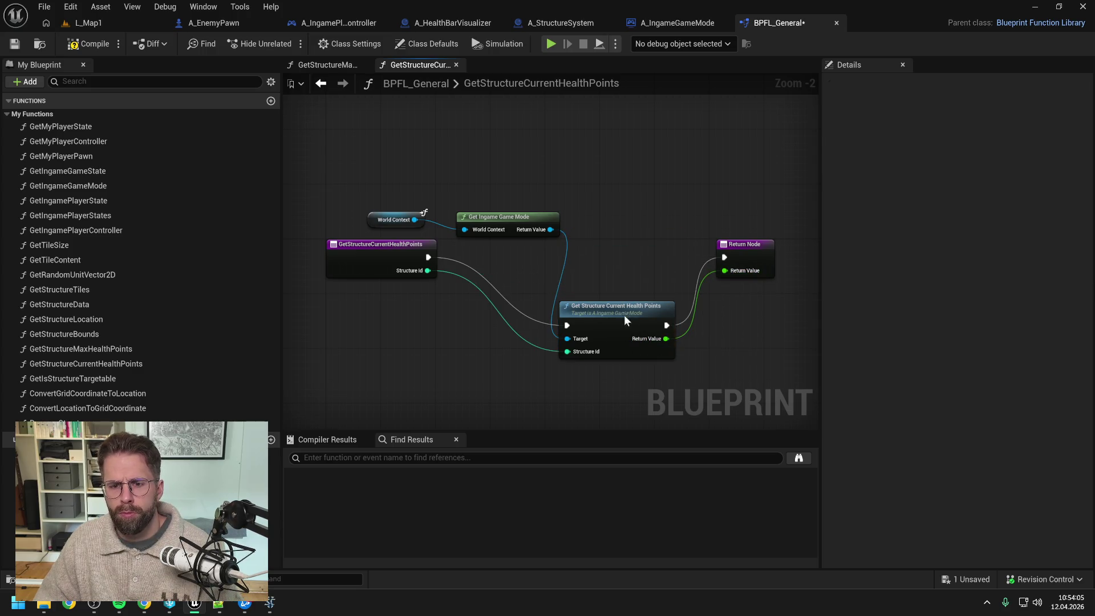
{"action": "left_click_drag", "start_coordinate": [623, 315], "coordinate": [638, 245]}
{"action": "left_click", "coordinate": [582, 162]}
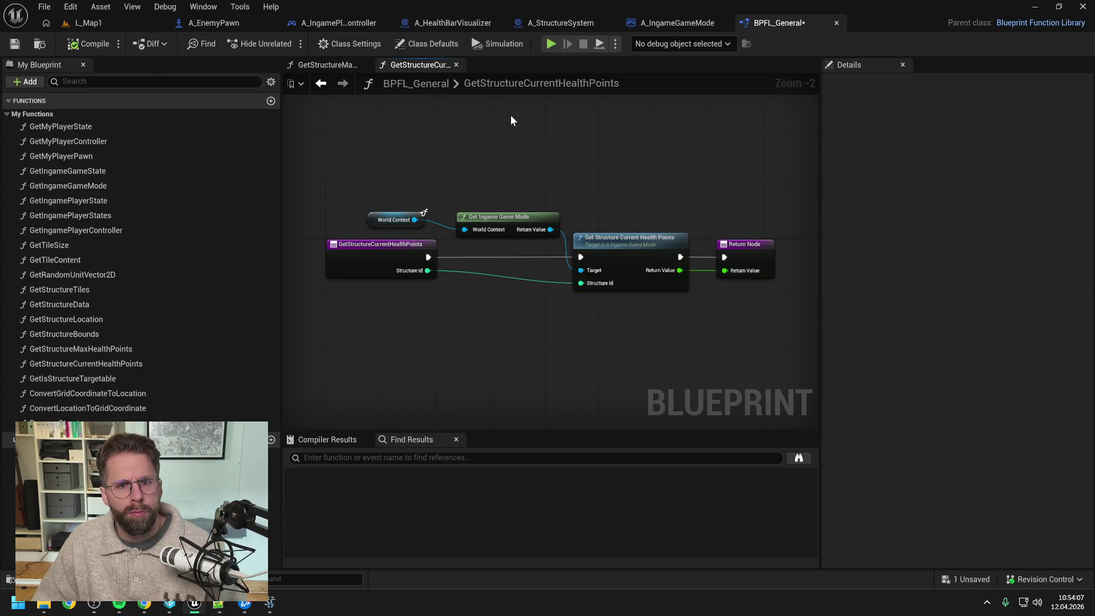
{"action": "left_click", "coordinate": [666, 20]}
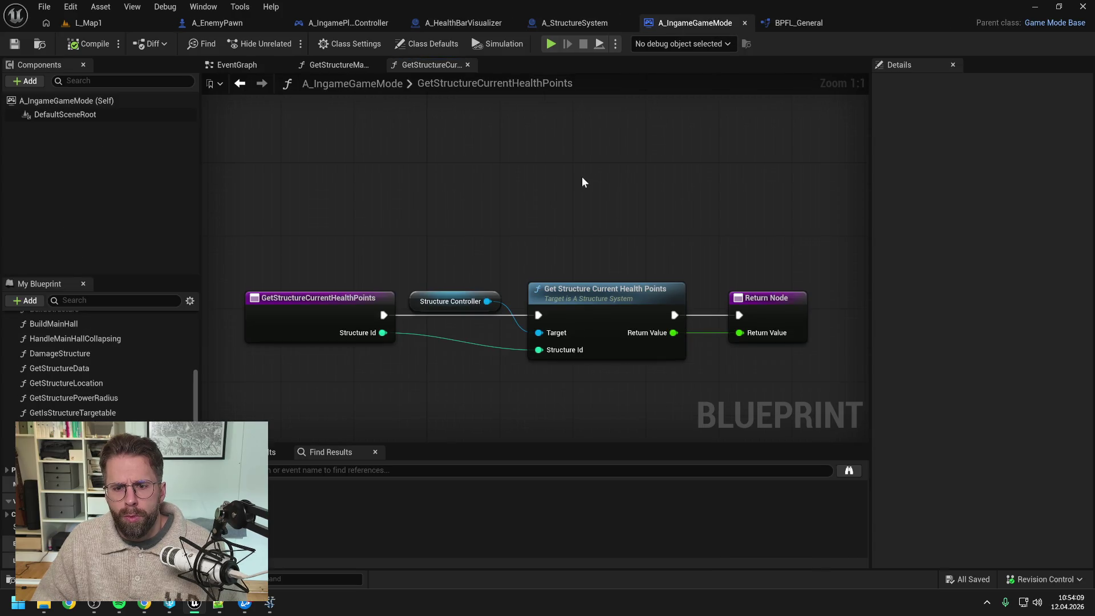
Go via A_StructureSystem to A_HealthBarVisualizer's ShowStructureHealthBar and search nodes for 'get struc max'
{"action": "left_click", "coordinate": [563, 22]}
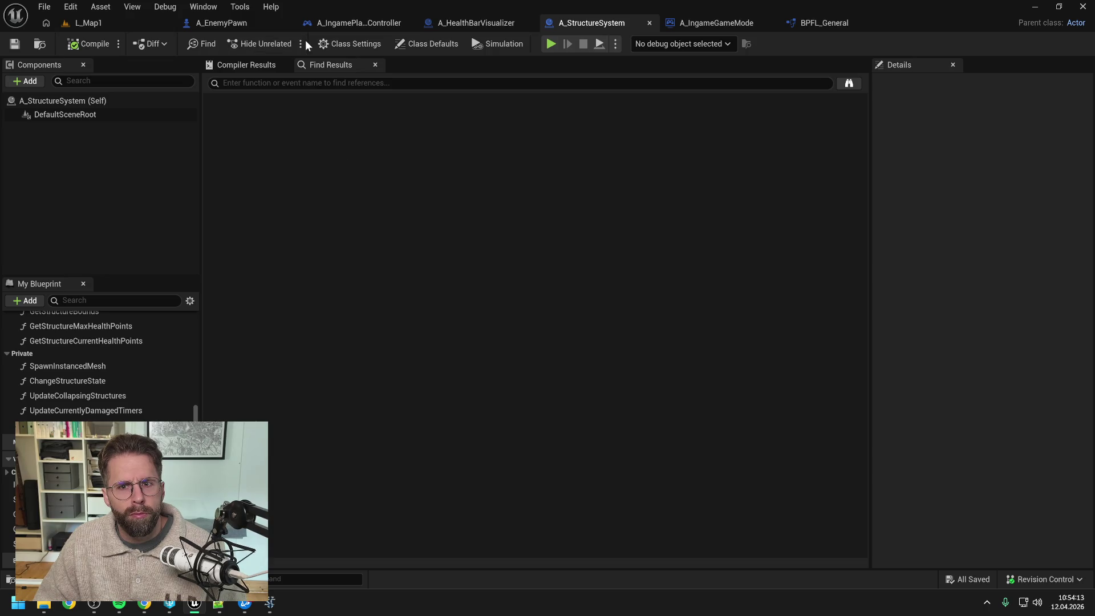
{"action": "left_click", "coordinate": [479, 23]}
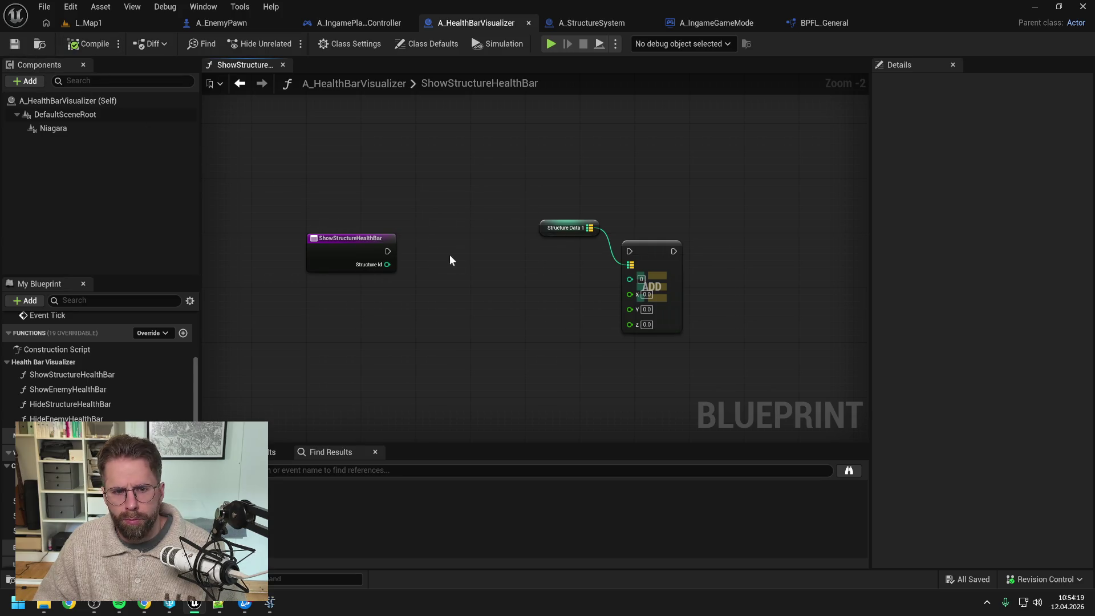
{"action": "right_click", "coordinate": [447, 274]}
{"action": "type", "text": "get struc"}
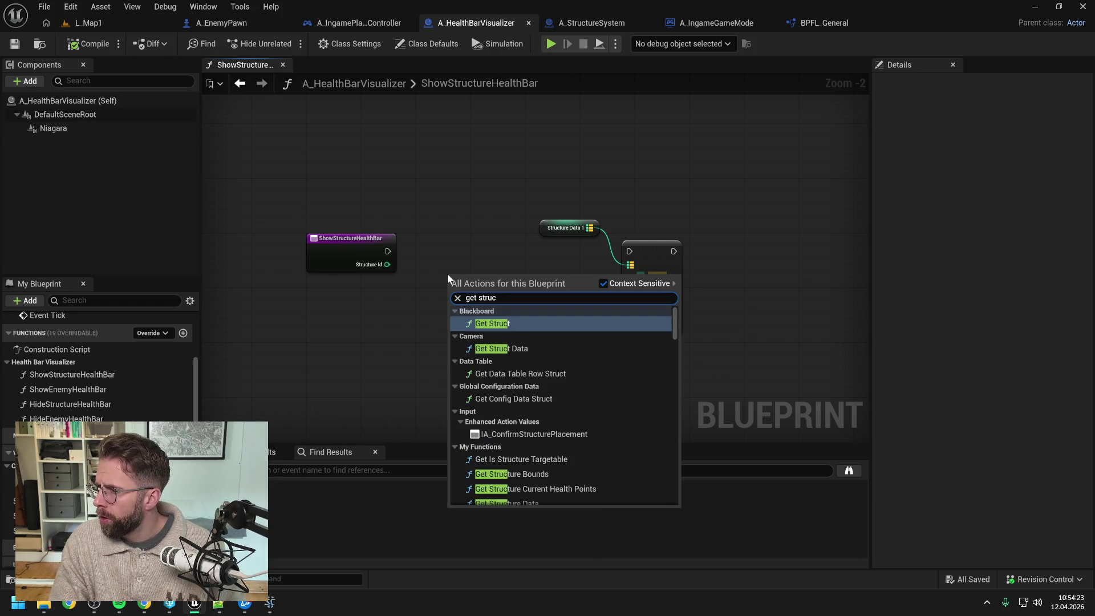
{"action": "type", "text": " max he"}
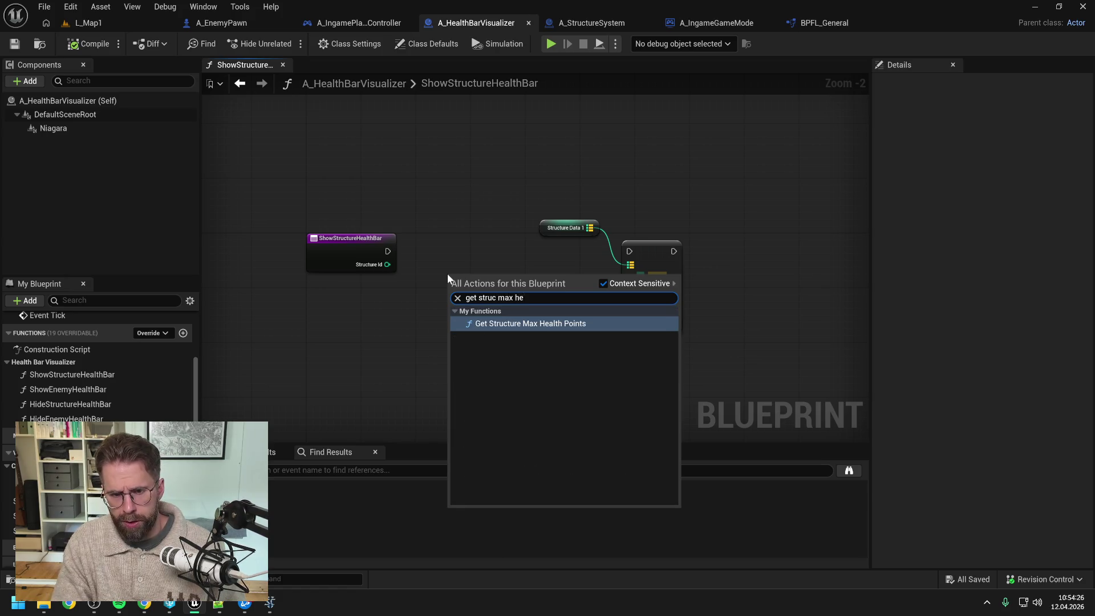
Place a Get Structure Max Health Points call in ShowStructureHealthBar
{"action": "key", "text": "Return"}
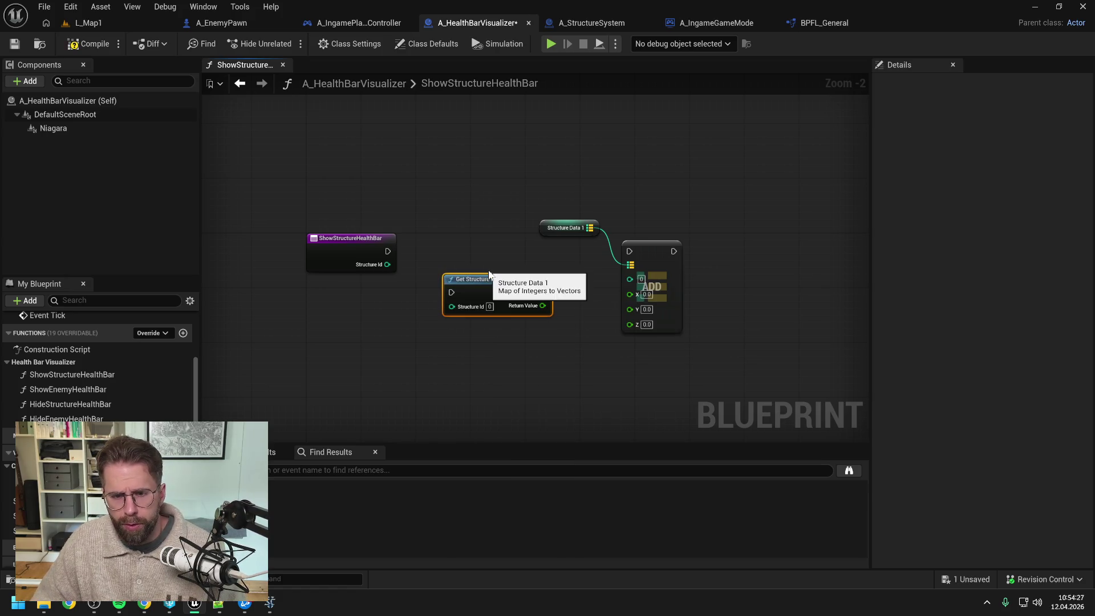
{"action": "left_click_drag", "start_coordinate": [479, 280], "coordinate": [477, 254]}
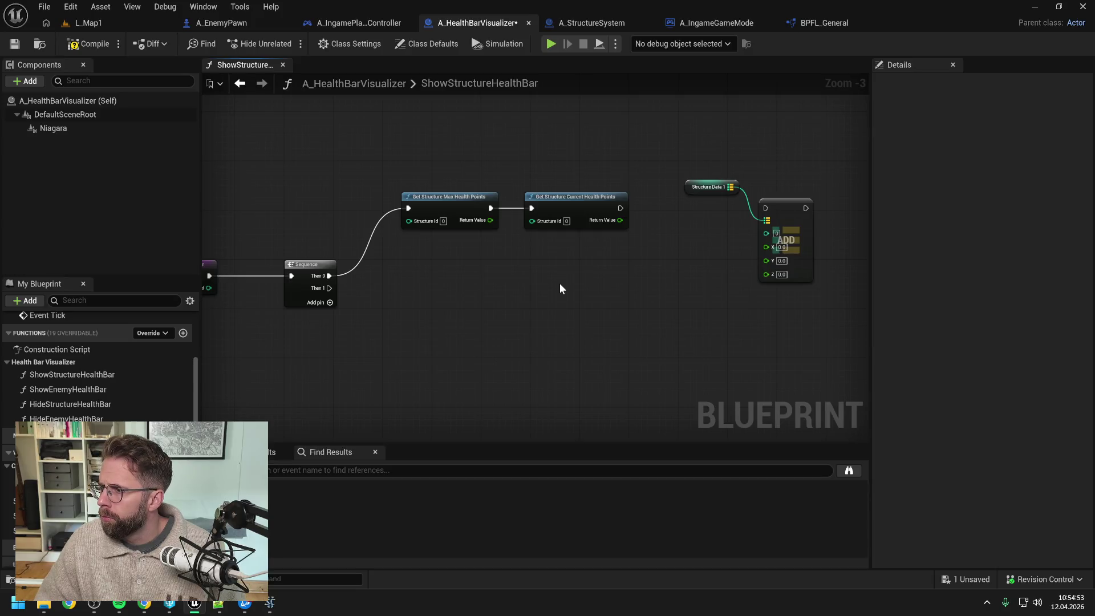
{"action": "left_click_drag", "start_coordinate": [553, 288], "coordinate": [580, 290]}
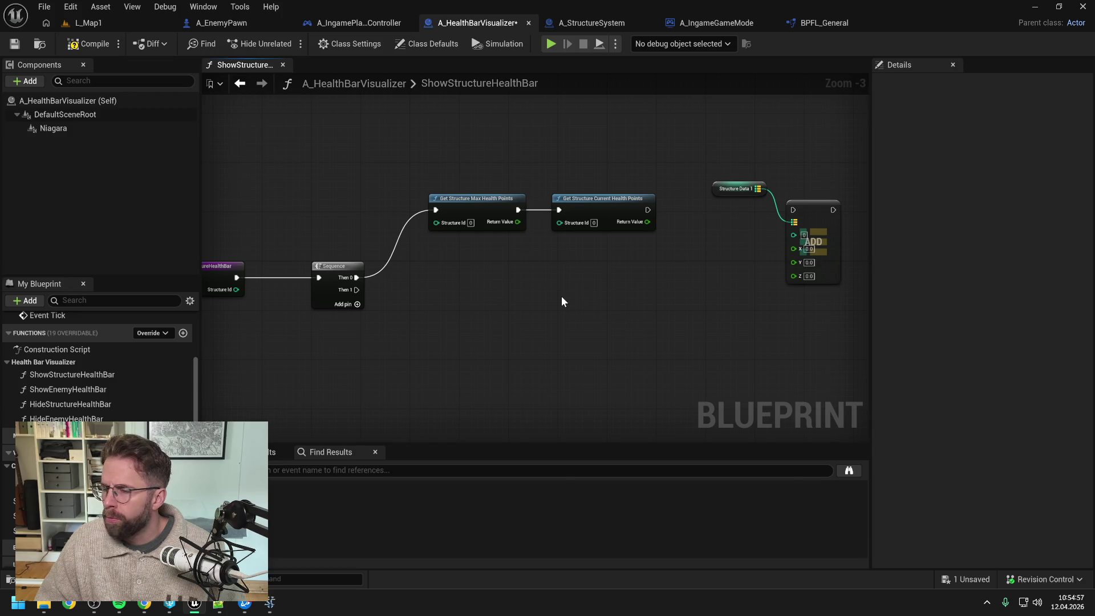
Add Get Structure Bounds, chain it after the current health call, and compile
{"action": "right_click", "coordinate": [563, 301]}
{"action": "type", "text": "get "}
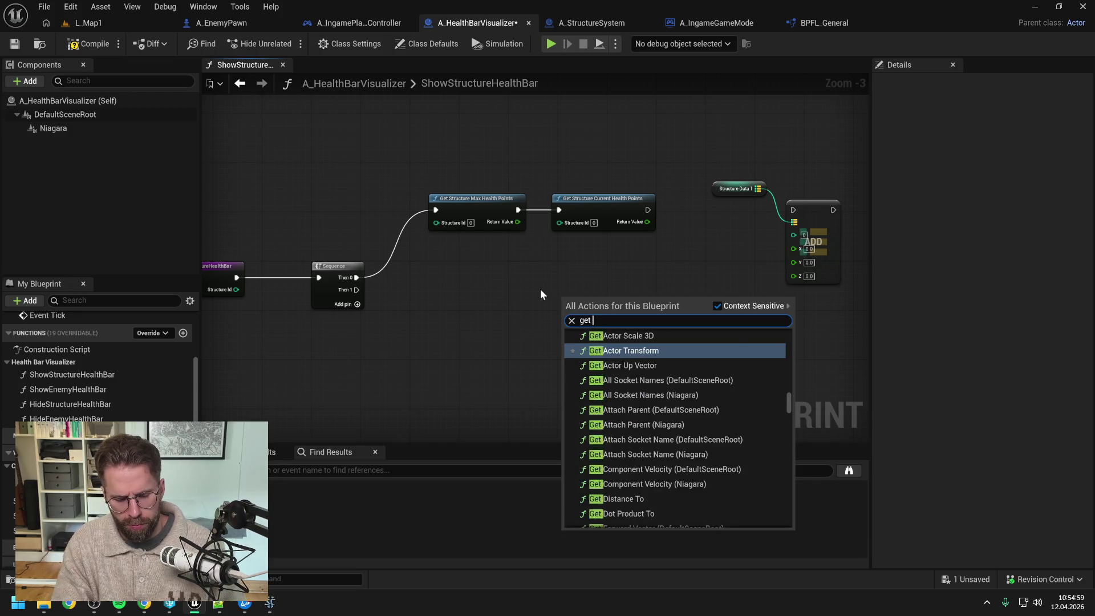
{"action": "type", "text": "structure bo"}
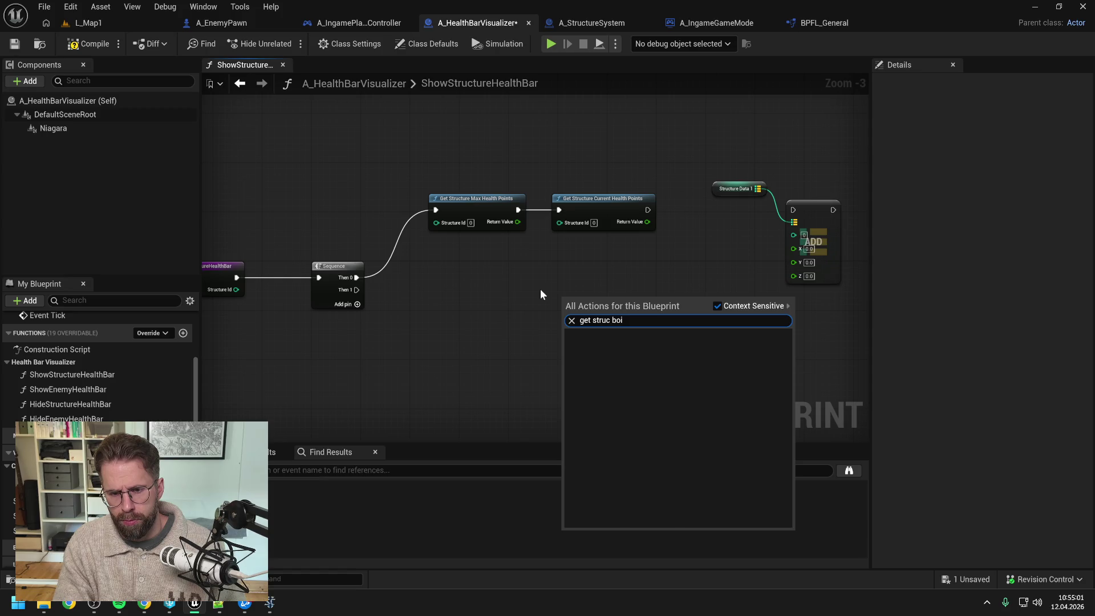
{"action": "key", "text": "Return"}
{"action": "left_click_drag", "start_coordinate": [560, 290], "coordinate": [525, 291]}
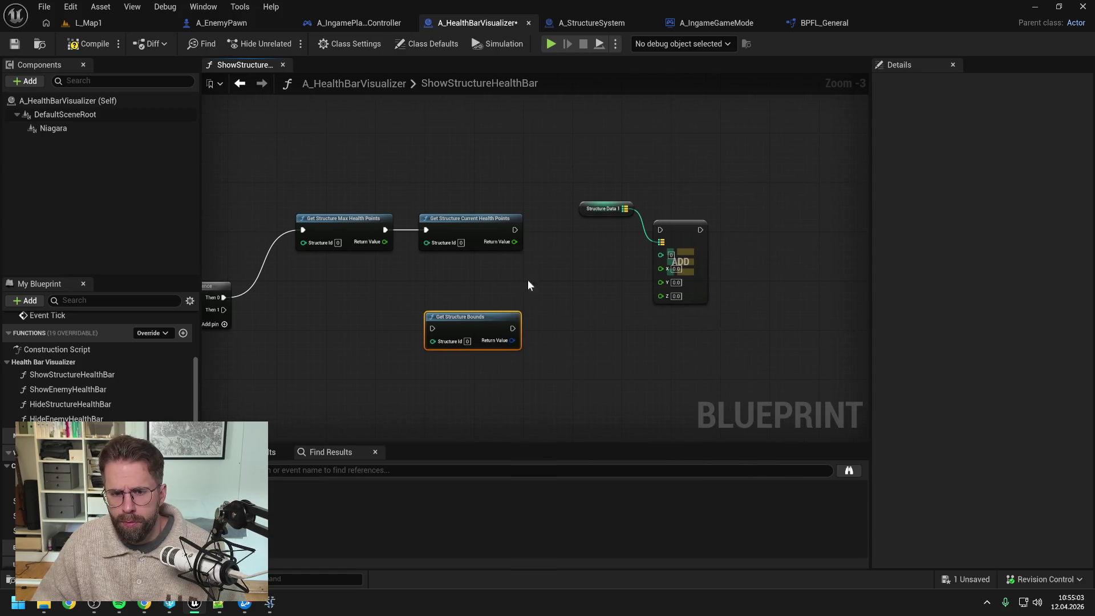
{"action": "left_click", "coordinate": [514, 307]}
{"action": "left_click_drag", "start_coordinate": [474, 318], "coordinate": [590, 221]}
{"action": "left_click_drag", "start_coordinate": [515, 230], "coordinate": [583, 225]}
{"action": "left_click", "coordinate": [570, 293]}
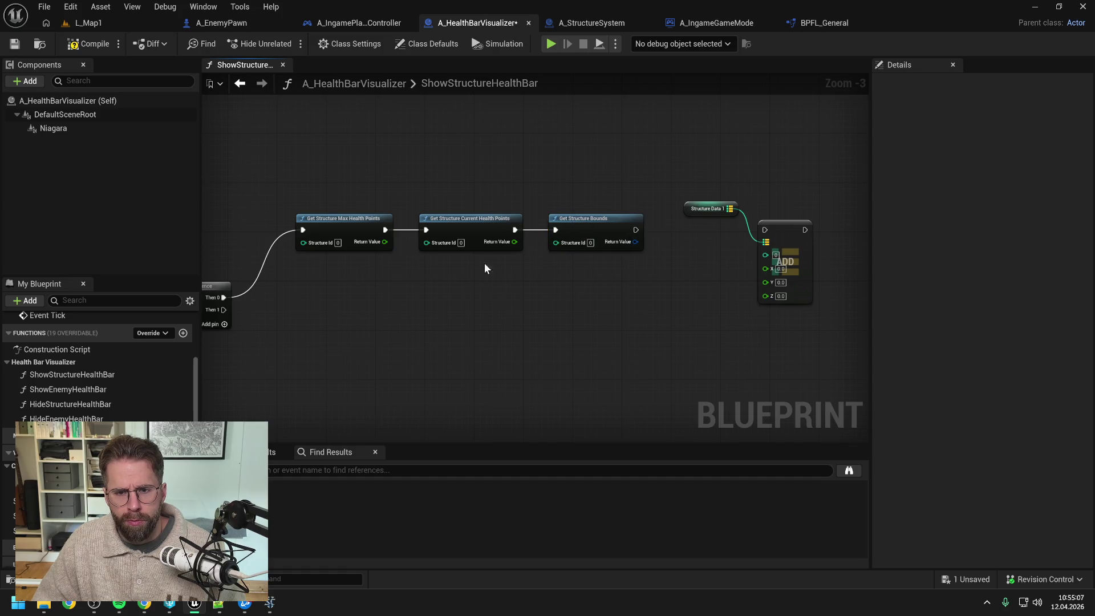
{"action": "left_click", "coordinate": [93, 45]}
Chain Get Structure Bounds into the map Add and route Structure Id through reroute points
{"action": "left_click_drag", "start_coordinate": [635, 228], "coordinate": [764, 229]}
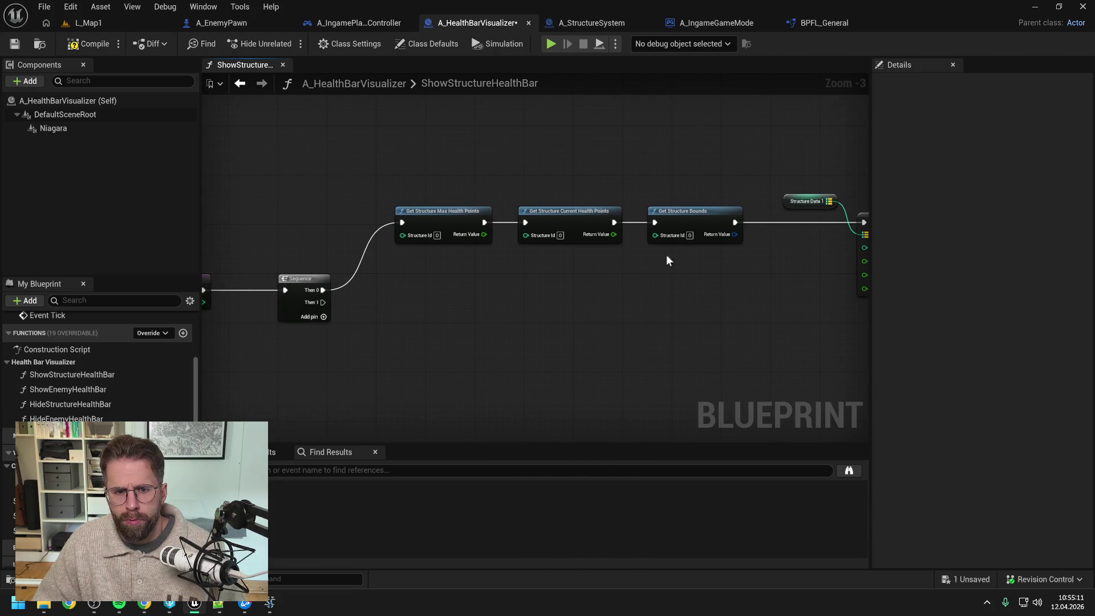
{"action": "mouse_move", "coordinate": [283, 311]}
{"action": "left_mouse_down"}
{"action": "mouse_move", "coordinate": [854, 298]}
{"action": "mouse_move", "coordinate": [719, 296]}
{"action": "mouse_move", "coordinate": [823, 284]}
{"action": "mouse_move", "coordinate": [850, 257]}
{"action": "mouse_move", "coordinate": [795, 206]}
{"action": "mouse_move", "coordinate": [830, 193]}
{"action": "mouse_move", "coordinate": [398, 195]}
{"action": "mouse_move", "coordinate": [292, 207]}
{"action": "mouse_move", "coordinate": [276, 197]}
{"action": "left_mouse_up"}
{"action": "double_click", "coordinate": [817, 257]}
{"action": "double_click", "coordinate": [770, 198]}
{"action": "double_click", "coordinate": [369, 194]}
Feed Structure Id into the max health, current health and bounds calls, then save
{"action": "left_click_drag", "start_coordinate": [364, 195], "coordinate": [390, 244]}
{"action": "double_click", "coordinate": [540, 196]}
{"action": "left_click_drag", "start_coordinate": [543, 193], "coordinate": [560, 245]}
{"action": "double_click", "coordinate": [591, 204]}
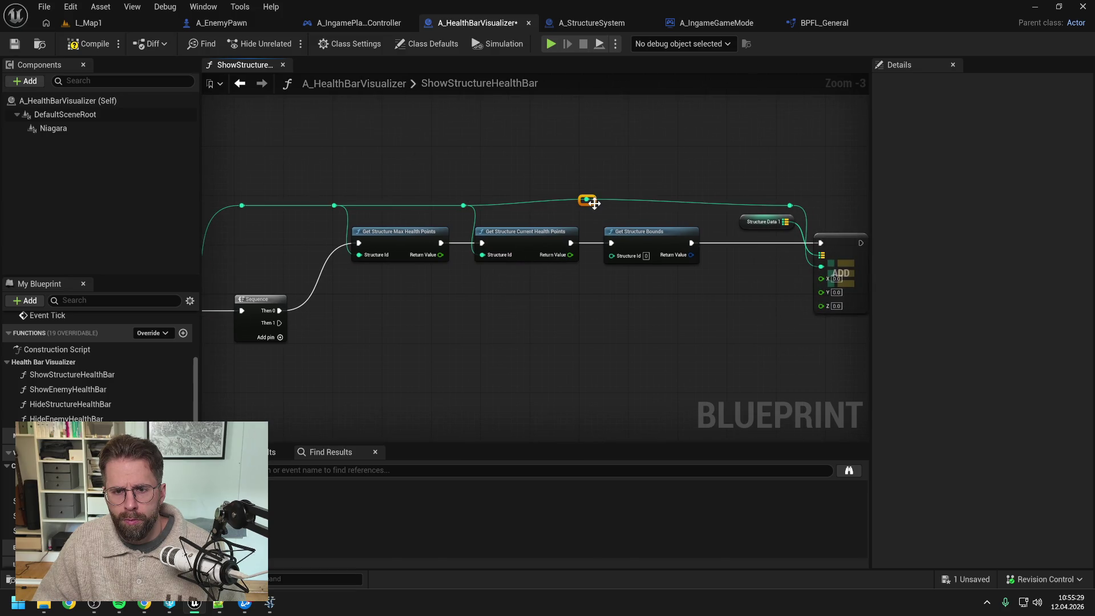
{"action": "mouse_move", "coordinate": [593, 208]}
{"action": "left_mouse_down"}
{"action": "mouse_move", "coordinate": [610, 255]}
{"action": "mouse_move", "coordinate": [579, 285]}
{"action": "left_mouse_up"}
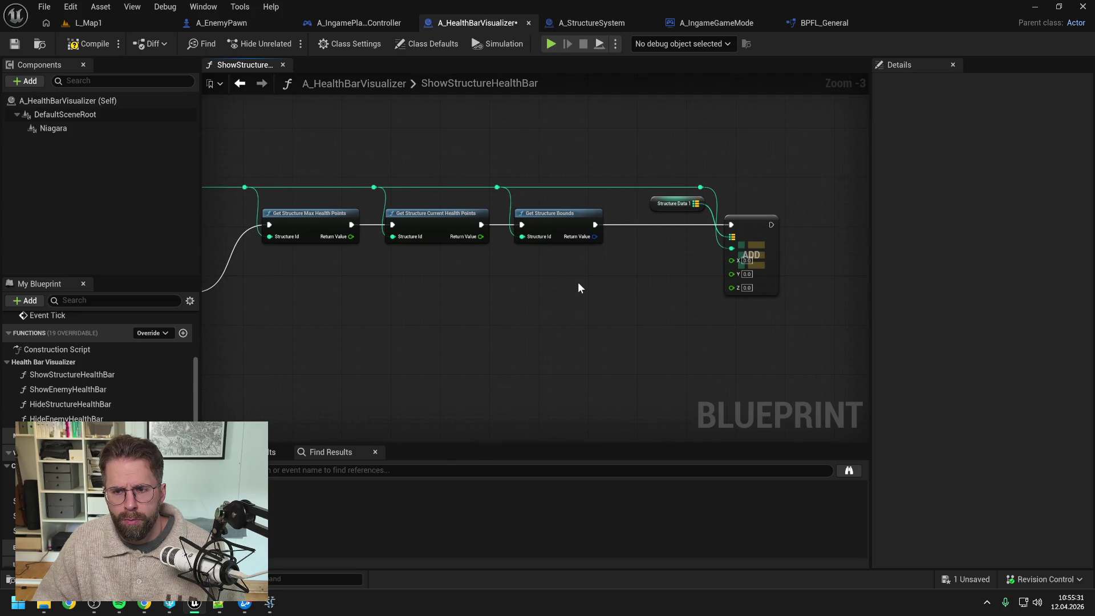
{"action": "key", "text": "ctrl+s"}
{"action": "right_click", "coordinate": [596, 239]}
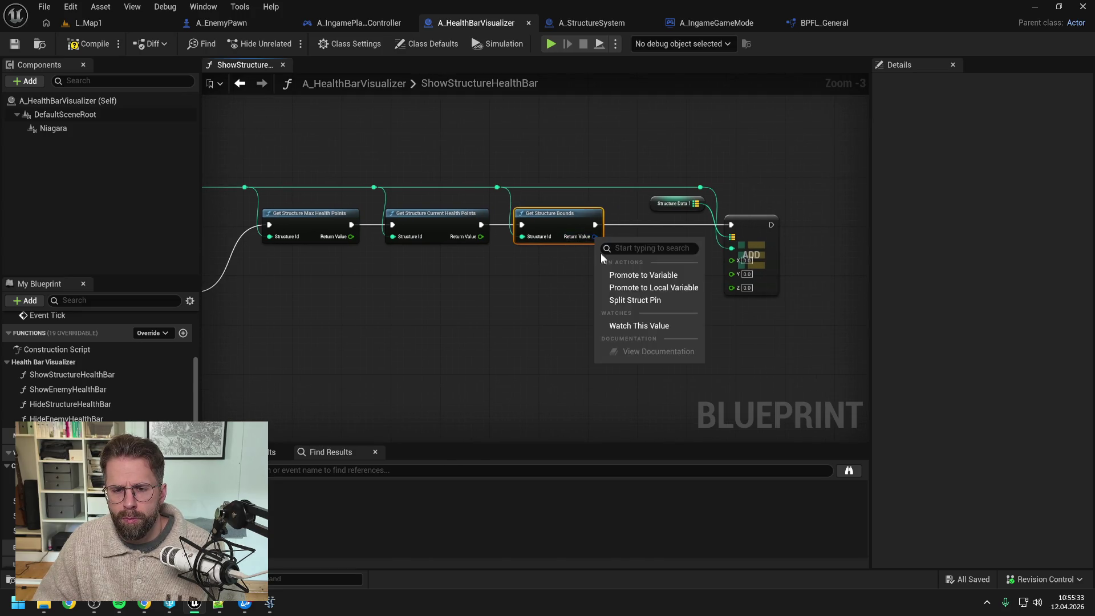
Split the Get Structure Bounds return pin and wire max health into the Add node's X
{"action": "left_click", "coordinate": [639, 302]}
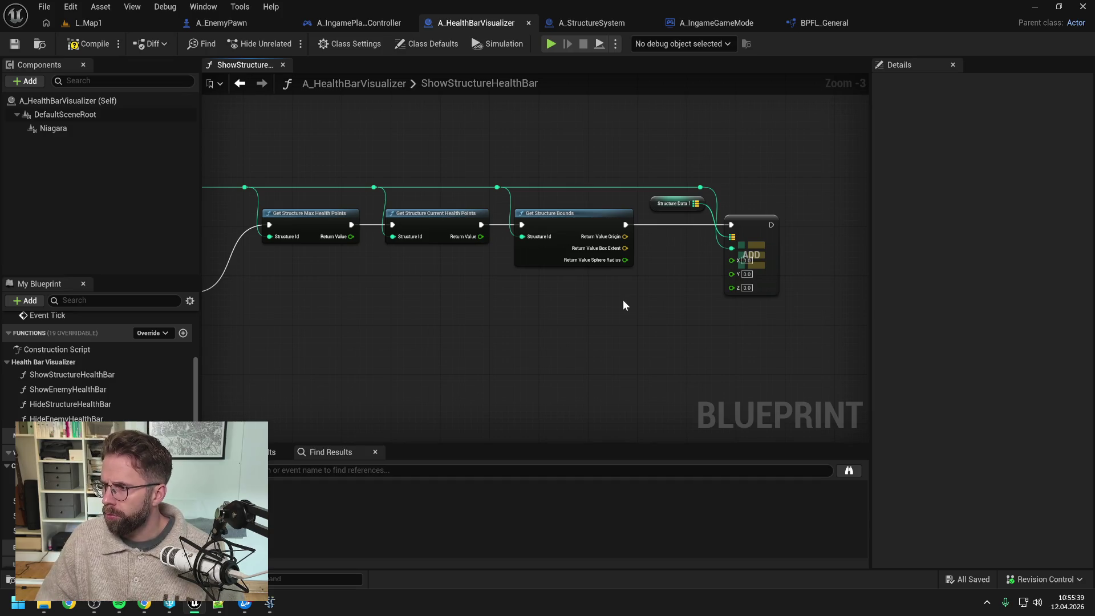
{"action": "mouse_move", "coordinate": [608, 296]}
{"action": "left_mouse_down"}
{"action": "mouse_move", "coordinate": [678, 289]}
{"action": "mouse_move", "coordinate": [640, 286]}
{"action": "left_mouse_up"}
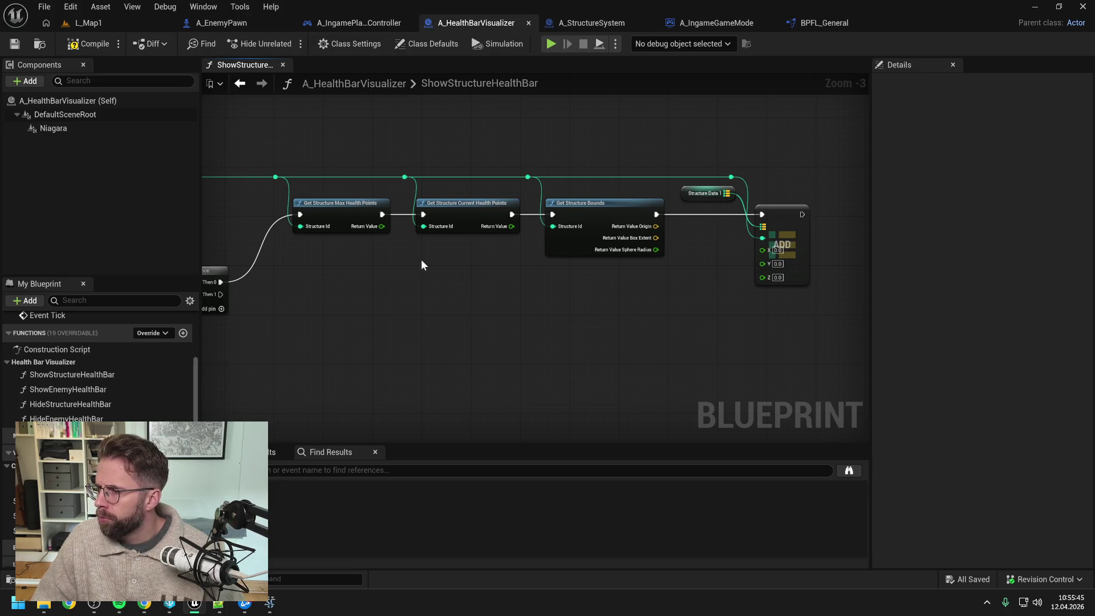
{"action": "mouse_move", "coordinate": [381, 226]}
{"action": "left_mouse_down"}
{"action": "mouse_move", "coordinate": [762, 249]}
{"action": "mouse_move", "coordinate": [734, 187]}
{"action": "left_mouse_up"}
{"action": "double_click", "coordinate": [735, 249]}
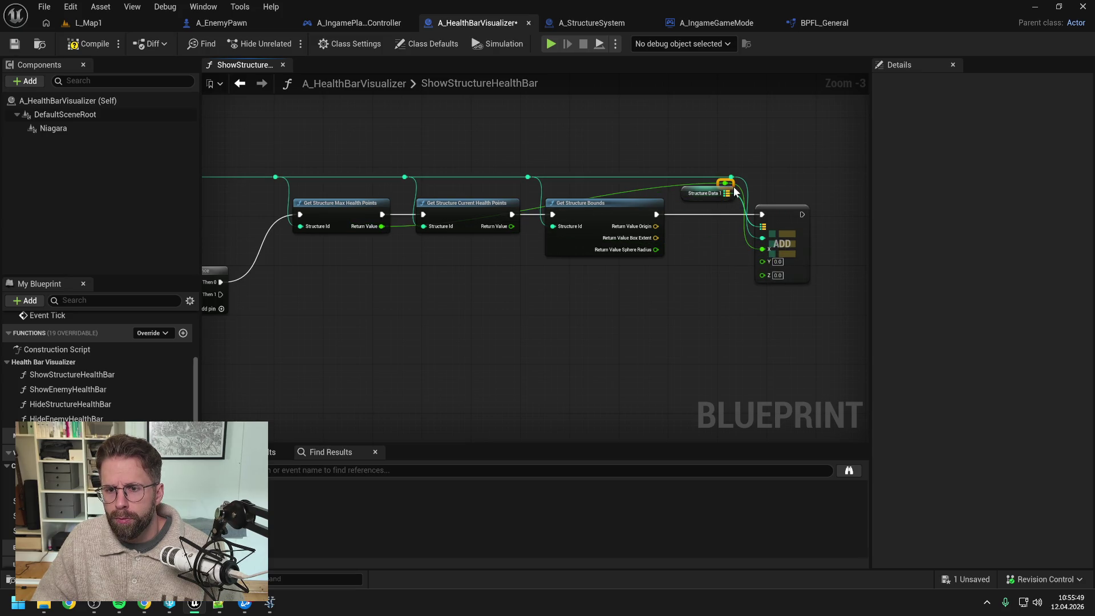
{"action": "double_click", "coordinate": [666, 186]}
{"action": "left_click_drag", "start_coordinate": [666, 186], "coordinate": [409, 184]}
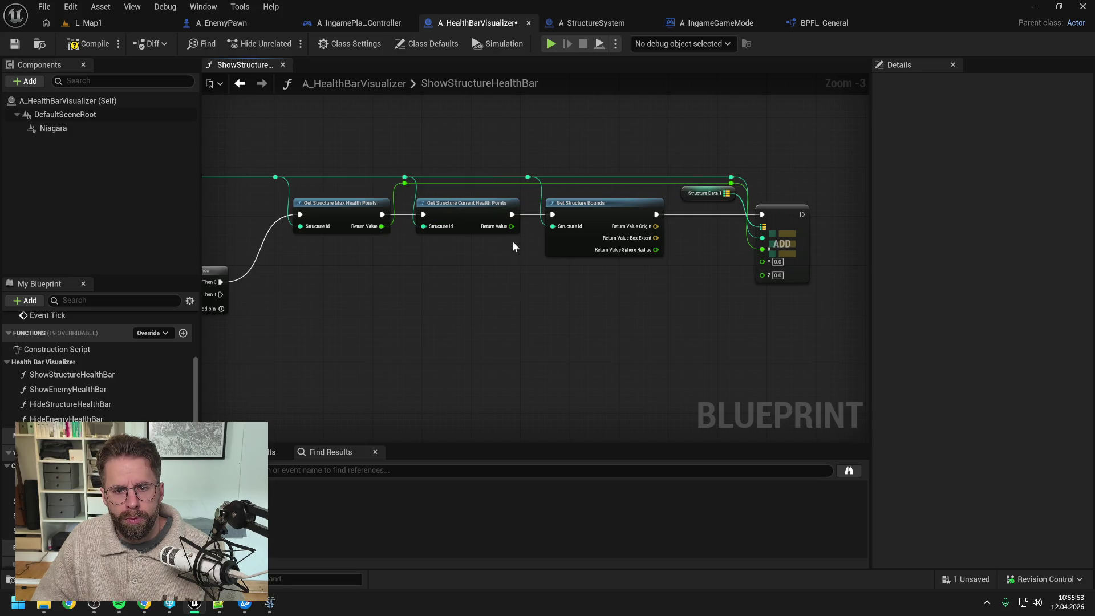
Wire current health into Add, straighten the reroute points, and reroute the sphere radius wire
{"action": "left_click_drag", "start_coordinate": [512, 226], "coordinate": [762, 260]}
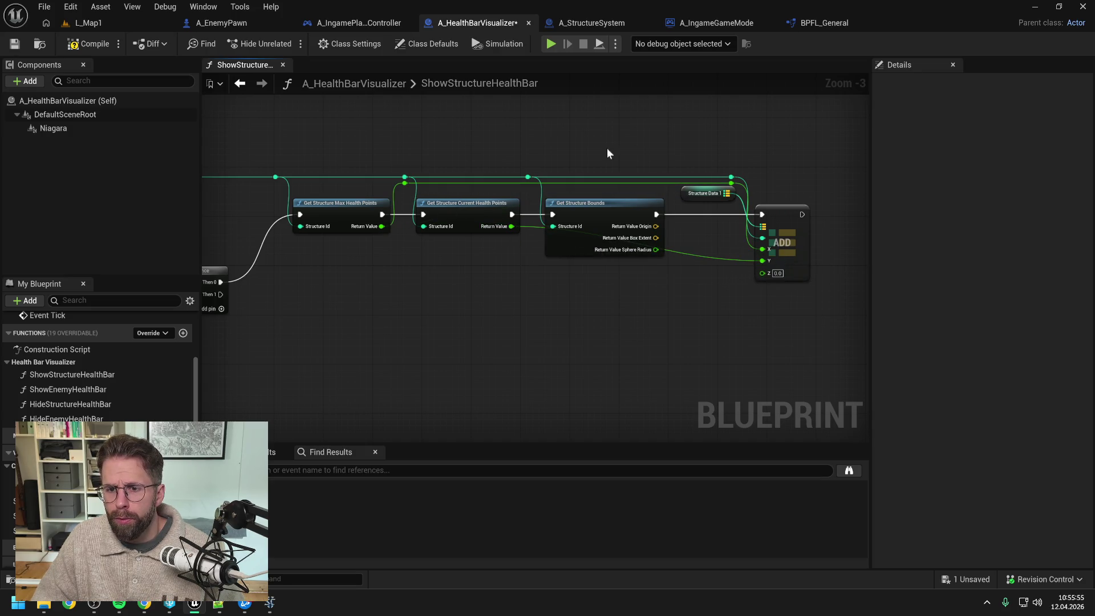
{"action": "left_click_drag", "start_coordinate": [228, 139], "coordinate": [823, 188]}
{"action": "key", "text": "q"}
{"action": "left_click", "coordinate": [760, 243]}
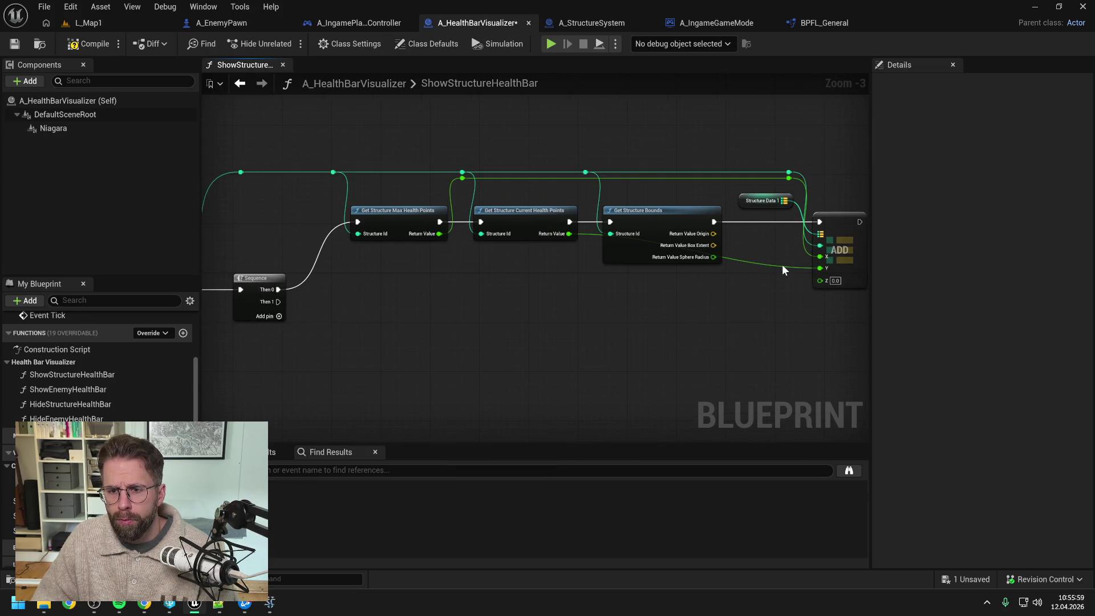
{"action": "double_click", "coordinate": [782, 265]}
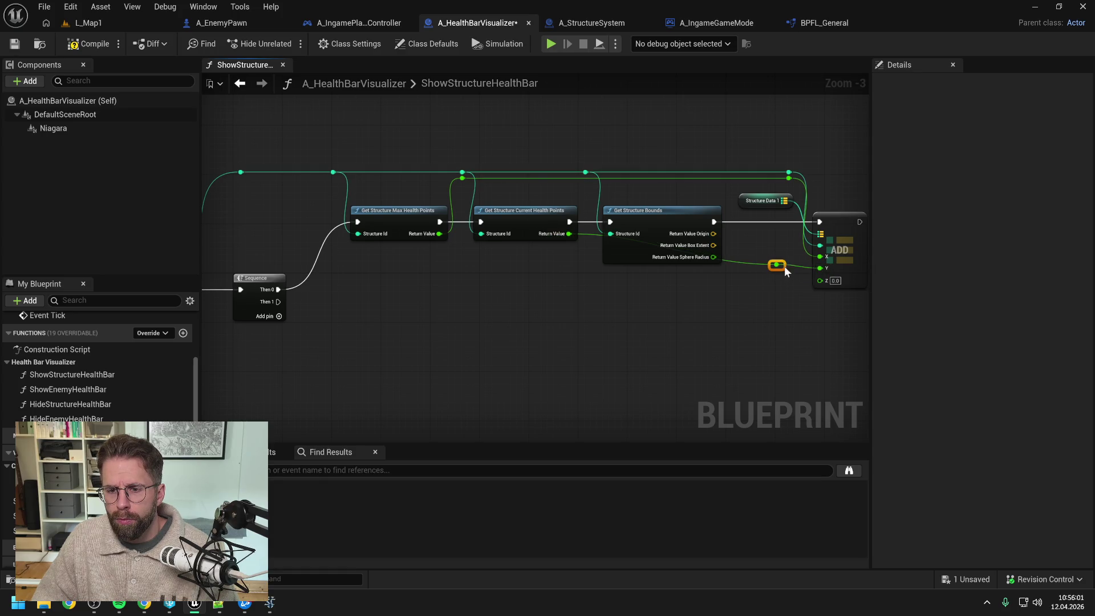
{"action": "left_click_drag", "start_coordinate": [792, 188], "coordinate": [734, 191]}
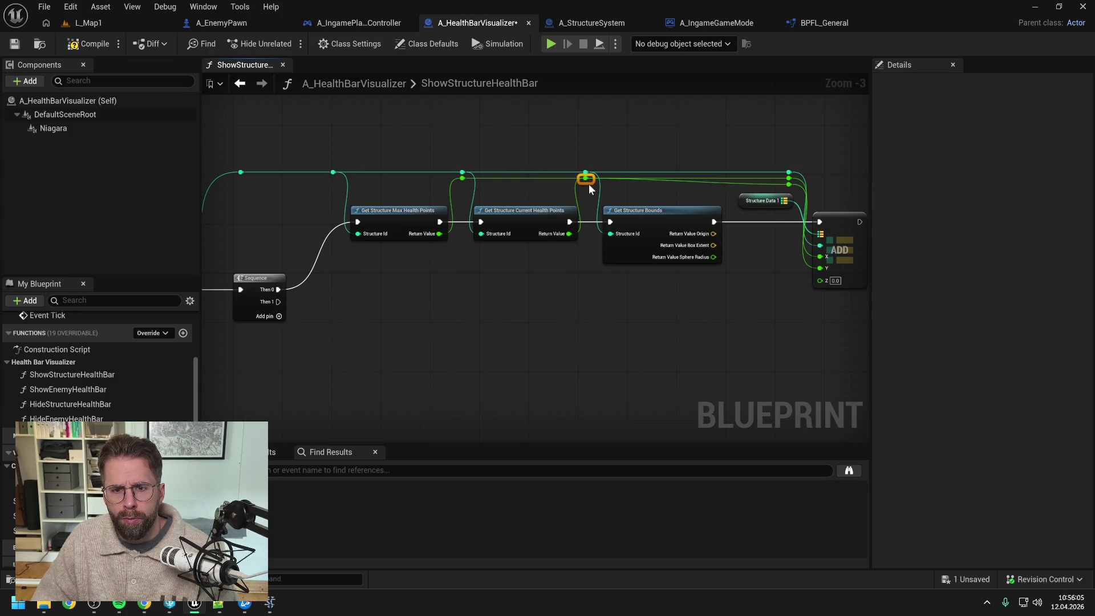
{"action": "left_click_drag", "start_coordinate": [713, 137], "coordinate": [655, 135]}
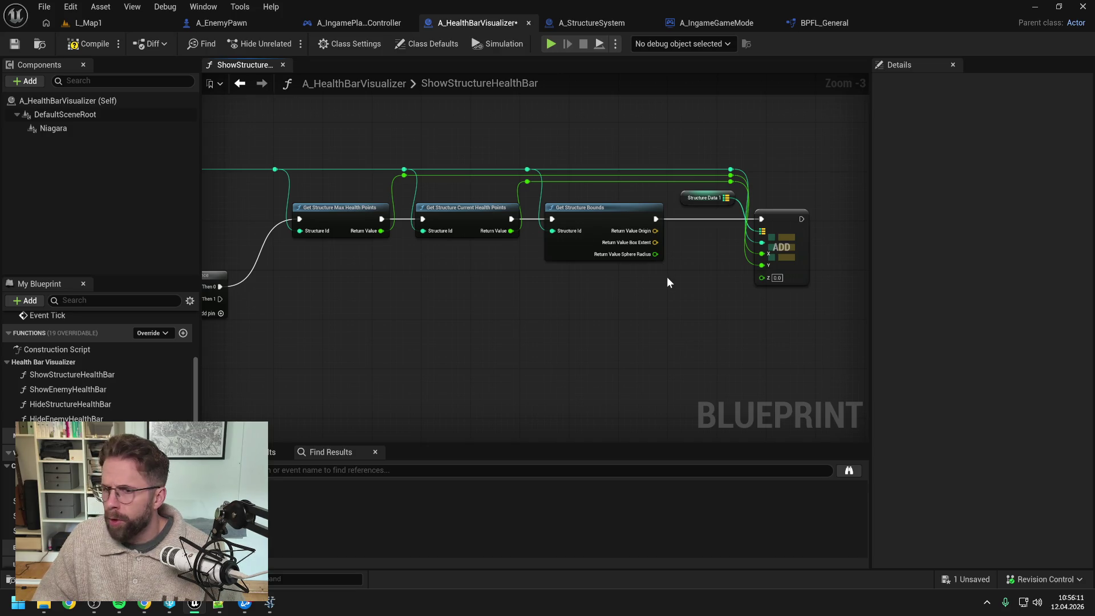
Split Get Structure Bounds' return value and Box Extent, and wire Box Extent Z into ADD's Z
{"action": "right_click", "coordinate": [654, 242]}
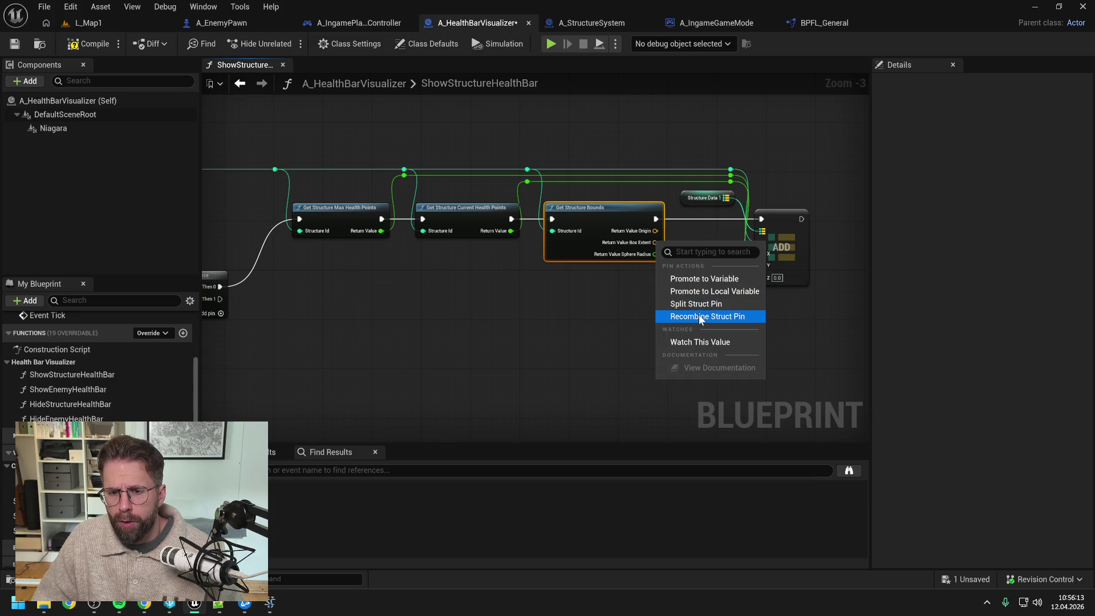
{"action": "left_click", "coordinate": [701, 317]}
{"action": "right_click", "coordinate": [624, 232]}
{"action": "left_click", "coordinate": [661, 297]}
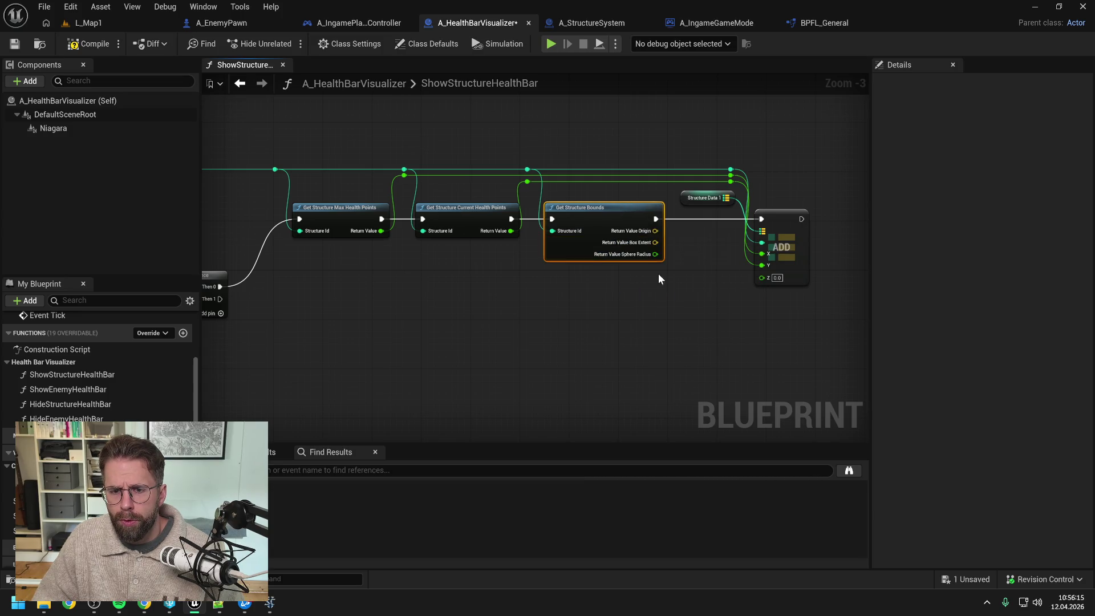
{"action": "right_click", "coordinate": [656, 243]}
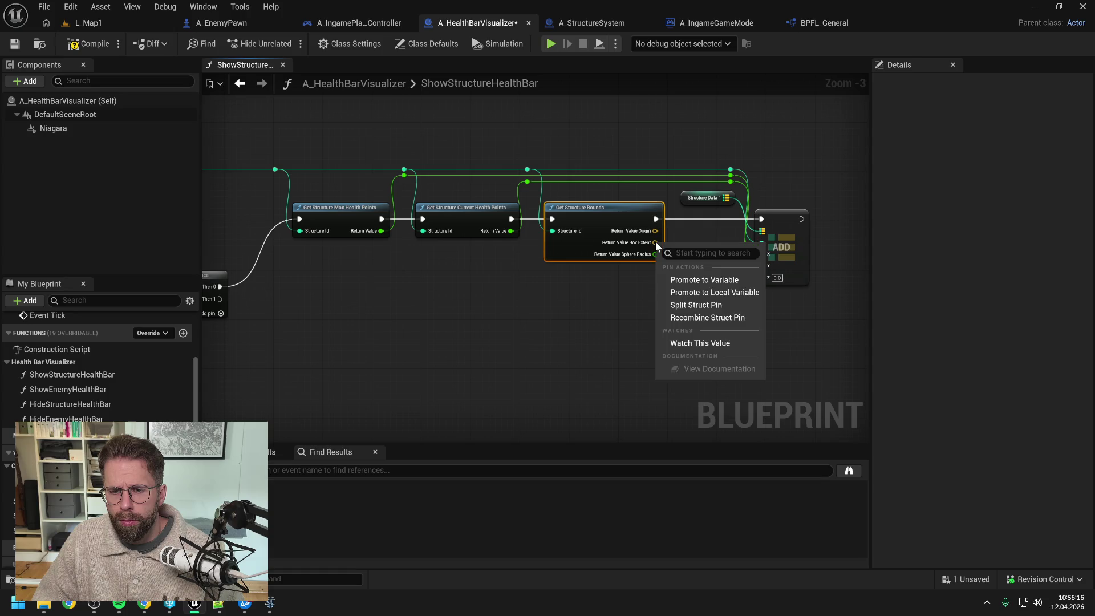
{"action": "left_click", "coordinate": [696, 305]}
{"action": "left_click_drag", "start_coordinate": [659, 267], "coordinate": [762, 278]}
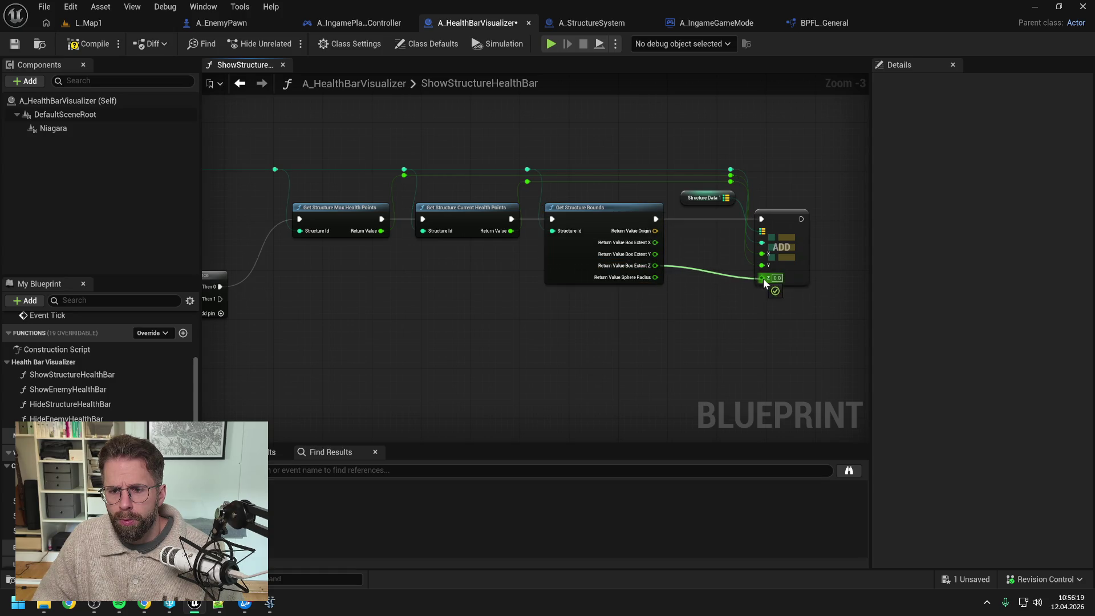
Place a StructureData2 getter in the graph and attach its own map Add node
{"action": "scroll", "coordinate": [683, 272], "scroll_direction": "down", "scroll_amount": 2}
{"action": "scroll", "coordinate": [639, 274], "scroll_direction": "up", "scroll_amount": 1}
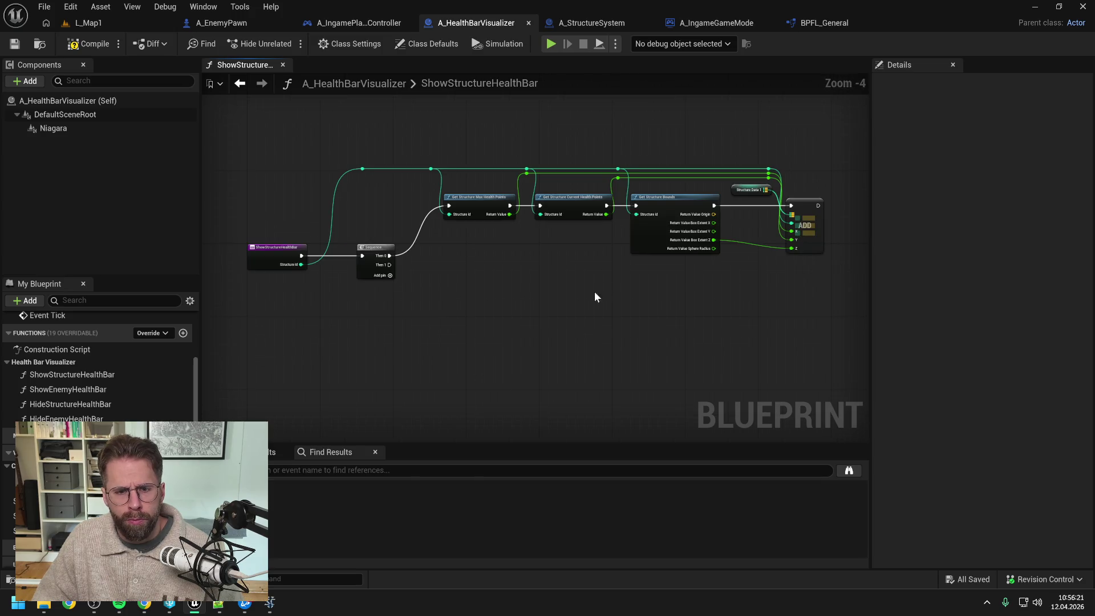
{"action": "left_click_drag", "start_coordinate": [34, 515], "coordinate": [771, 275]}
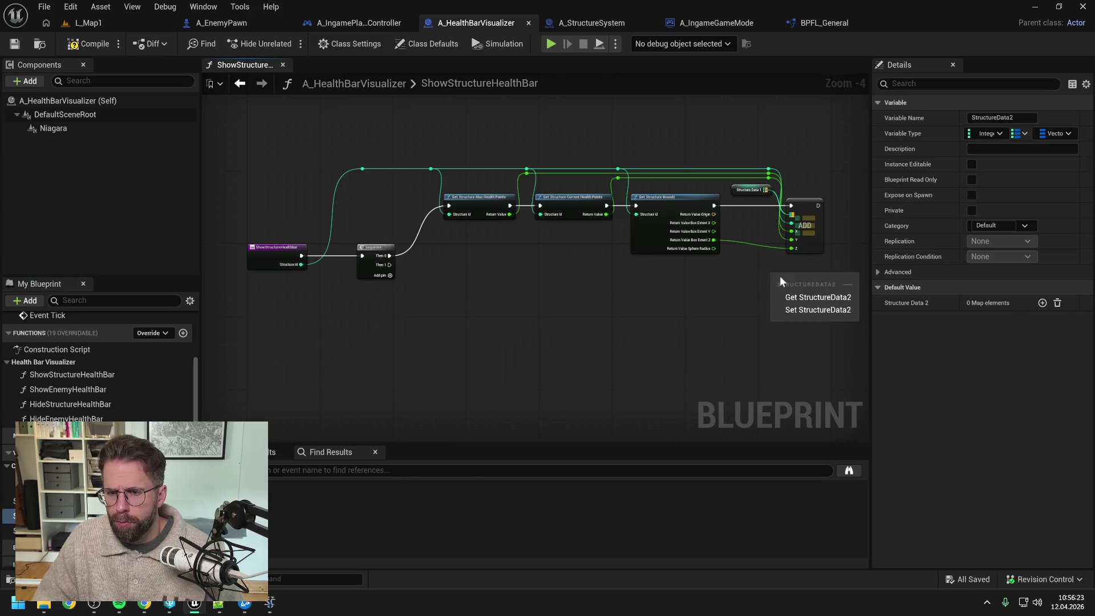
{"action": "left_click", "coordinate": [809, 297]}
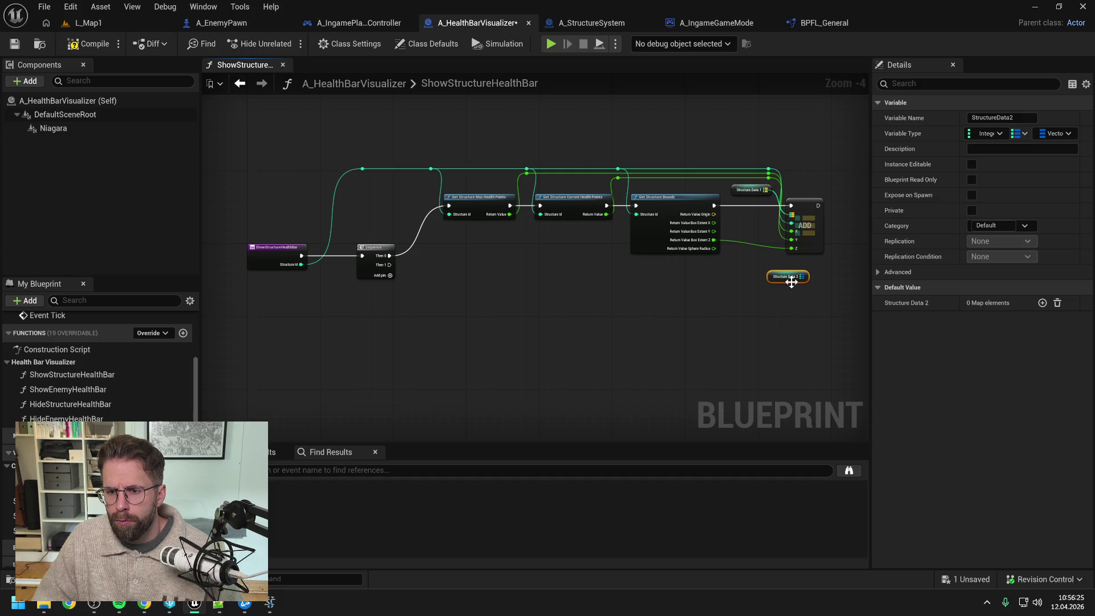
{"action": "mouse_move", "coordinate": [796, 274]}
{"action": "left_mouse_down"}
{"action": "mouse_move", "coordinate": [737, 268]}
{"action": "mouse_move", "coordinate": [748, 276]}
{"action": "left_mouse_up"}
{"action": "type", "text": "add"}
{"action": "left_click", "coordinate": [790, 345]}
{"action": "left_click_drag", "start_coordinate": [763, 284], "coordinate": [754, 284]}
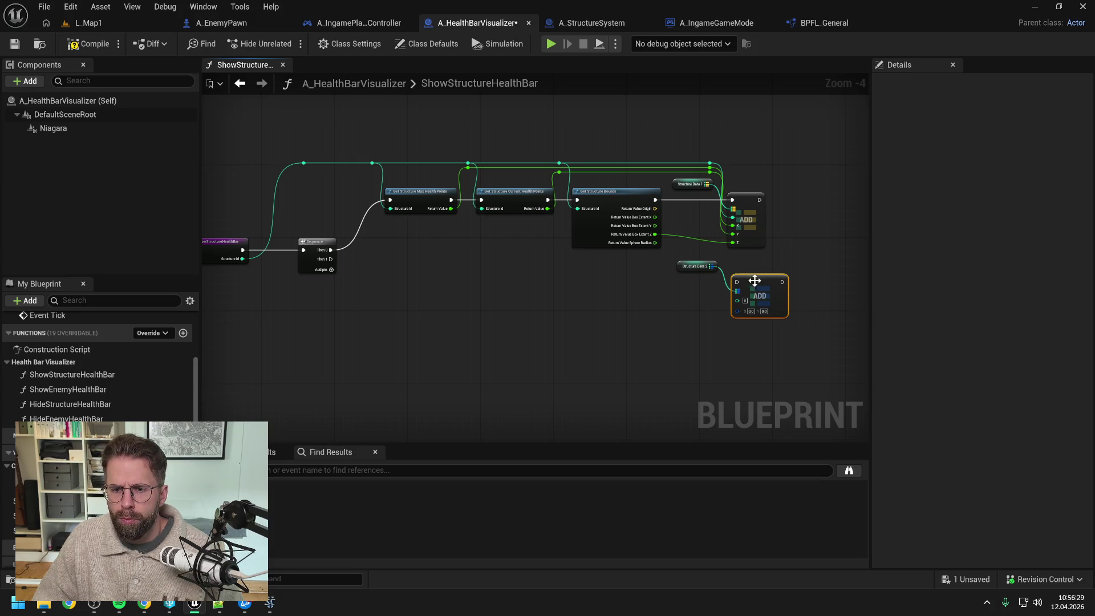
{"action": "left_click", "coordinate": [350, 275]}
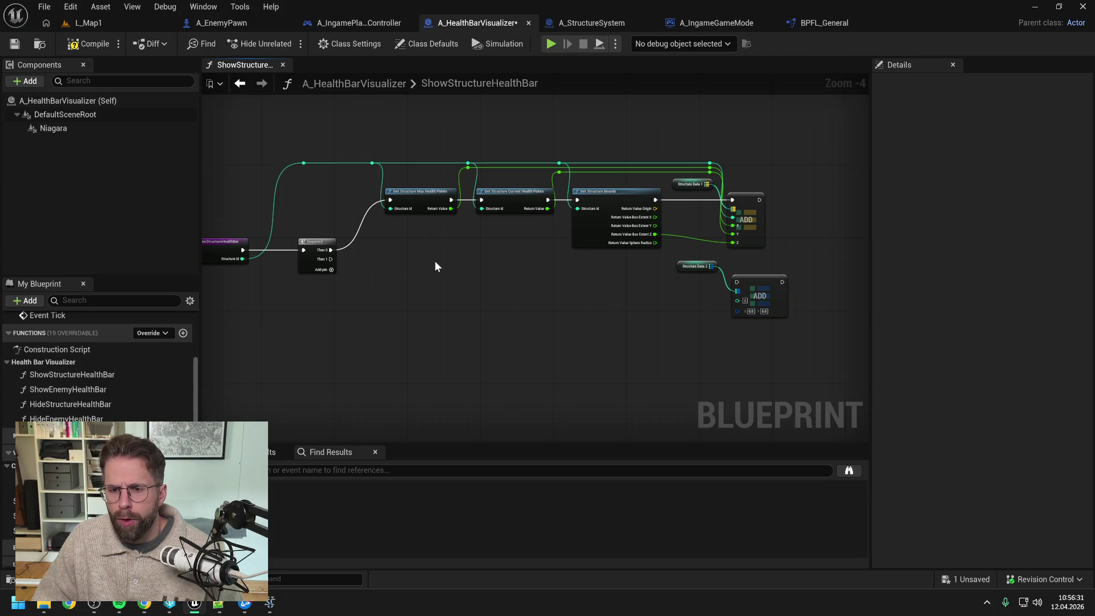
{"action": "right_click", "coordinate": [453, 295]}
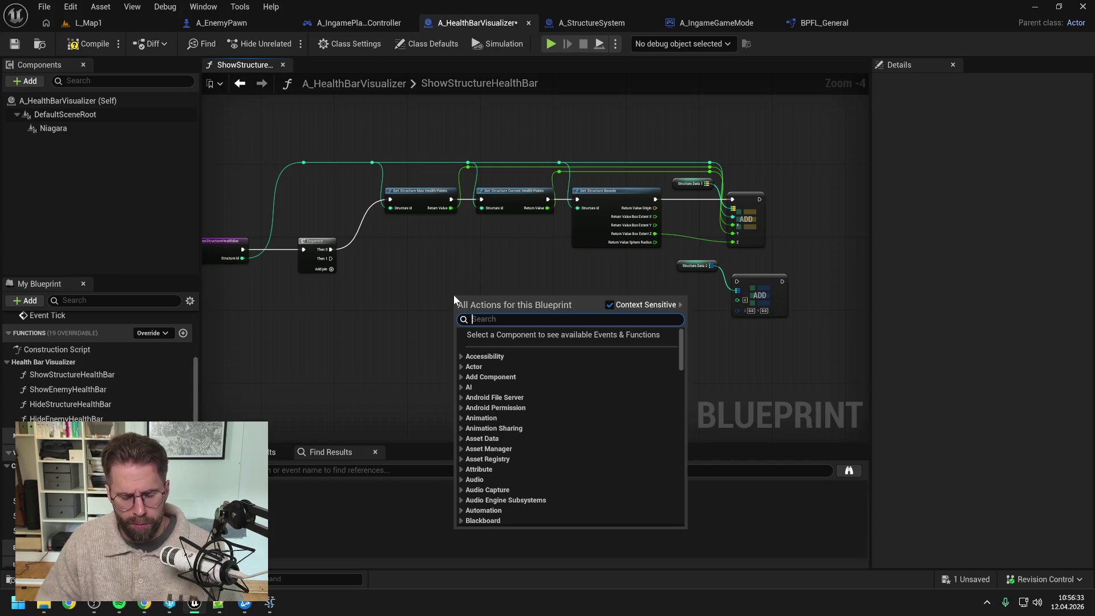
{"action": "left_click", "coordinate": [824, 22]}
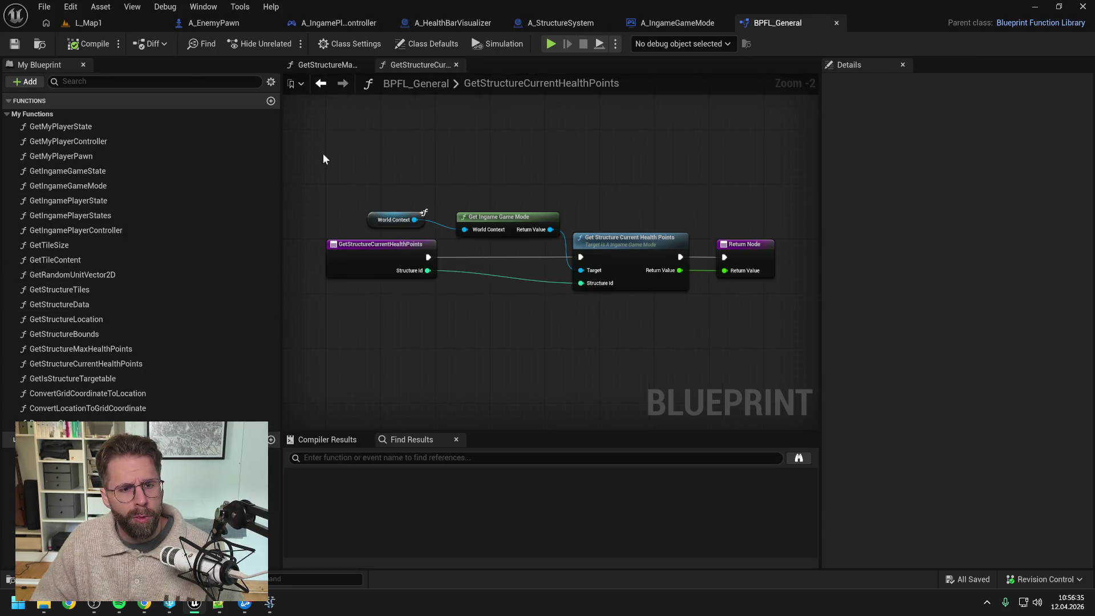
Create GetStructureGridSize in BPFL_General, move it above GetIsStructureTargetable, and save
{"action": "left_click", "coordinate": [270, 101]}
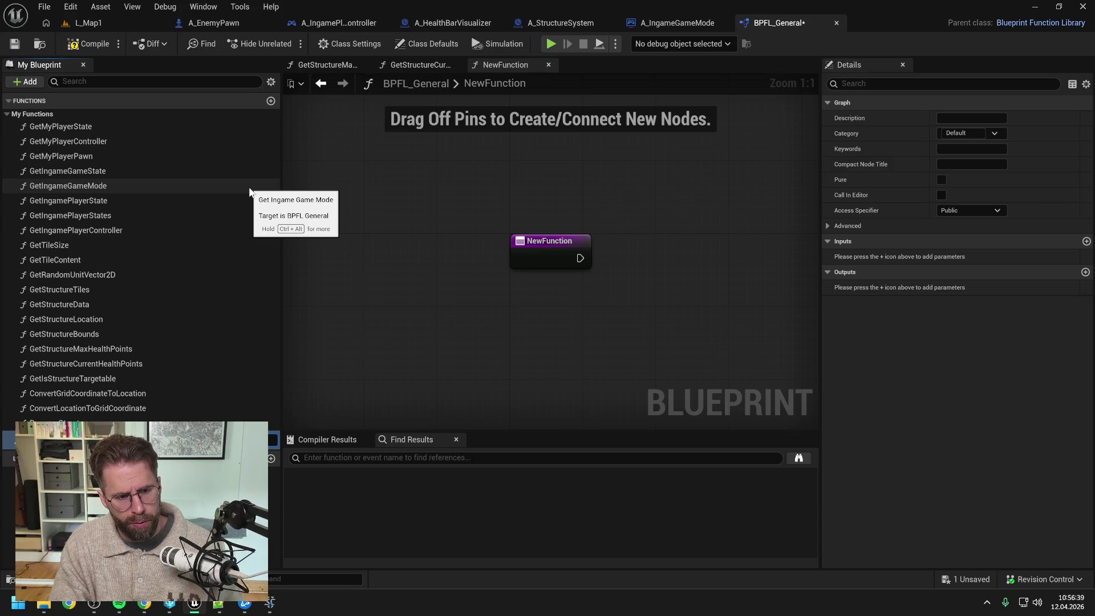
{"action": "type", "text": "GetStructureGridSize"}
{"action": "key", "text": "Return"}
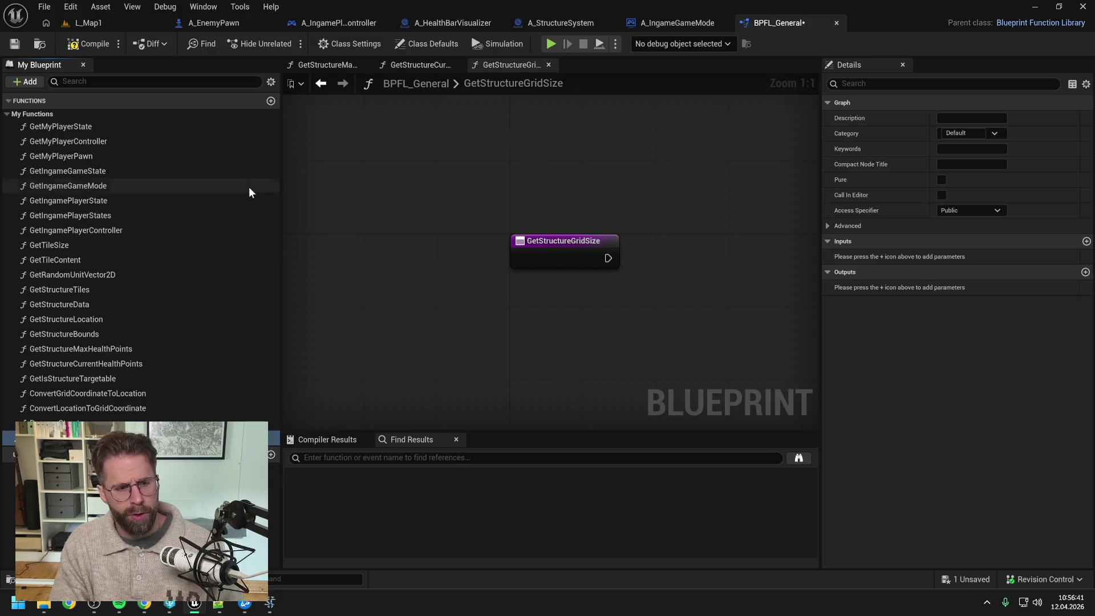
{"action": "key", "text": "ctrl+s"}
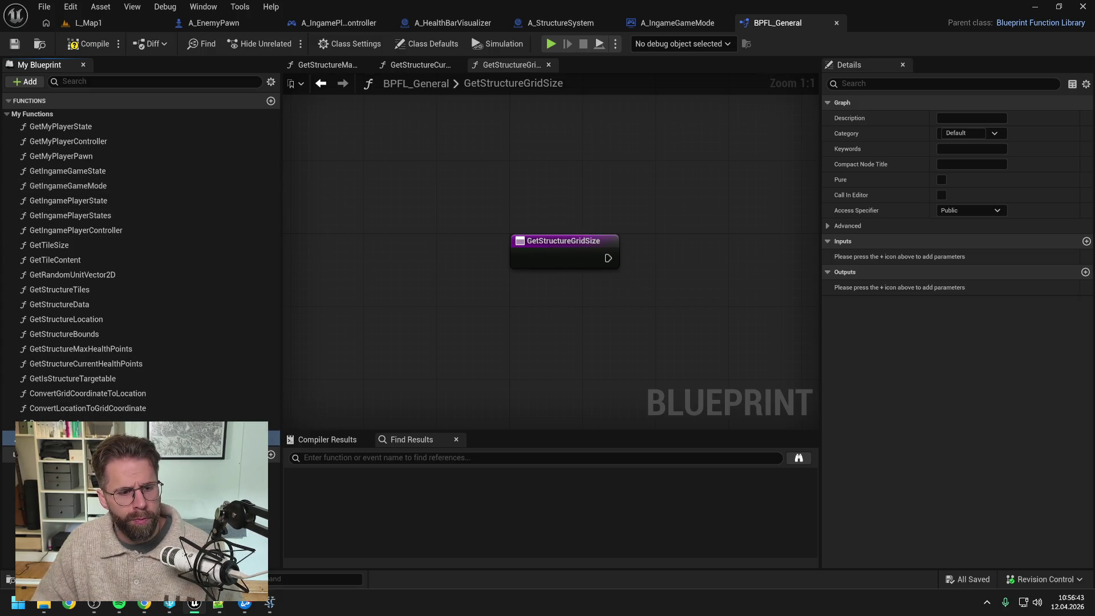
{"action": "left_click_drag", "start_coordinate": [81, 438], "coordinate": [80, 379]}
{"action": "left_click_drag", "start_coordinate": [408, 337], "coordinate": [346, 338]}
{"action": "key", "text": "ctrl+s"}
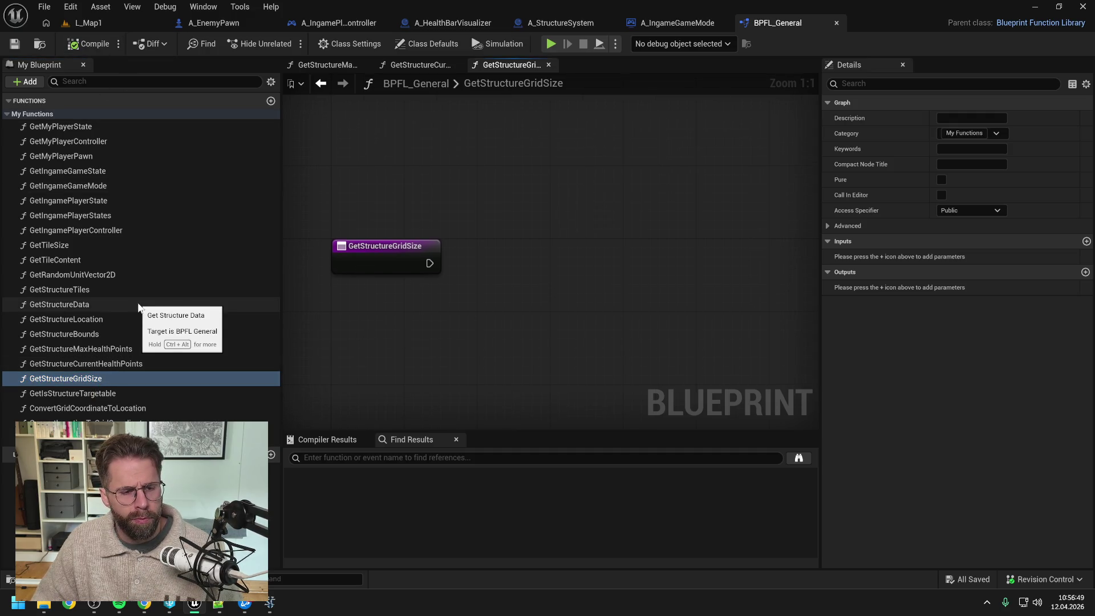
{"action": "right_click", "coordinate": [477, 261]}
Call Get Structure Data from the entry, with a Get World context and Structure Id as input
{"action": "type", "text": "get struc"}
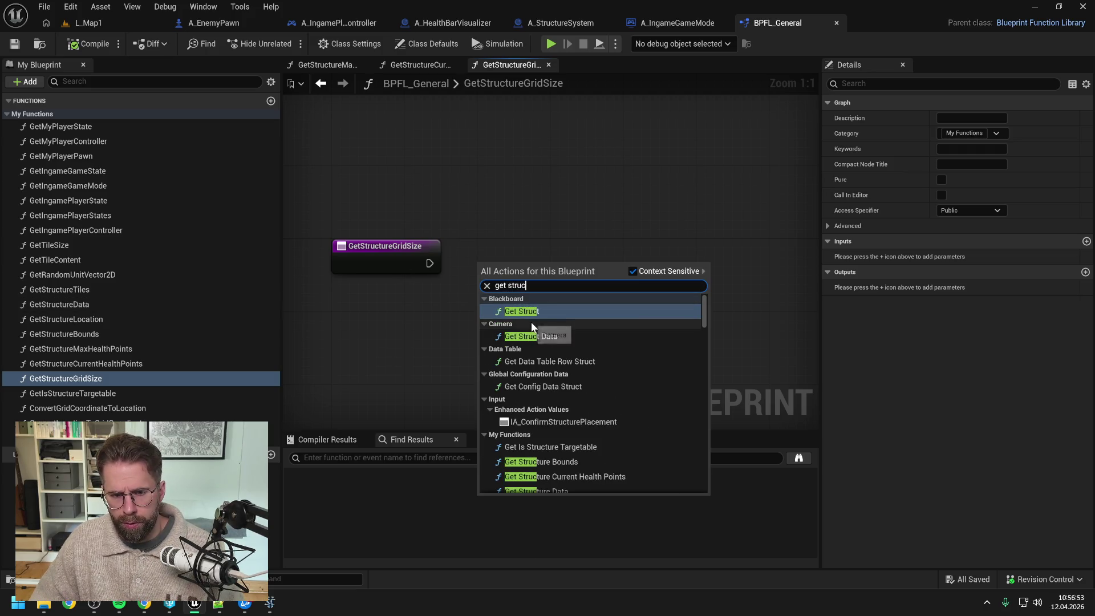
{"action": "type", "text": " data"}
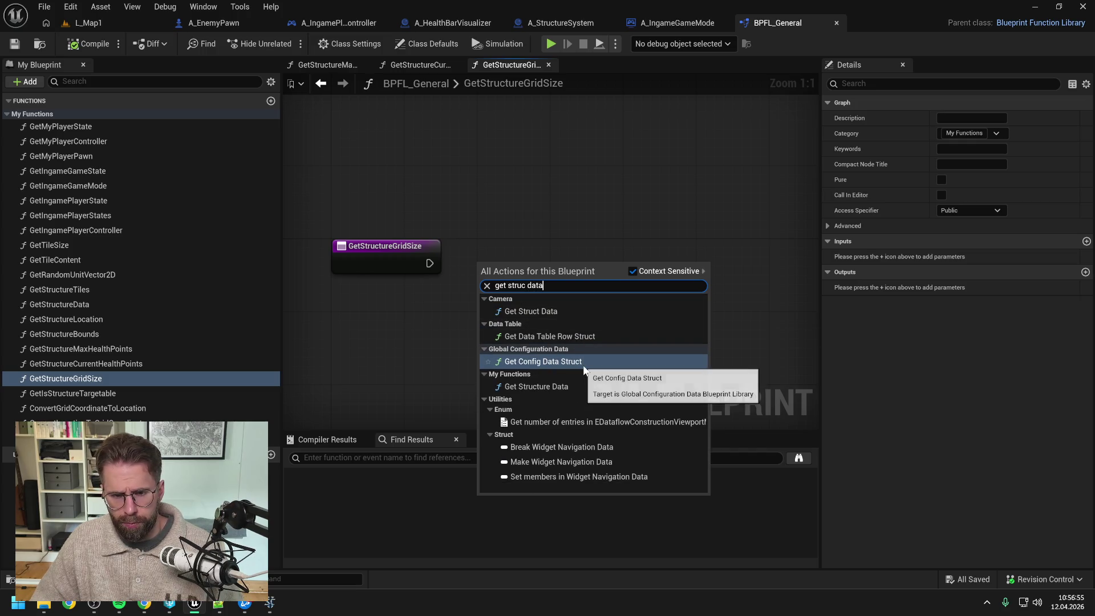
{"action": "left_click", "coordinate": [572, 387]}
{"action": "left_click_drag", "start_coordinate": [553, 286], "coordinate": [605, 248]}
{"action": "mouse_move", "coordinate": [429, 262]}
{"action": "left_mouse_down"}
{"action": "mouse_move", "coordinate": [535, 248]}
{"action": "mouse_move", "coordinate": [585, 256]}
{"action": "left_mouse_up"}
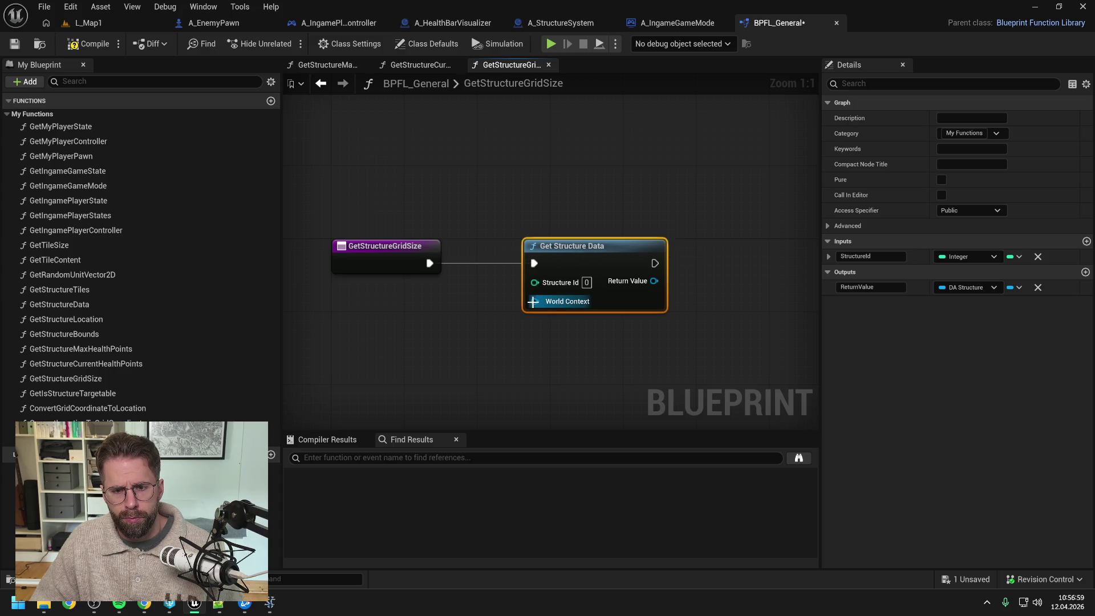
{"action": "left_click", "coordinate": [474, 316]}
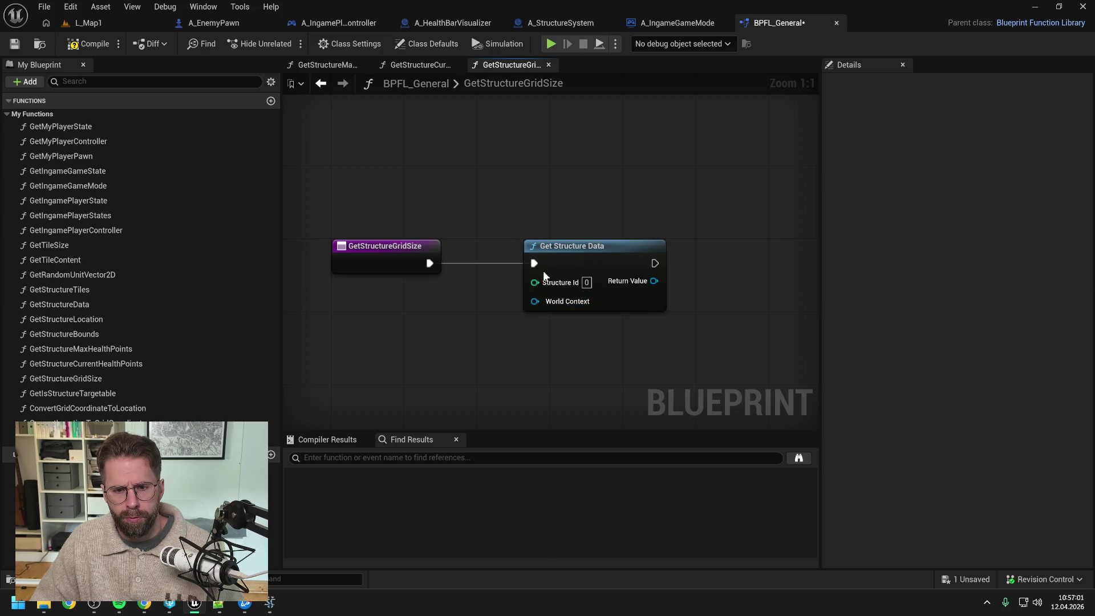
{"action": "left_click", "coordinate": [585, 252]}
{"action": "left_click_drag", "start_coordinate": [534, 301], "coordinate": [487, 329]}
{"action": "type", "text": "get world"}
{"action": "key", "text": "Return"}
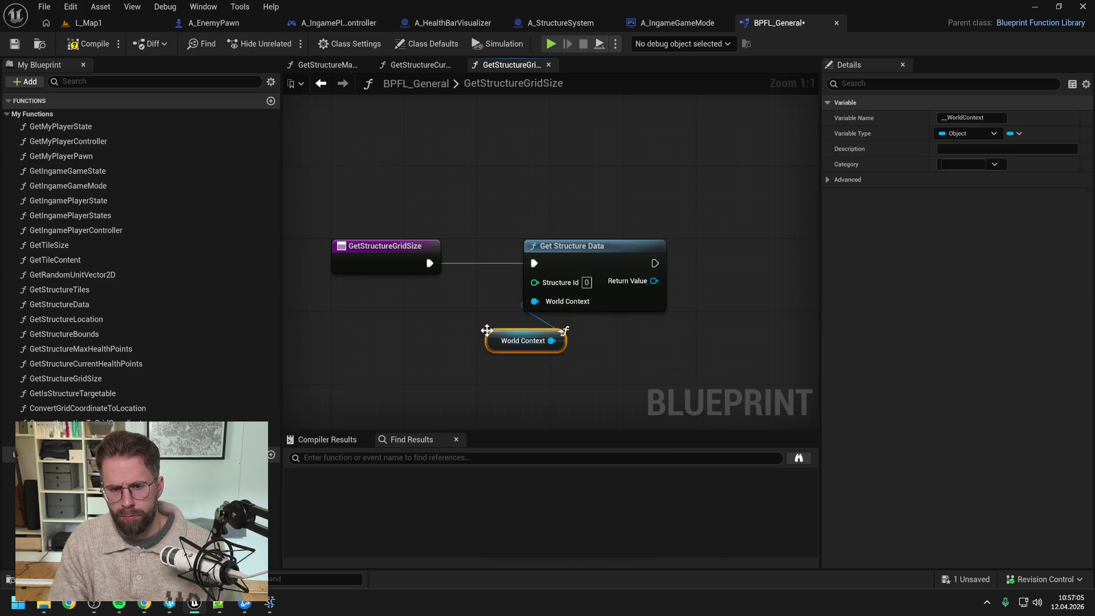
{"action": "left_click_drag", "start_coordinate": [468, 282], "coordinate": [432, 272]}
{"action": "left_click", "coordinate": [520, 349]}
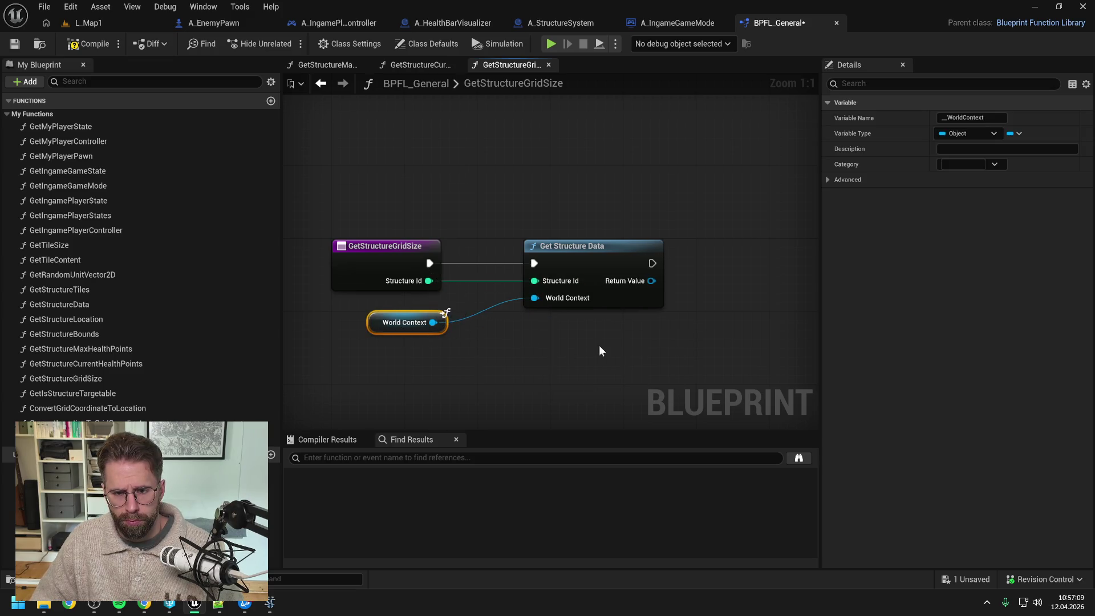
Add a Return Node and a Get Grid Size node on the structure data result
{"action": "right_click", "coordinate": [640, 268]}
{"action": "type", "text": "return"}
{"action": "key", "text": "Return"}
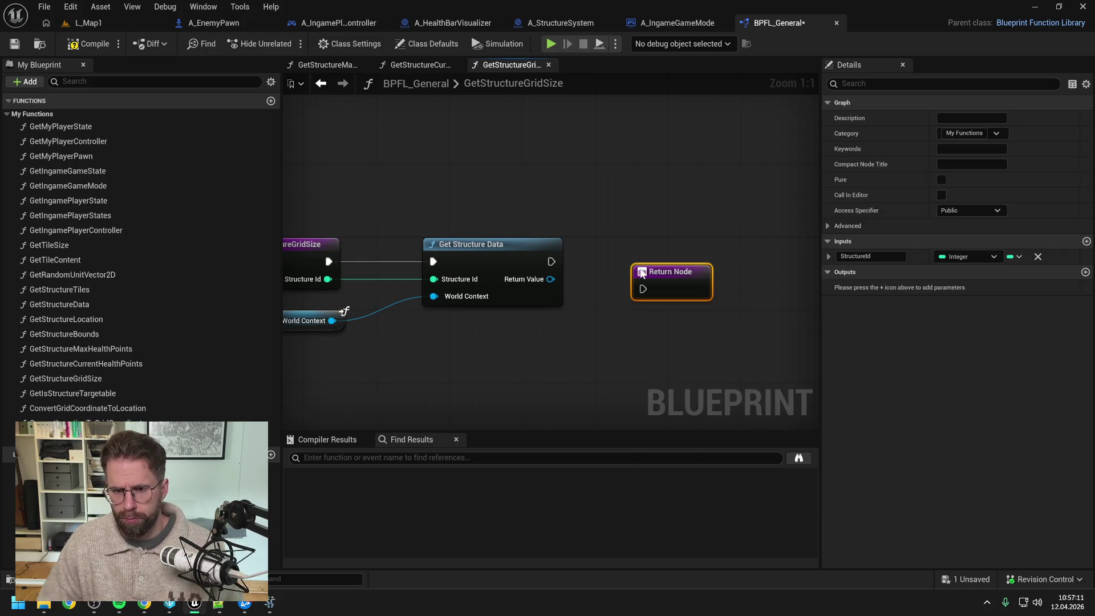
{"action": "left_click_drag", "start_coordinate": [550, 279], "coordinate": [610, 300]}
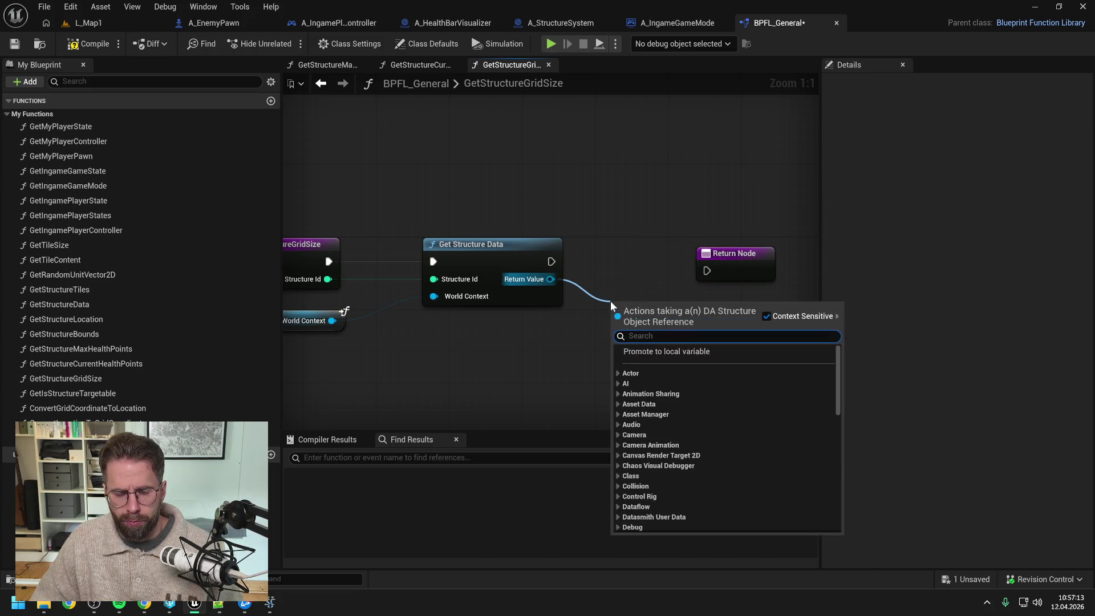
{"action": "type", "text": "get "}
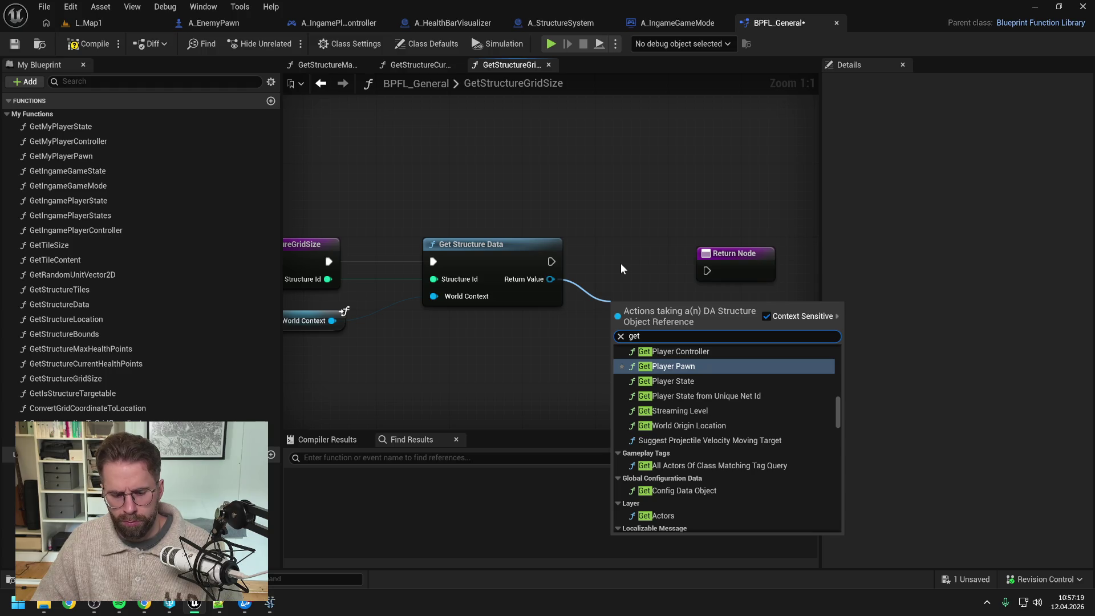
{"action": "type", "text": "grid"}
{"action": "left_click", "coordinate": [679, 384]}
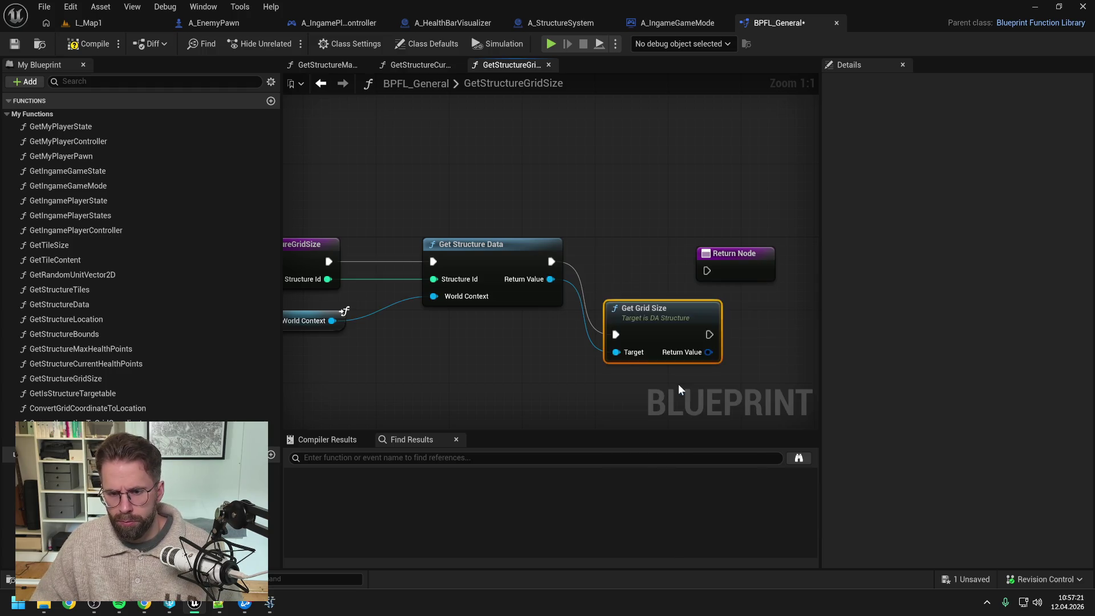
{"action": "left_click_drag", "start_coordinate": [633, 258], "coordinate": [722, 261]}
{"action": "mouse_move", "coordinate": [584, 317]}
{"action": "left_mouse_down"}
{"action": "mouse_move", "coordinate": [611, 248]}
{"action": "mouse_move", "coordinate": [592, 244]}
{"action": "left_mouse_up"}
{"action": "left_click", "coordinate": [606, 325]}
{"action": "left_click_drag", "start_coordinate": [606, 325], "coordinate": [706, 308]}
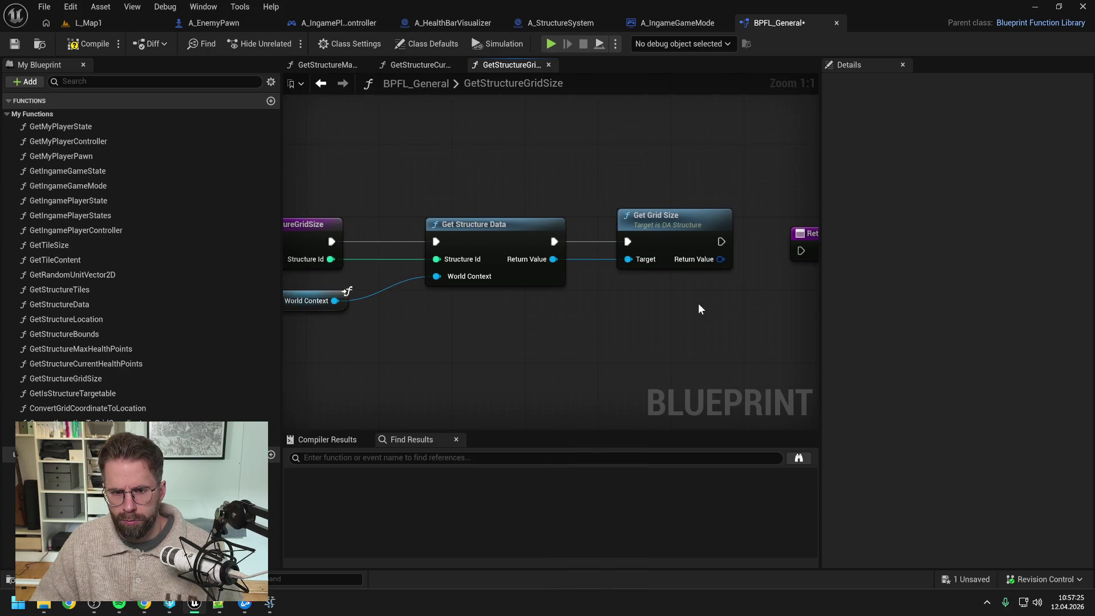
{"action": "scroll", "coordinate": [699, 307], "scroll_direction": "down", "scroll_amount": 1}
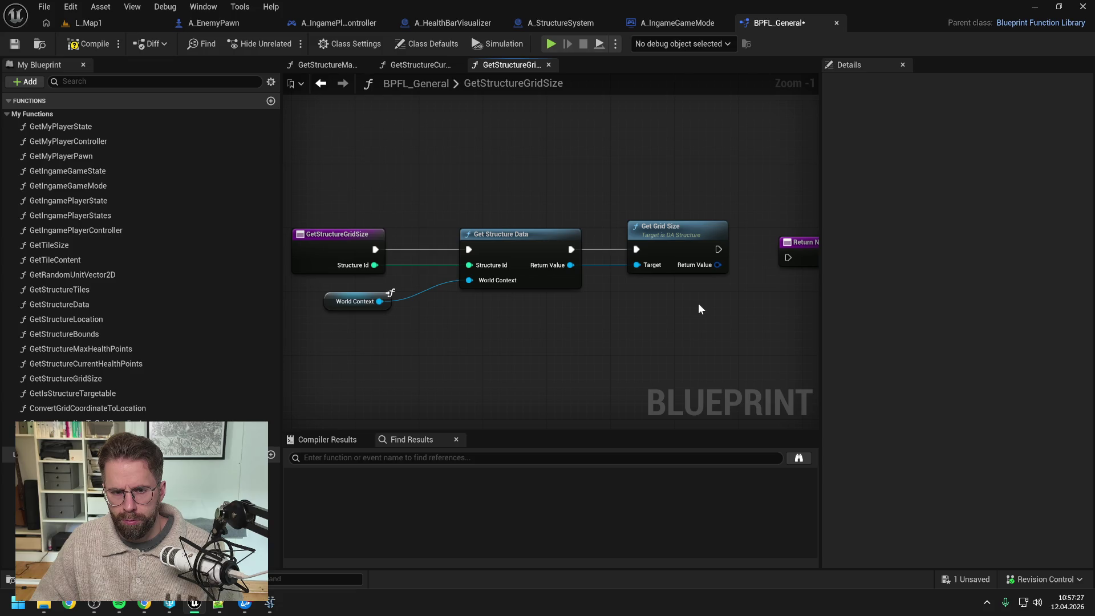
{"action": "left_click_drag", "start_coordinate": [699, 306], "coordinate": [623, 302]}
Insert an Is Valid check on the structure data after Get Structure Data, tidying wires with reroutes
{"action": "left_click_drag", "start_coordinate": [495, 265], "coordinate": [528, 298]}
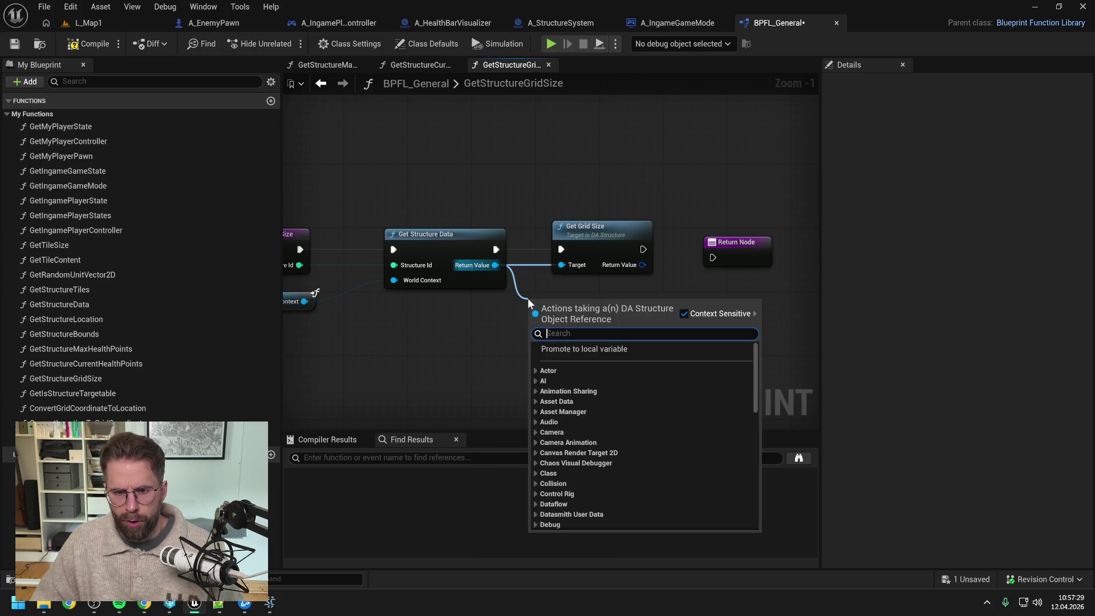
{"action": "type", "text": "is valid"}
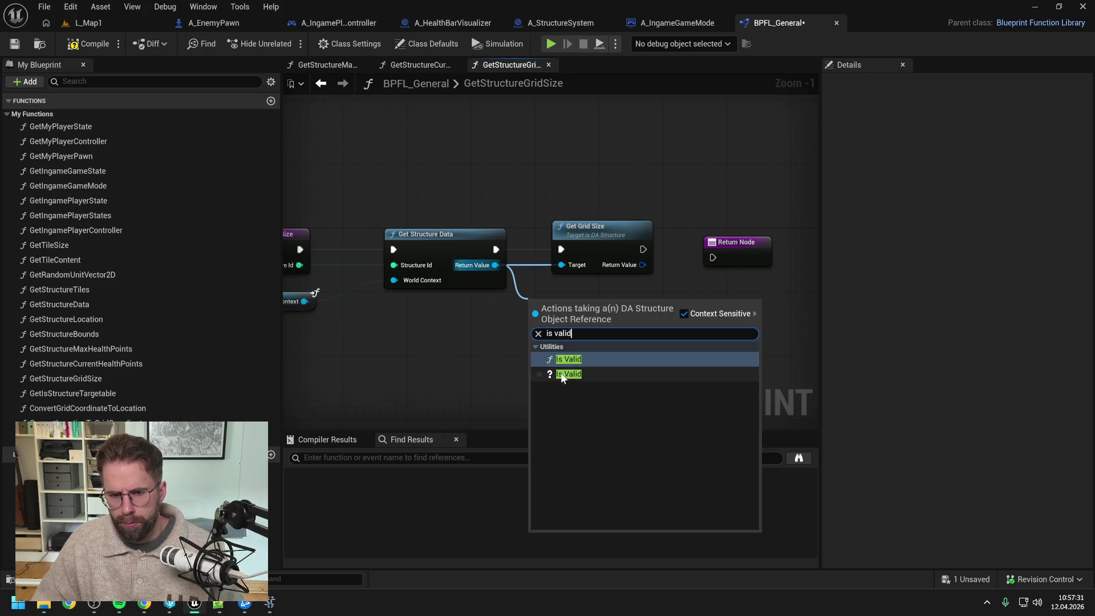
{"action": "left_click", "coordinate": [559, 374]}
{"action": "left_click_drag", "start_coordinate": [495, 249], "coordinate": [537, 313]}
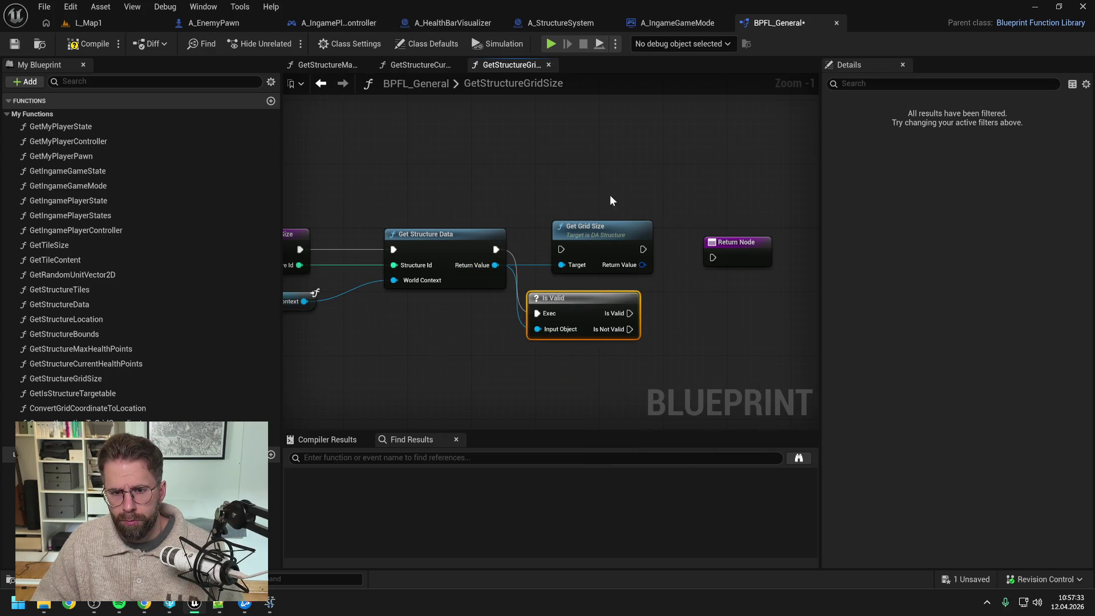
{"action": "left_click_drag", "start_coordinate": [632, 228], "coordinate": [767, 228]}
{"action": "mouse_move", "coordinate": [589, 292]}
{"action": "left_mouse_down"}
{"action": "mouse_move", "coordinate": [583, 231]}
{"action": "mouse_move", "coordinate": [690, 253]}
{"action": "mouse_move", "coordinate": [665, 213]}
{"action": "mouse_move", "coordinate": [530, 210]}
{"action": "mouse_move", "coordinate": [545, 265]}
{"action": "left_mouse_up"}
{"action": "double_click", "coordinate": [668, 264]}
{"action": "double_click", "coordinate": [631, 212]}
Wire the Return Node to run after Get Grid Size and return the grid size, then save
{"action": "left_click_drag", "start_coordinate": [631, 257], "coordinate": [722, 259]}
{"action": "left_click_drag", "start_coordinate": [631, 272], "coordinate": [697, 265]}
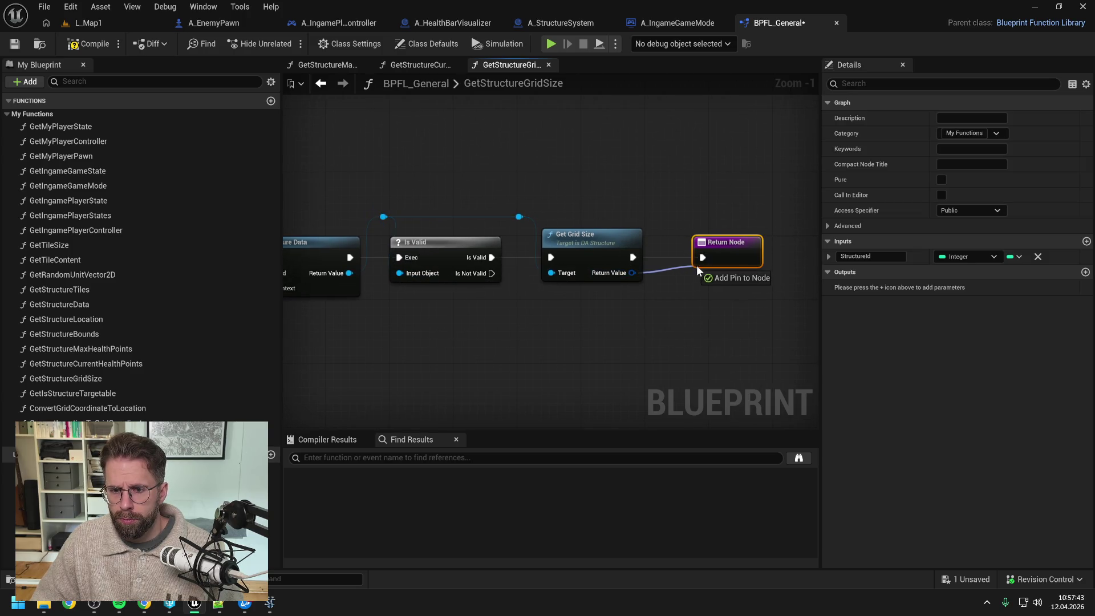
{"action": "left_click", "coordinate": [690, 192]}
{"action": "key", "text": "ctrl+s"}
{"action": "left_click", "coordinate": [668, 22]}
{"action": "left_click", "coordinate": [568, 23]}
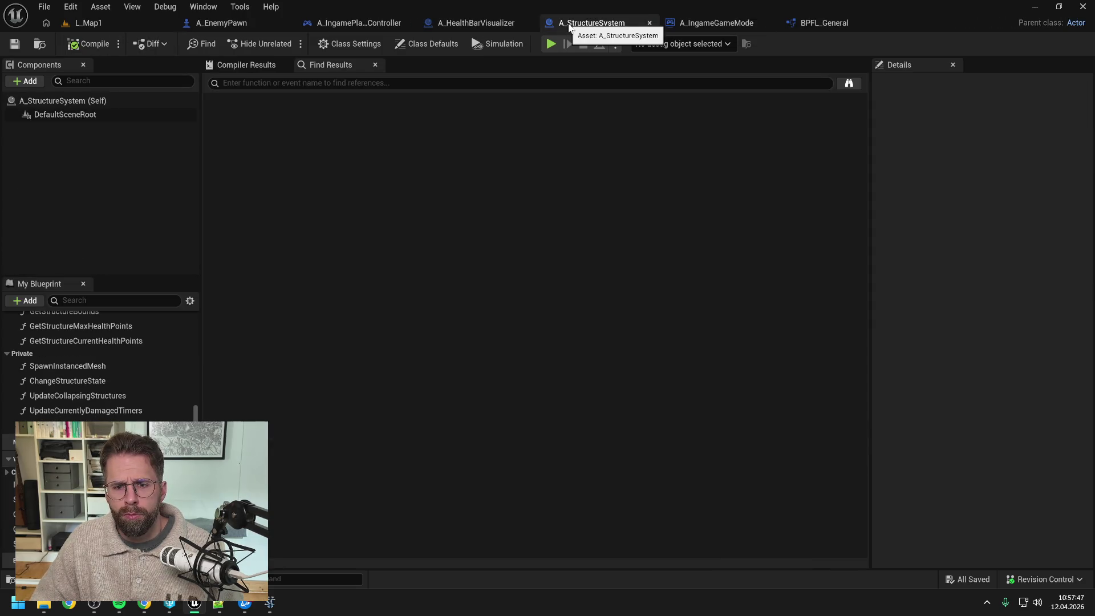
Add Get Structure Grid Size and wire its value and execution into Structure Data 2's ADD
{"action": "left_click", "coordinate": [468, 24]}
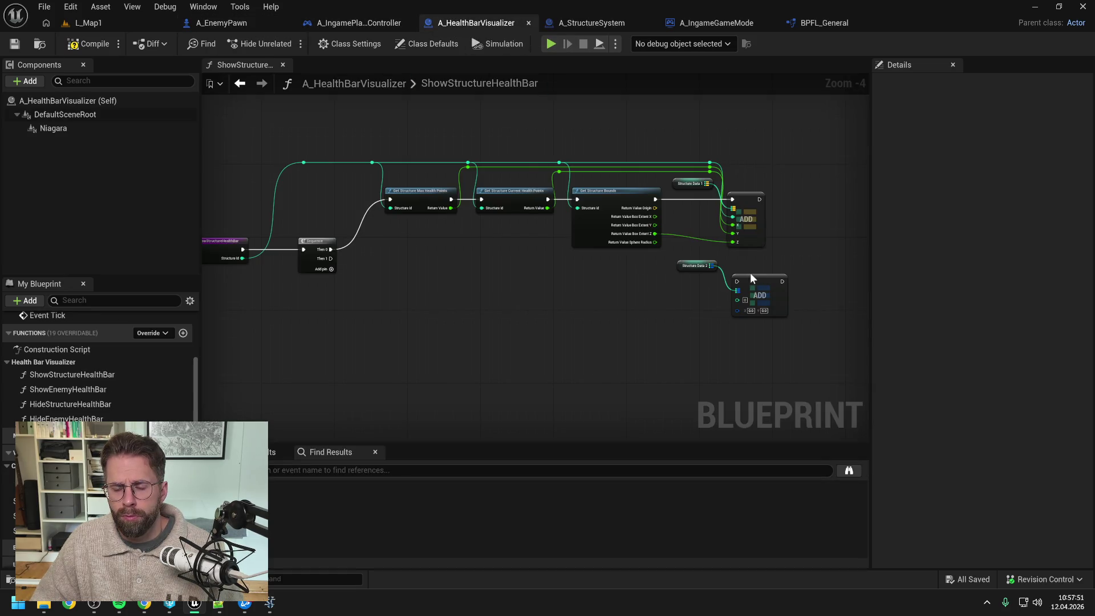
{"action": "scroll", "coordinate": [750, 274], "scroll_direction": "up", "scroll_amount": 1}
{"action": "right_click", "coordinate": [650, 294]}
{"action": "type", "text": "get"}
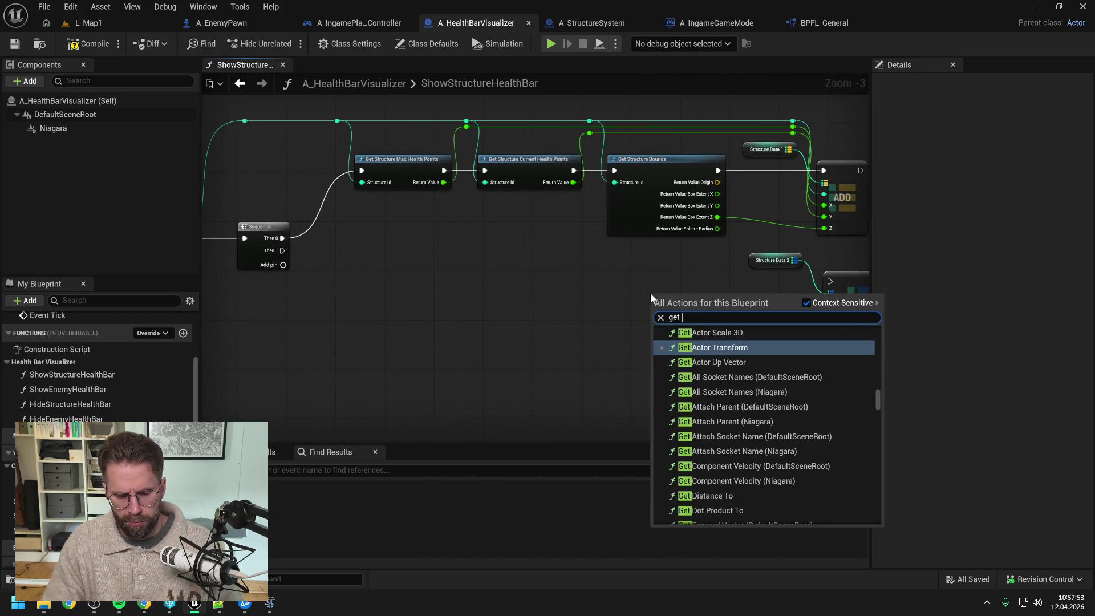
{"action": "type", "text": "struc"}
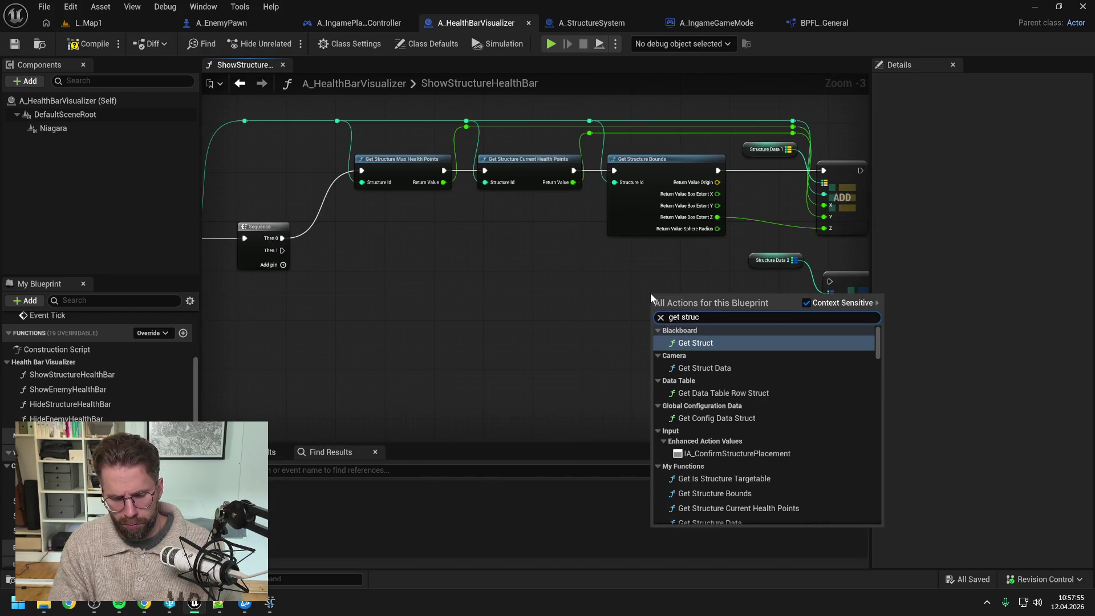
{"action": "type", "text": " grid"}
{"action": "left_click", "coordinate": [719, 339]}
{"action": "left_click_drag", "start_coordinate": [639, 308], "coordinate": [732, 310]}
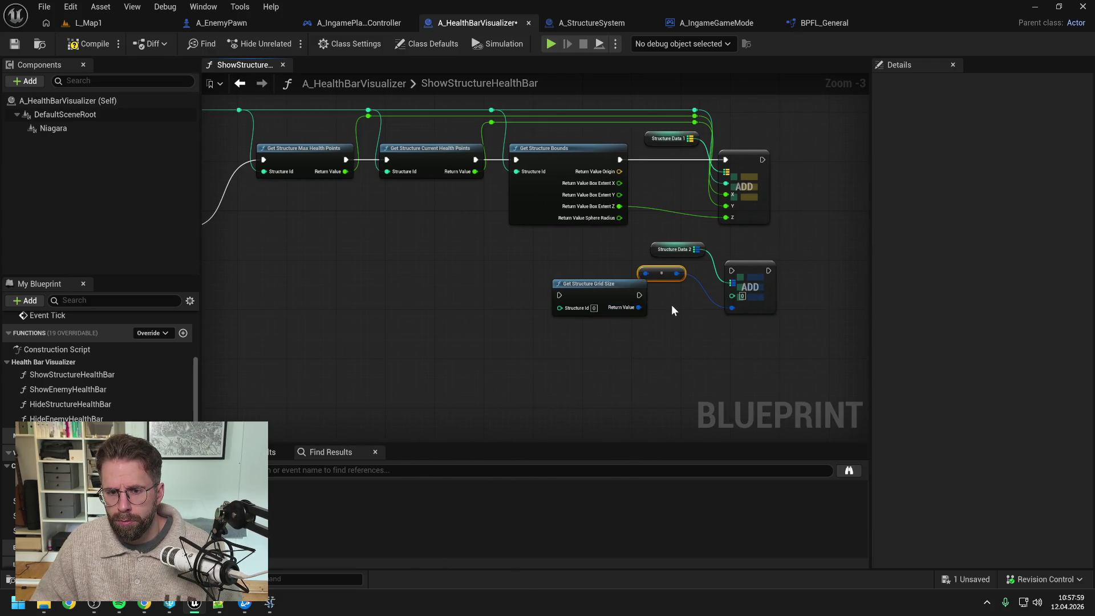
{"action": "left_click_drag", "start_coordinate": [640, 294], "coordinate": [731, 271]}
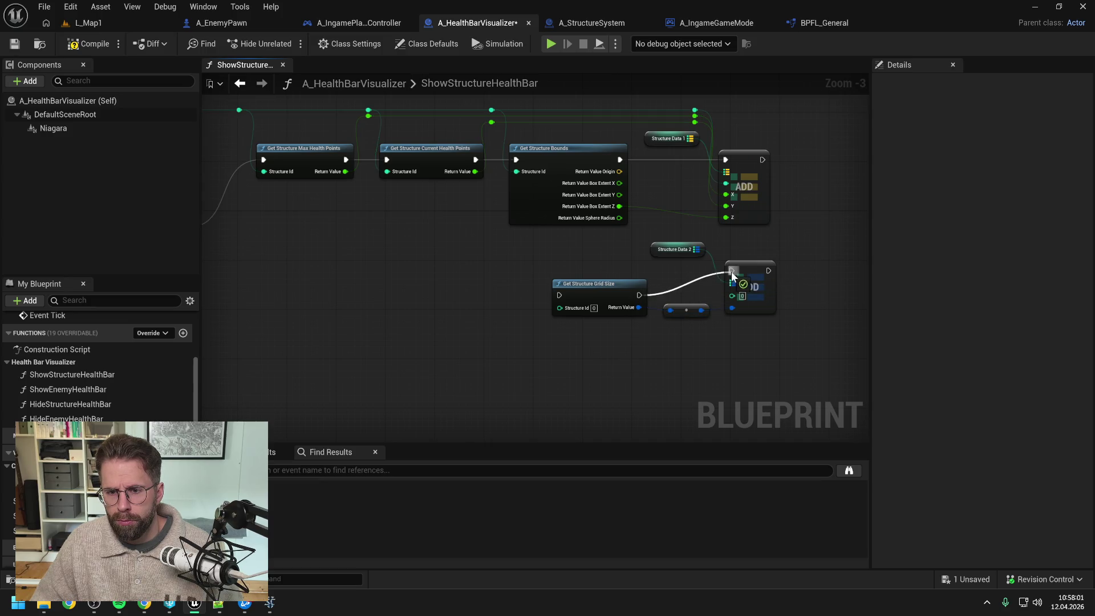
{"action": "left_click_drag", "start_coordinate": [616, 283], "coordinate": [604, 259]}
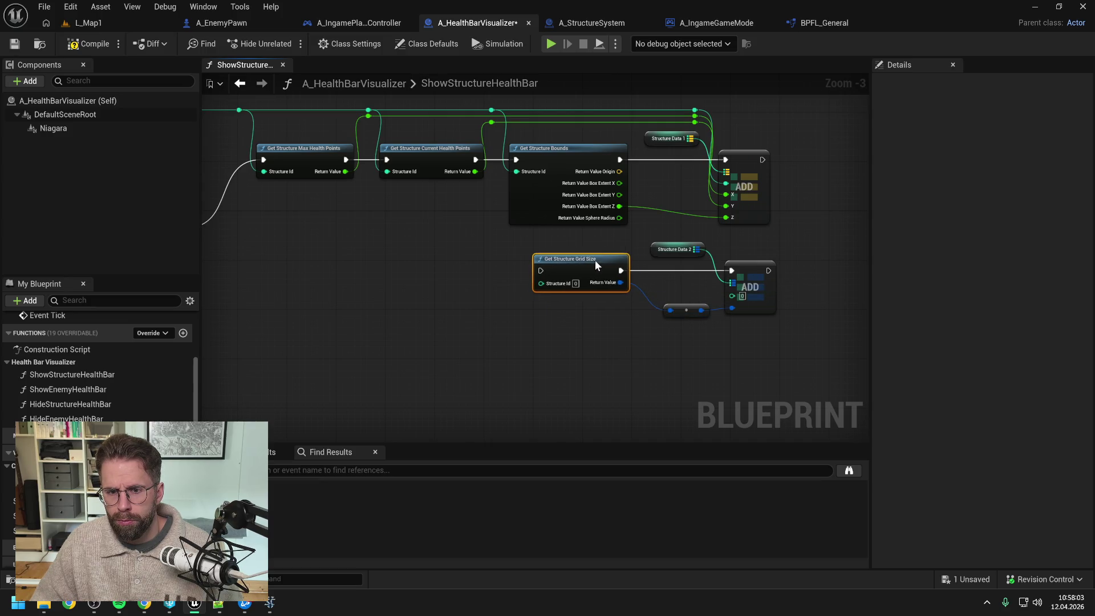
{"action": "scroll", "coordinate": [594, 260], "scroll_direction": "down", "scroll_amount": 1}
{"action": "left_click", "coordinate": [425, 249]}
Connect the Sequence's Then 1 to Get Structure Grid Size through a reroute point
{"action": "mouse_move", "coordinate": [412, 242]}
{"action": "left_mouse_down"}
{"action": "mouse_move", "coordinate": [508, 273]}
{"action": "mouse_move", "coordinate": [678, 266]}
{"action": "left_mouse_up"}
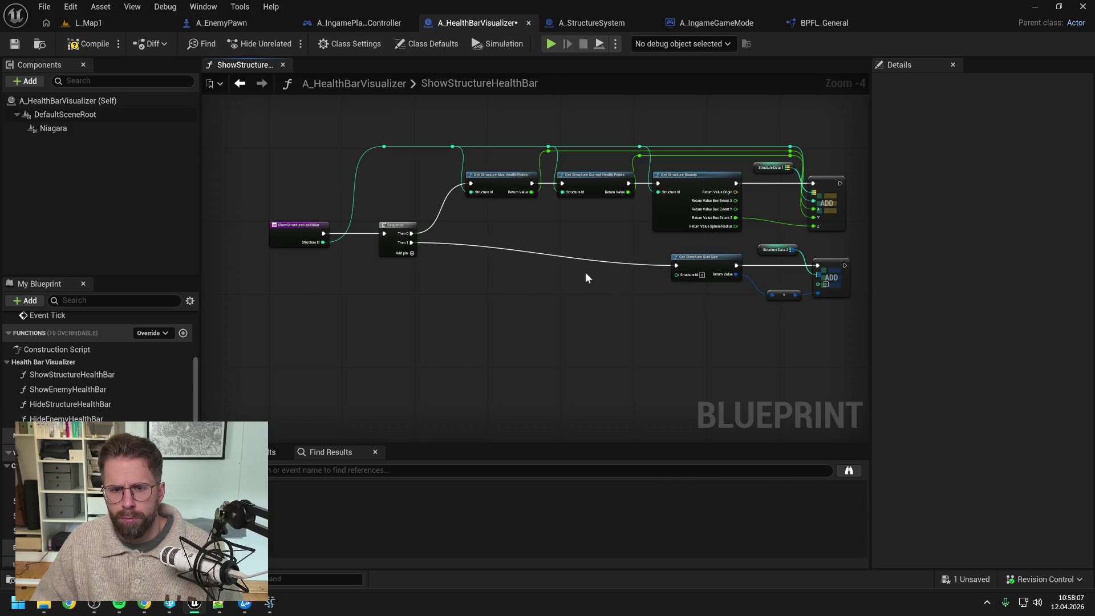
{"action": "double_click", "coordinate": [540, 252]}
{"action": "mouse_move", "coordinate": [478, 264]}
{"action": "left_mouse_down"}
{"action": "mouse_move", "coordinate": [462, 266]}
{"action": "mouse_move", "coordinate": [454, 252]}
{"action": "left_mouse_up"}
{"action": "left_click", "coordinate": [509, 248]}
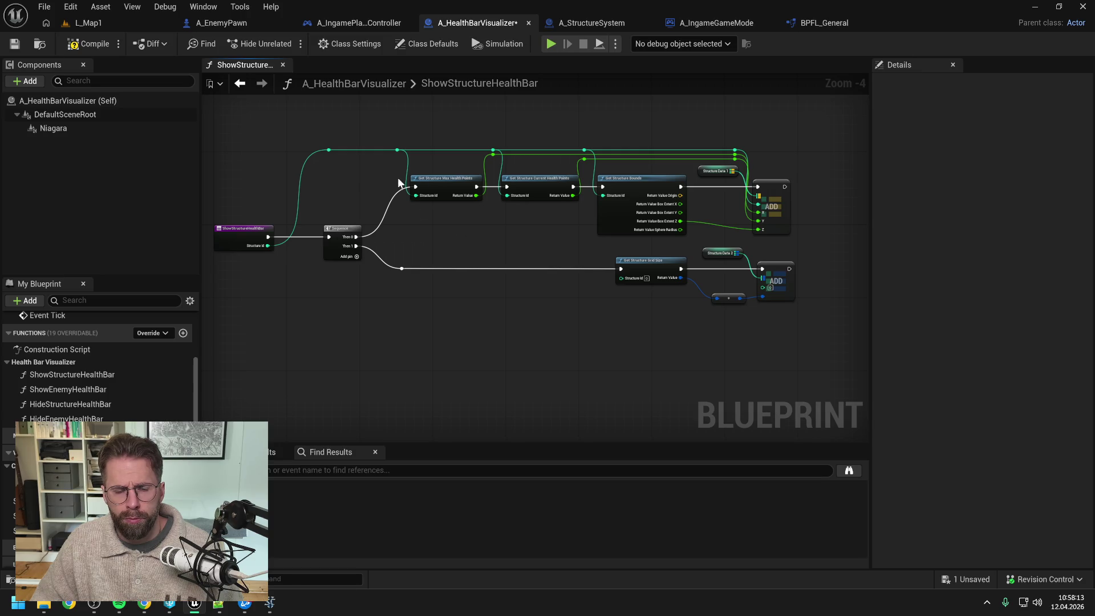
Feed the Structure Id into the Structure Data 2 ADD, tidy wires with reroutes, and save
{"action": "left_click_drag", "start_coordinate": [398, 151], "coordinate": [763, 286]}
{"action": "double_click", "coordinate": [620, 247]}
{"action": "mouse_move", "coordinate": [621, 248]}
{"action": "left_mouse_down"}
{"action": "mouse_move", "coordinate": [498, 245]}
{"action": "mouse_move", "coordinate": [400, 261]}
{"action": "mouse_move", "coordinate": [401, 250]}
{"action": "left_mouse_up"}
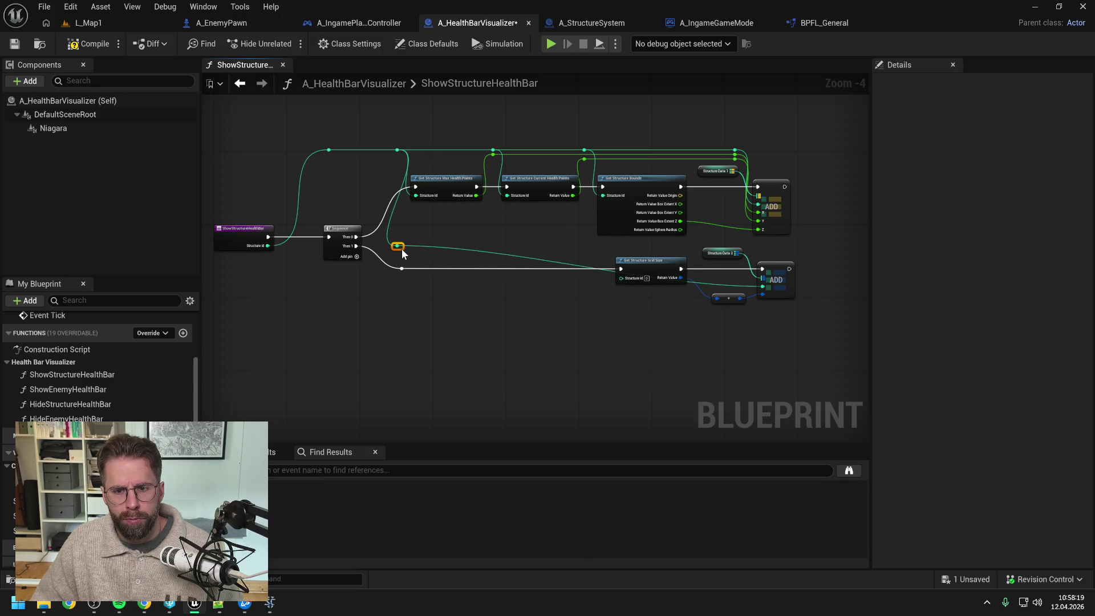
{"action": "double_click", "coordinate": [738, 285]}
{"action": "mouse_move", "coordinate": [741, 291]}
{"action": "left_mouse_down"}
{"action": "mouse_move", "coordinate": [753, 259]}
{"action": "mouse_move", "coordinate": [717, 264]}
{"action": "left_mouse_up"}
{"action": "left_click", "coordinate": [611, 237]}
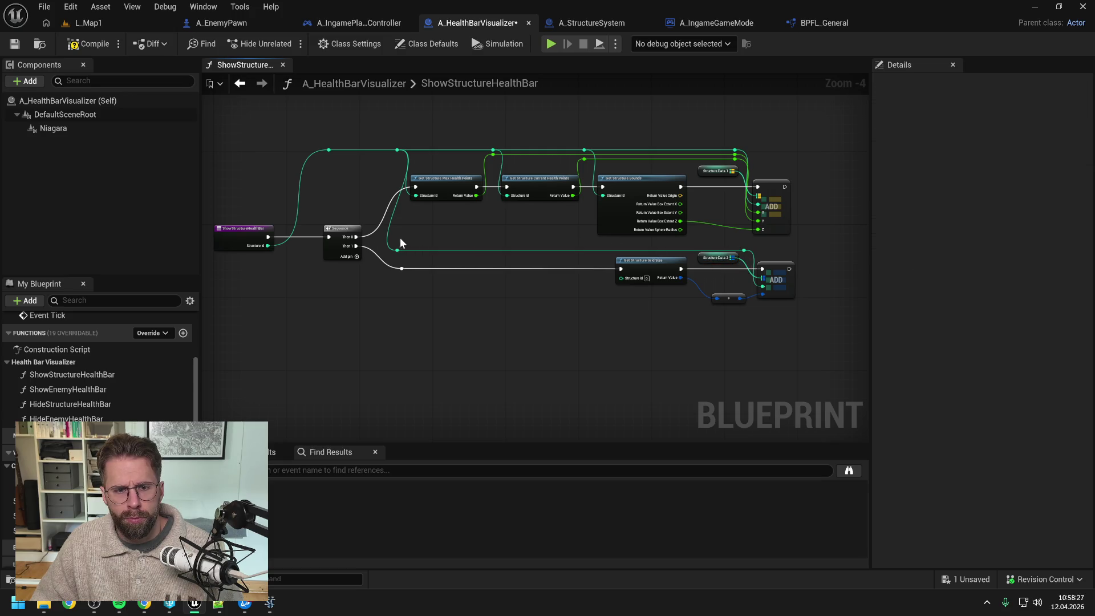
{"action": "double_click", "coordinate": [597, 248]}
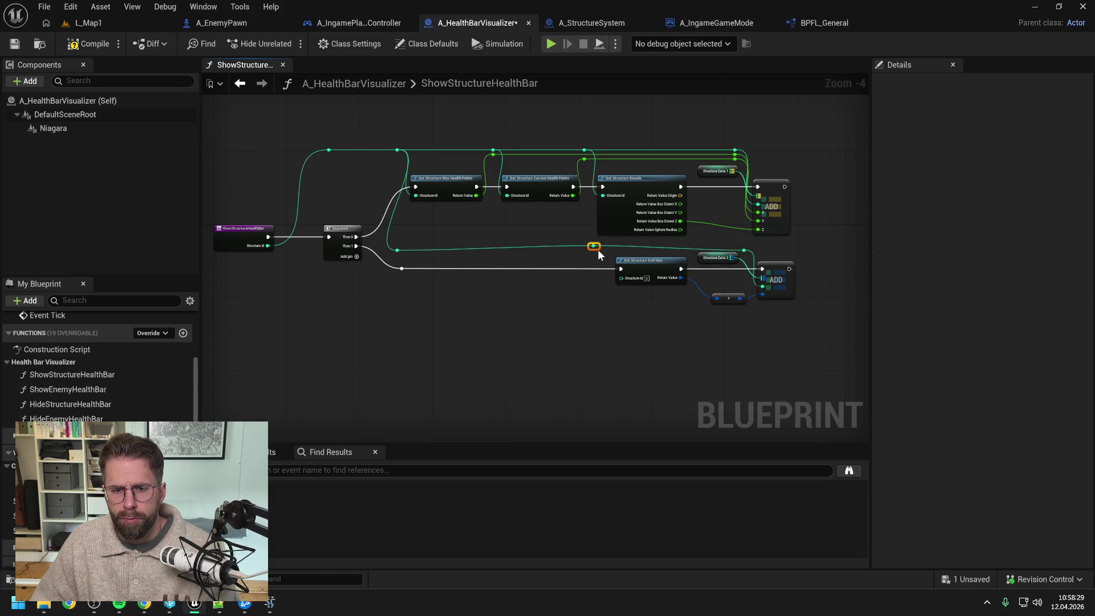
{"action": "left_click_drag", "start_coordinate": [600, 248], "coordinate": [605, 252]}
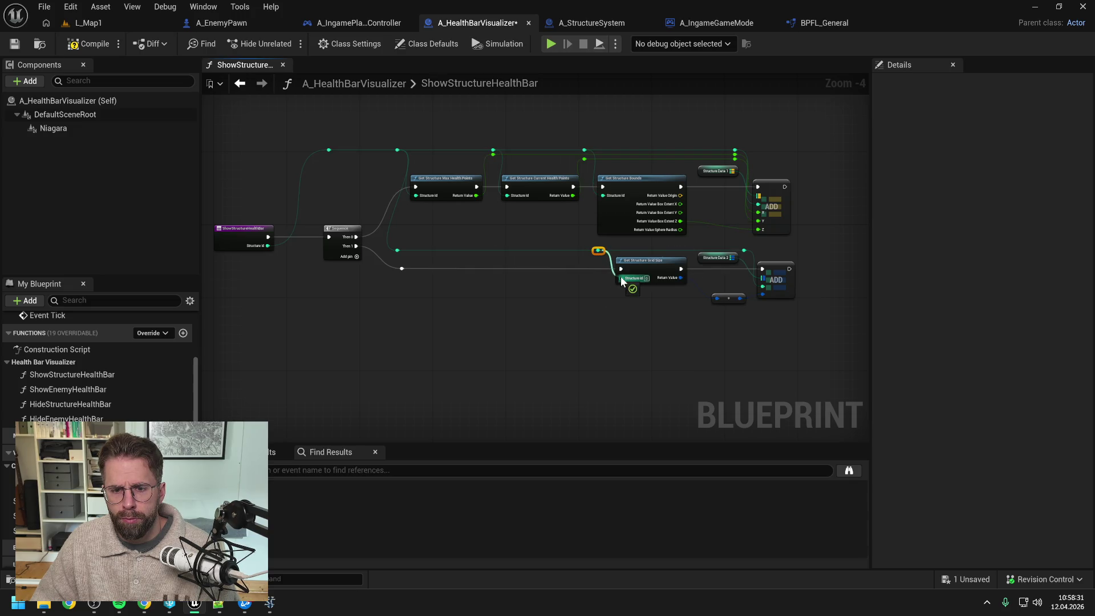
{"action": "left_click", "coordinate": [609, 309]}
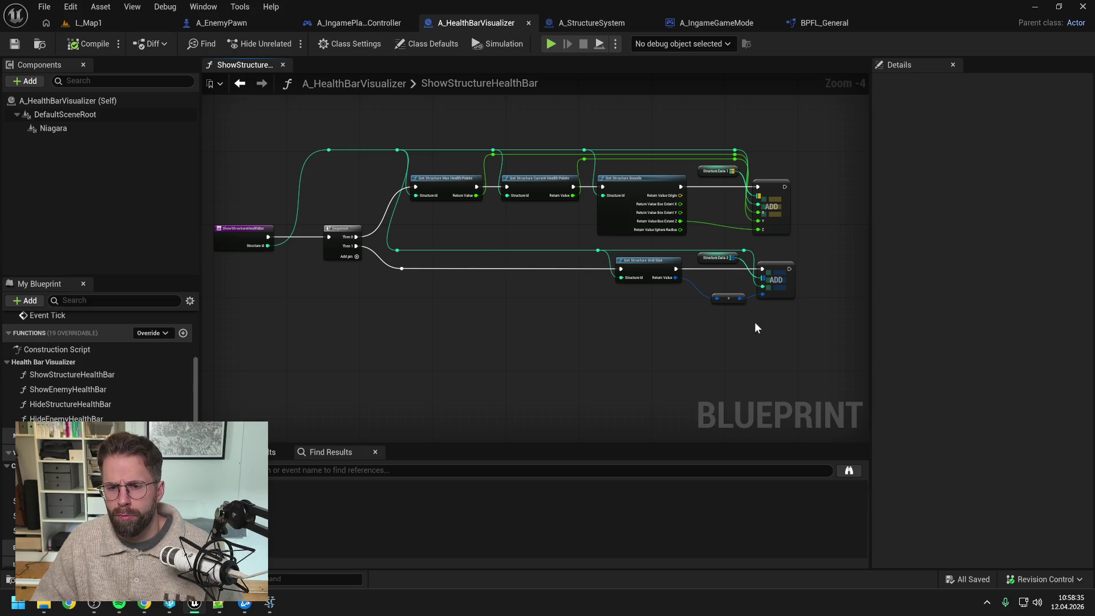
{"action": "left_click_drag", "start_coordinate": [734, 300], "coordinate": [723, 289]}
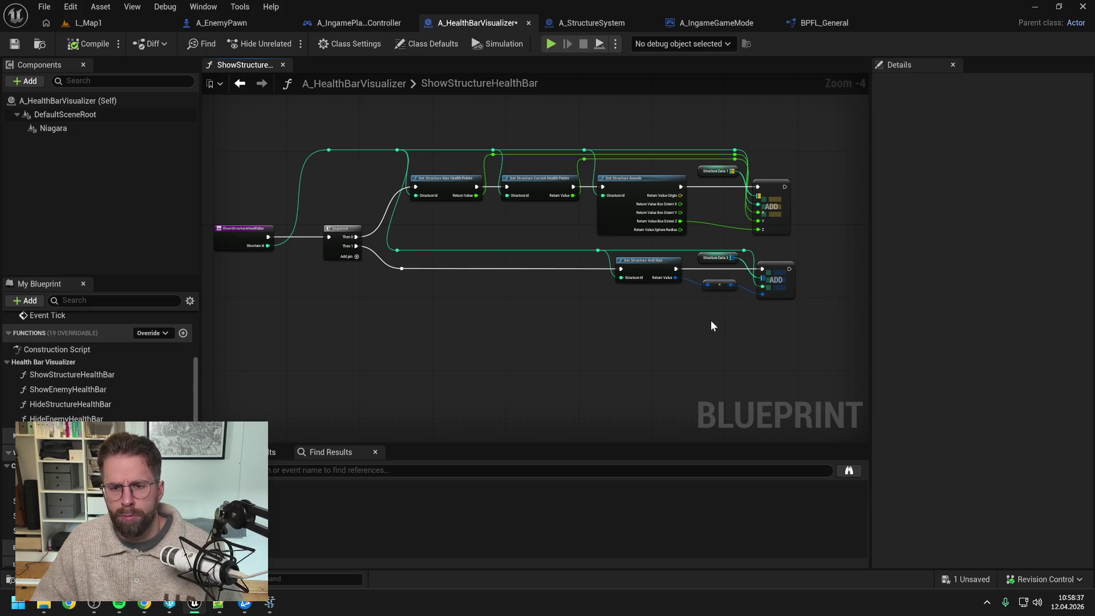
{"action": "key", "text": "ctrl+s"}
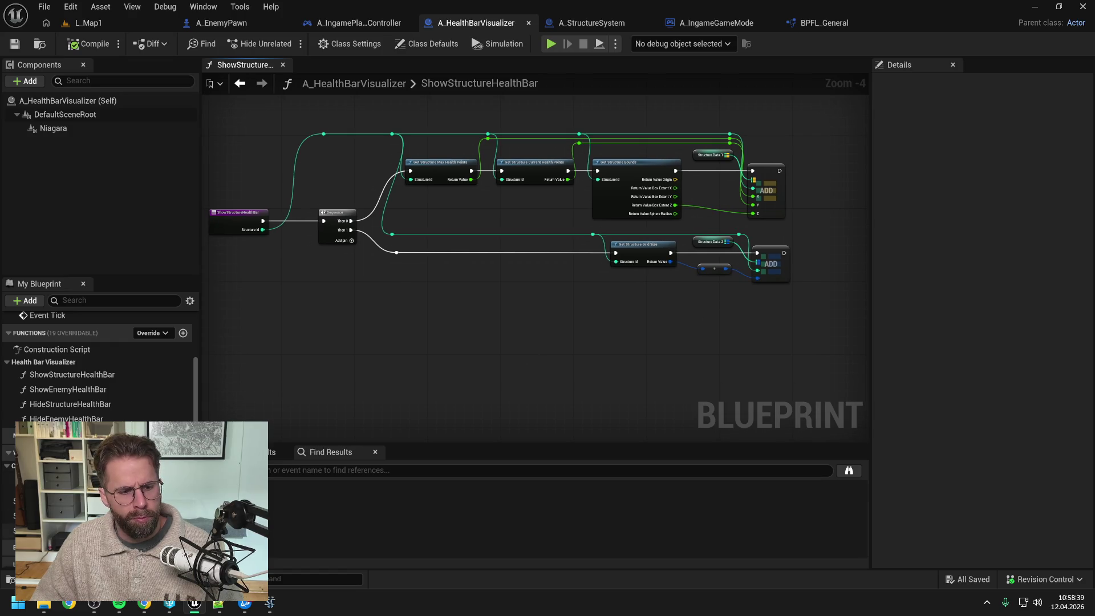
Place a Structure Data 3 getter and attach a map Add node to it
{"action": "left_click_drag", "start_coordinate": [8, 531], "coordinate": [600, 358]}
{"action": "left_click_drag", "start_coordinate": [711, 323], "coordinate": [711, 324]}
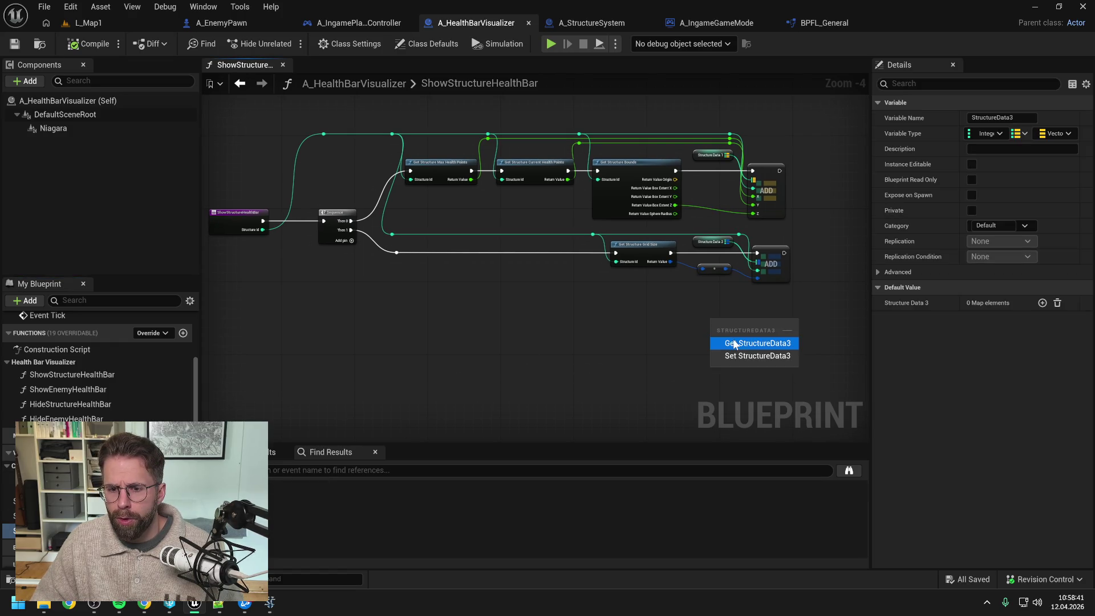
{"action": "left_click", "coordinate": [732, 336]}
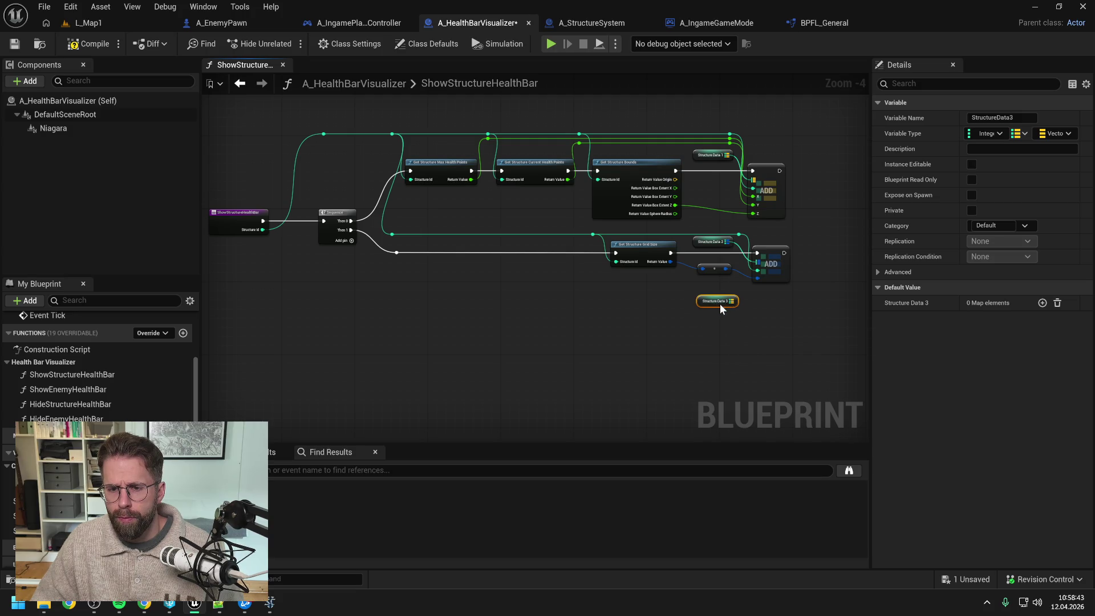
{"action": "left_click_drag", "start_coordinate": [731, 301], "coordinate": [777, 312]}
{"action": "type", "text": "add"}
{"action": "left_click", "coordinate": [804, 379]}
{"action": "left_click", "coordinate": [519, 312]}
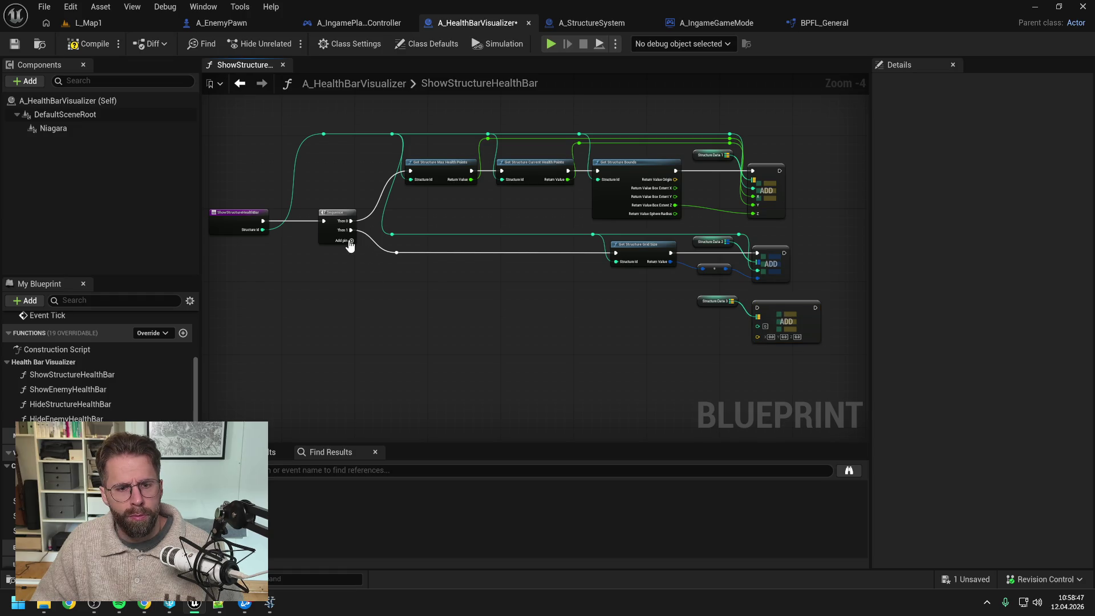
Run the Sequence's Then 2 into the new Add, routing wires through reroute points
{"action": "mouse_move", "coordinate": [352, 240]}
{"action": "left_mouse_down"}
{"action": "mouse_move", "coordinate": [792, 348]}
{"action": "mouse_move", "coordinate": [757, 307]}
{"action": "left_mouse_up"}
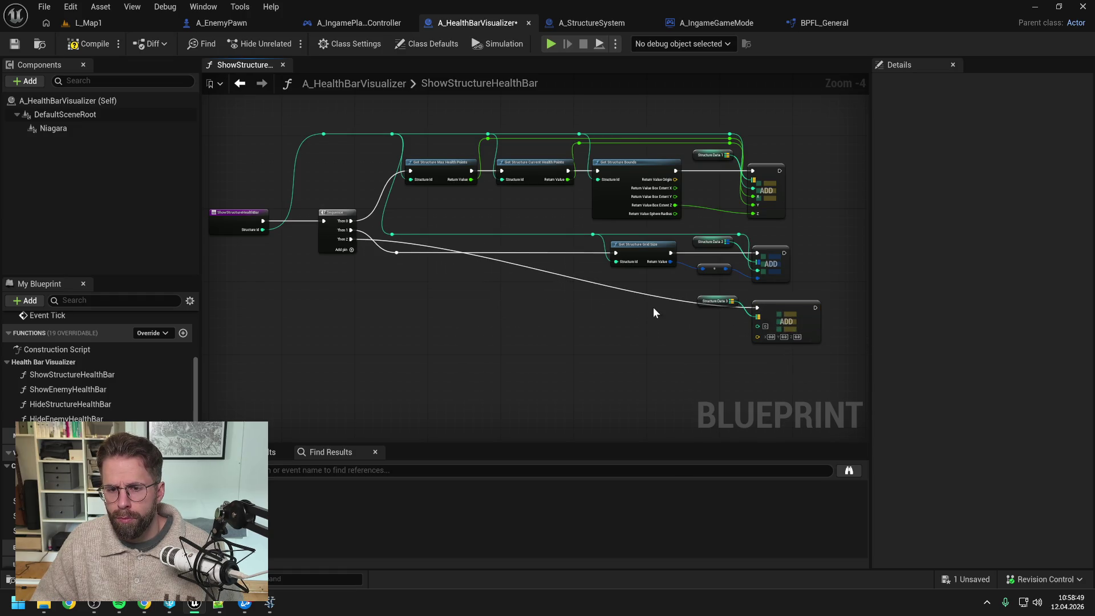
{"action": "double_click", "coordinate": [656, 296]}
{"action": "mouse_move", "coordinate": [657, 298]}
{"action": "left_mouse_down"}
{"action": "mouse_move", "coordinate": [547, 293]}
{"action": "mouse_move", "coordinate": [403, 313]}
{"action": "left_mouse_up"}
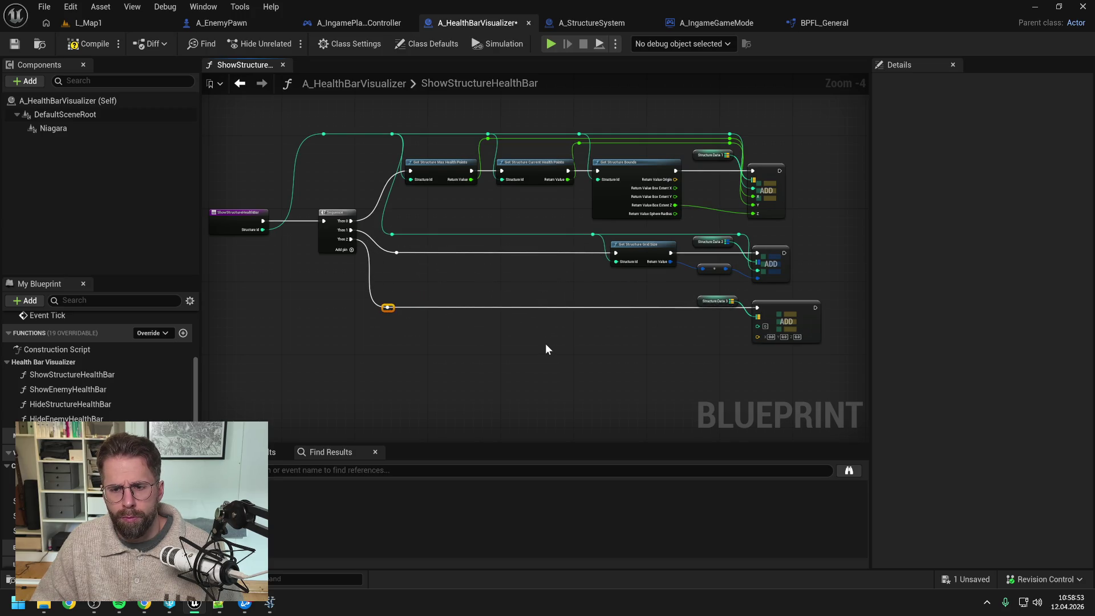
{"action": "double_click", "coordinate": [396, 251]}
{"action": "mouse_move", "coordinate": [391, 234]}
{"action": "left_mouse_down"}
{"action": "mouse_move", "coordinate": [747, 326]}
{"action": "mouse_move", "coordinate": [739, 293]}
{"action": "mouse_move", "coordinate": [412, 296]}
{"action": "left_mouse_up"}
{"action": "key", "text": "Escape"}
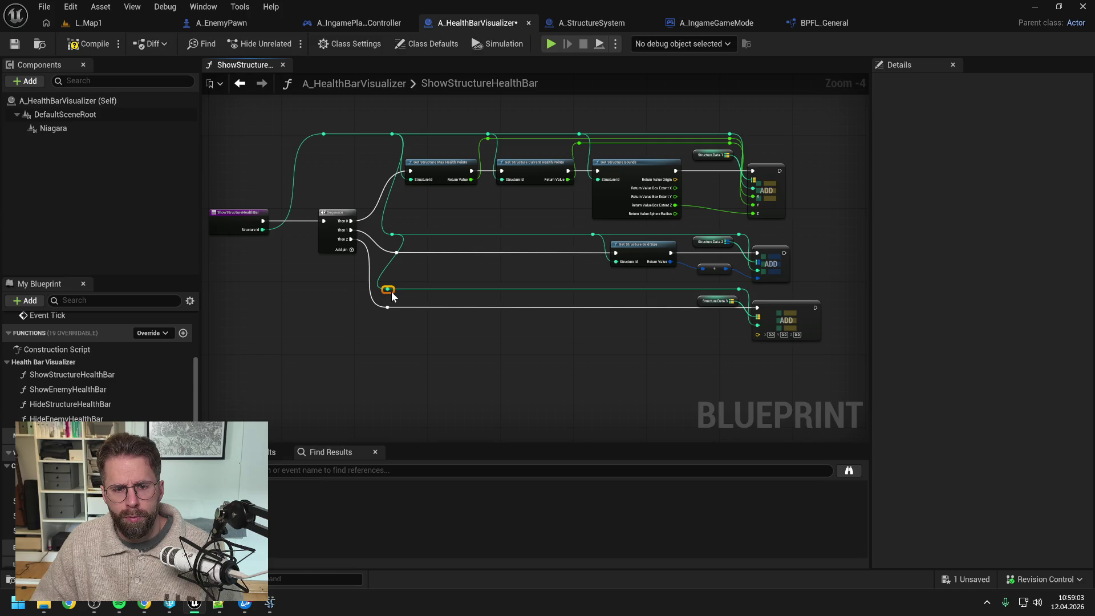
Add Get Structure Location with the Structure Id, feed its location into Structure Data 3's Add, and compile
{"action": "right_click", "coordinate": [514, 359]}
{"action": "type", "text": "g"}
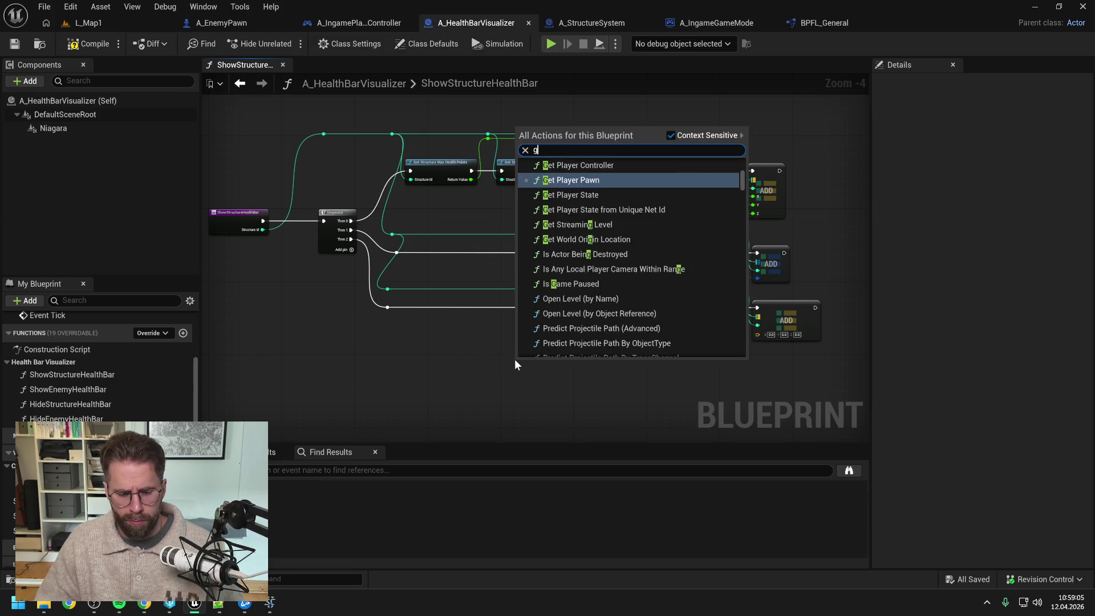
{"action": "type", "text": "et struc loca"}
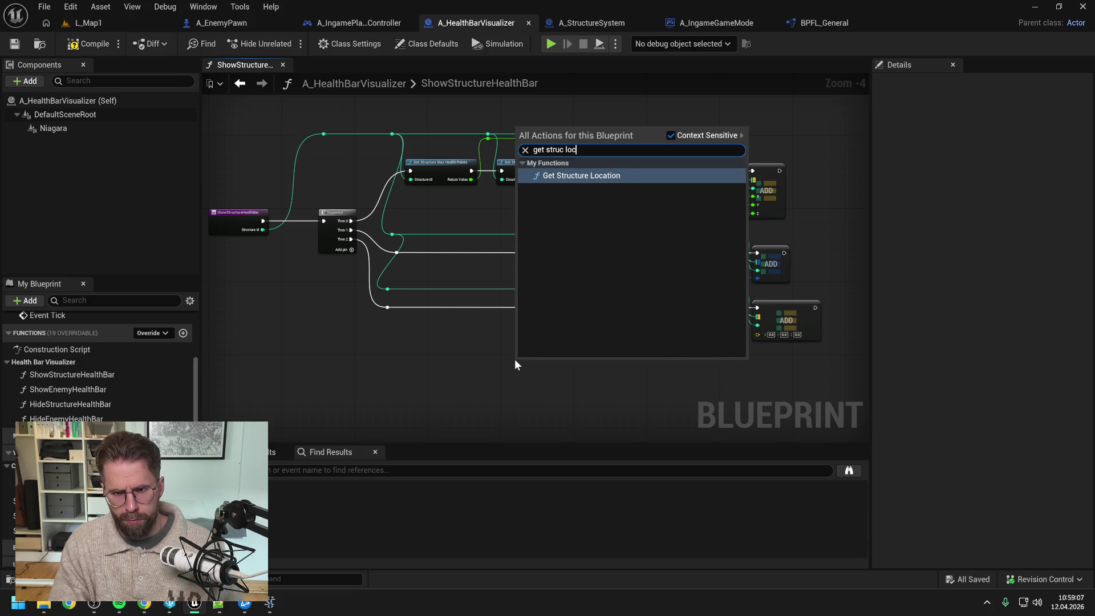
{"action": "key", "text": "Return"}
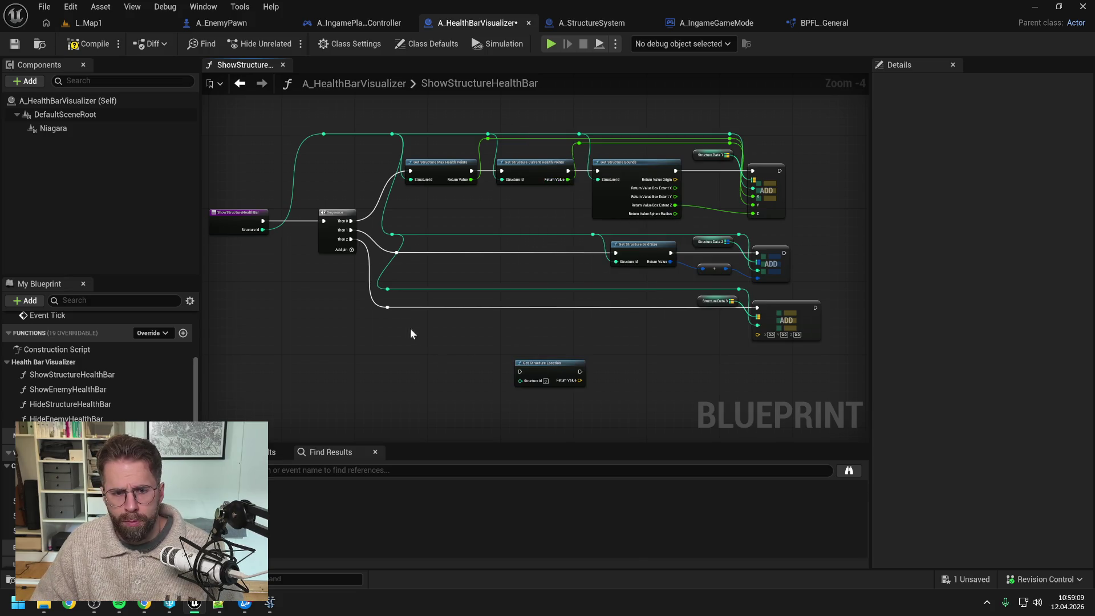
{"action": "mouse_move", "coordinate": [386, 308]}
{"action": "left_mouse_down"}
{"action": "mouse_move", "coordinate": [512, 372]}
{"action": "mouse_move", "coordinate": [638, 302]}
{"action": "mouse_move", "coordinate": [757, 310]}
{"action": "left_mouse_up"}
{"action": "left_click_drag", "start_coordinate": [677, 315], "coordinate": [761, 333]}
{"action": "double_click", "coordinate": [601, 289]}
{"action": "left_click_drag", "start_coordinate": [601, 289], "coordinate": [616, 317]}
{"action": "left_click", "coordinate": [658, 354]}
{"action": "left_click", "coordinate": [89, 44]}
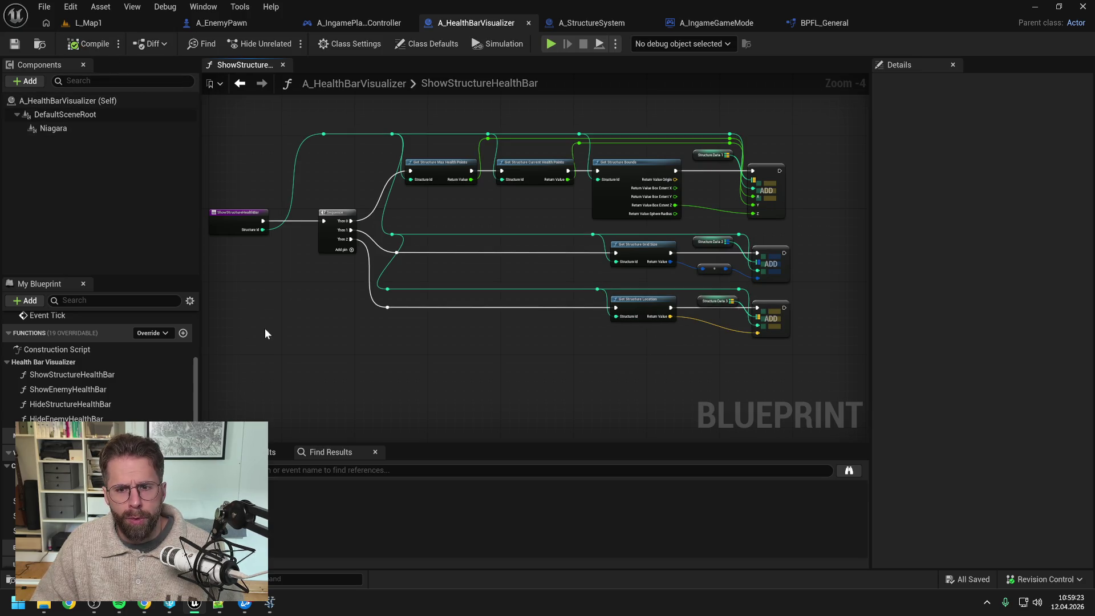
Open HideStructureHealthBar and place getters for Structure Data 1, 2 and 3
{"action": "double_click", "coordinate": [102, 403]}
{"action": "left_click_drag", "start_coordinate": [35, 501], "coordinate": [500, 235]}
{"action": "left_click", "coordinate": [524, 260]}
{"action": "left_click_drag", "start_coordinate": [34, 516], "coordinate": [600, 234]}
{"action": "mouse_move", "coordinate": [34, 530]}
{"action": "left_mouse_down"}
{"action": "mouse_move", "coordinate": [552, 325]}
{"action": "mouse_move", "coordinate": [710, 232]}
{"action": "left_mouse_up"}
Place the Structure Data 3 getter and shift Structure Data 2 and 3 further right
{"action": "left_click", "coordinate": [719, 244]}
{"action": "left_click", "coordinate": [639, 233], "text": "ctrl"}
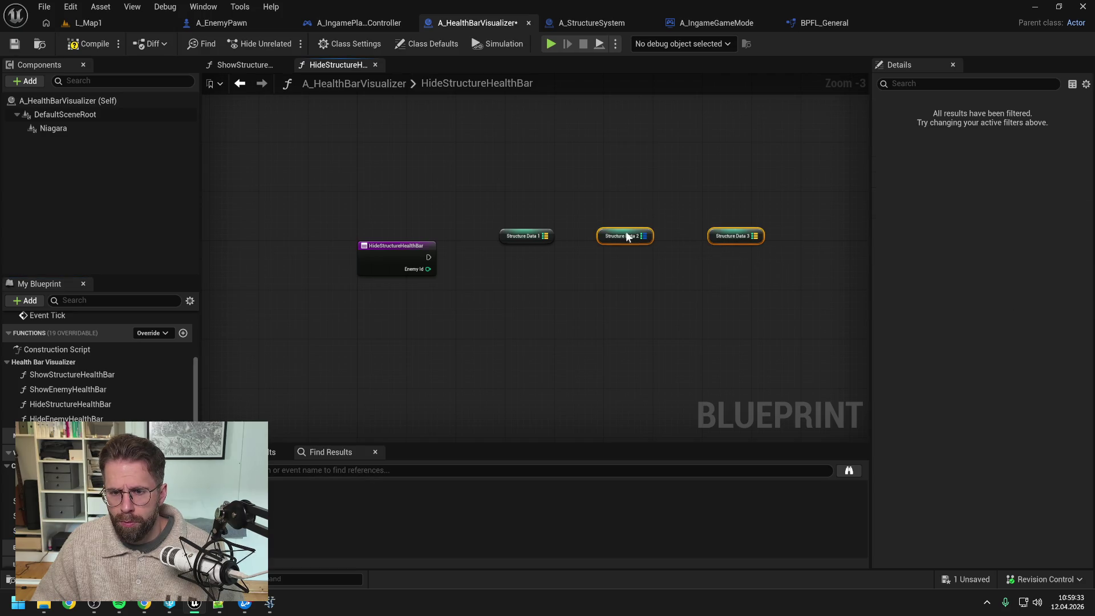
{"action": "left_click_drag", "start_coordinate": [600, 234], "coordinate": [680, 234]}
{"action": "left_click", "coordinate": [616, 268]}
Add a Remove node for Structure Data 1, run from the function's execution, with Enemy Id as its key
{"action": "left_click_drag", "start_coordinate": [550, 236], "coordinate": [569, 252]}
{"action": "type", "text": "remove"}
{"action": "left_click", "coordinate": [644, 314]}
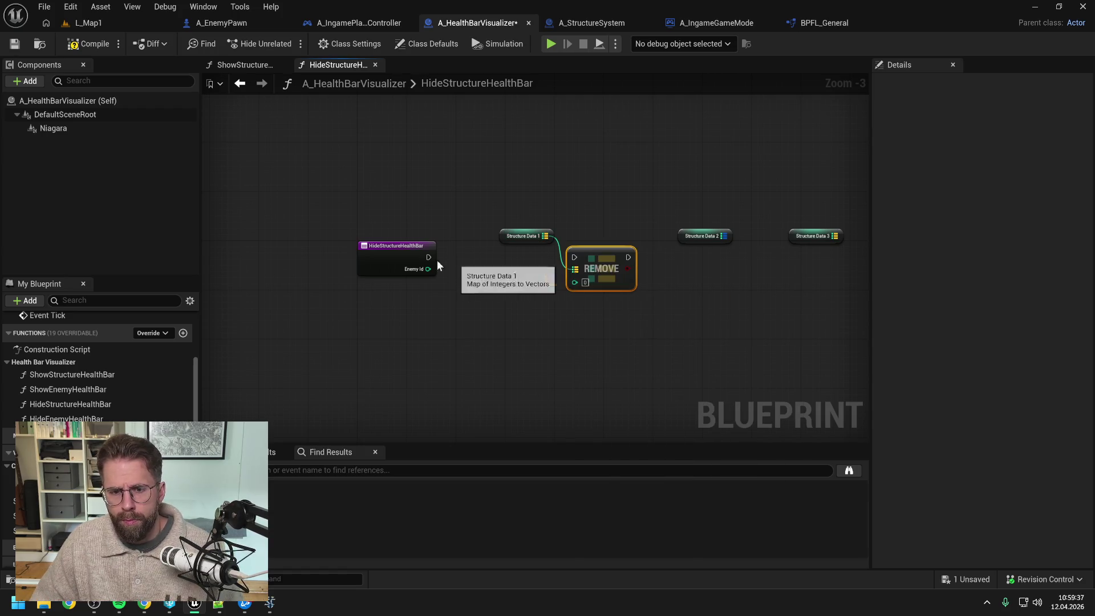
{"action": "mouse_move", "coordinate": [428, 257]}
{"action": "left_mouse_down"}
{"action": "mouse_move", "coordinate": [587, 262]}
{"action": "mouse_move", "coordinate": [574, 257]}
{"action": "left_mouse_up"}
{"action": "left_click", "coordinate": [494, 285]}
{"action": "left_click_drag", "start_coordinate": [428, 268], "coordinate": [574, 280]}
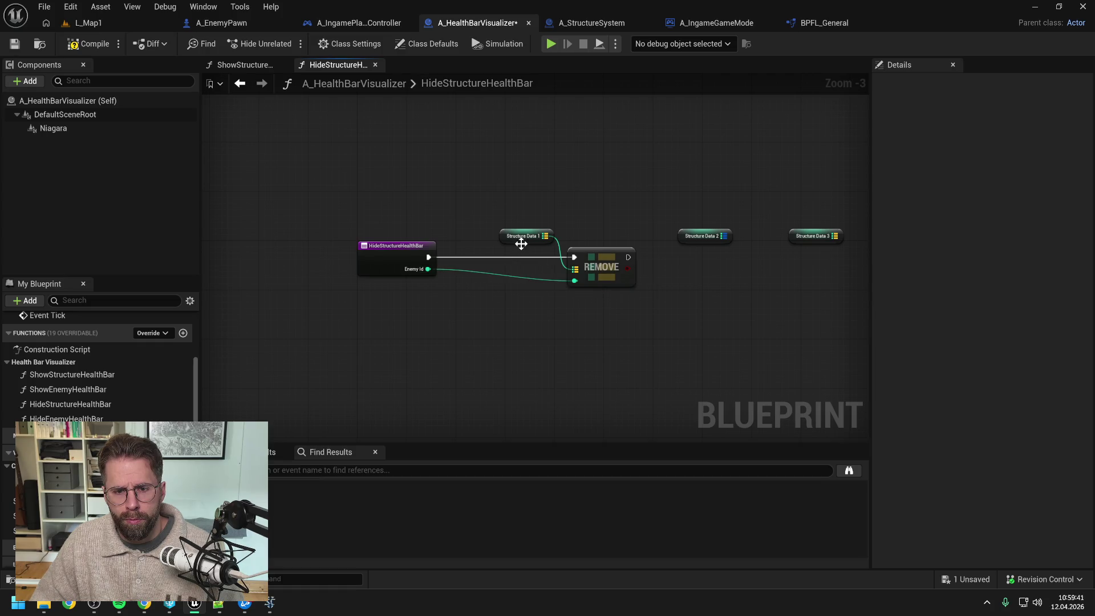
{"action": "left_click_drag", "start_coordinate": [519, 242], "coordinate": [526, 254]}
{"action": "left_click", "coordinate": [624, 232]}
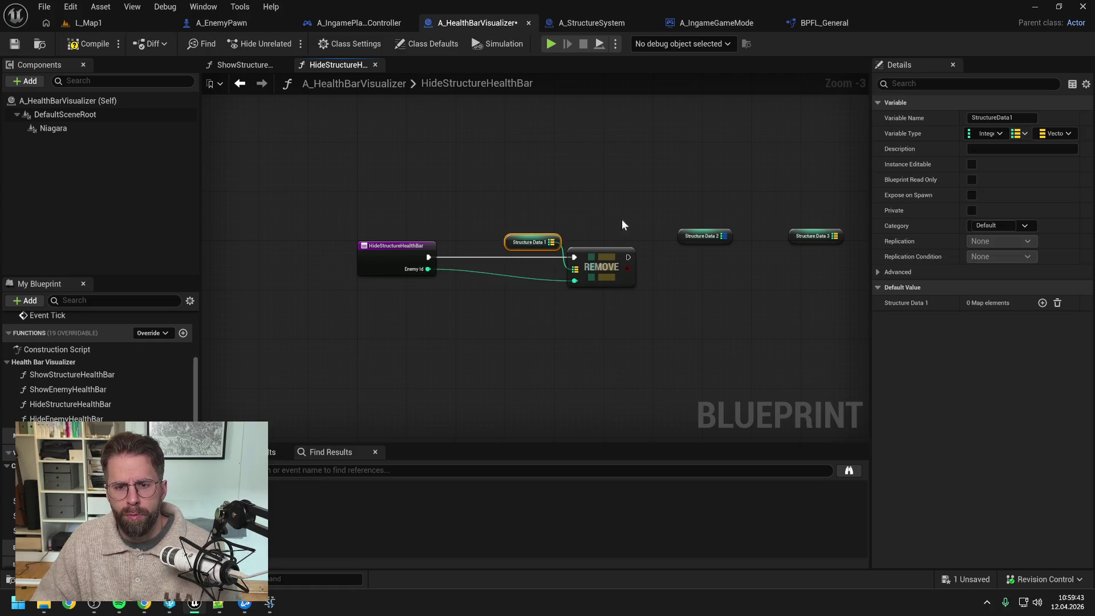
Add a Remove node for Structure Data 2 and chain it after the first Remove
{"action": "left_click_drag", "start_coordinate": [634, 231], "coordinate": [650, 250]}
{"action": "type", "text": "remove"}
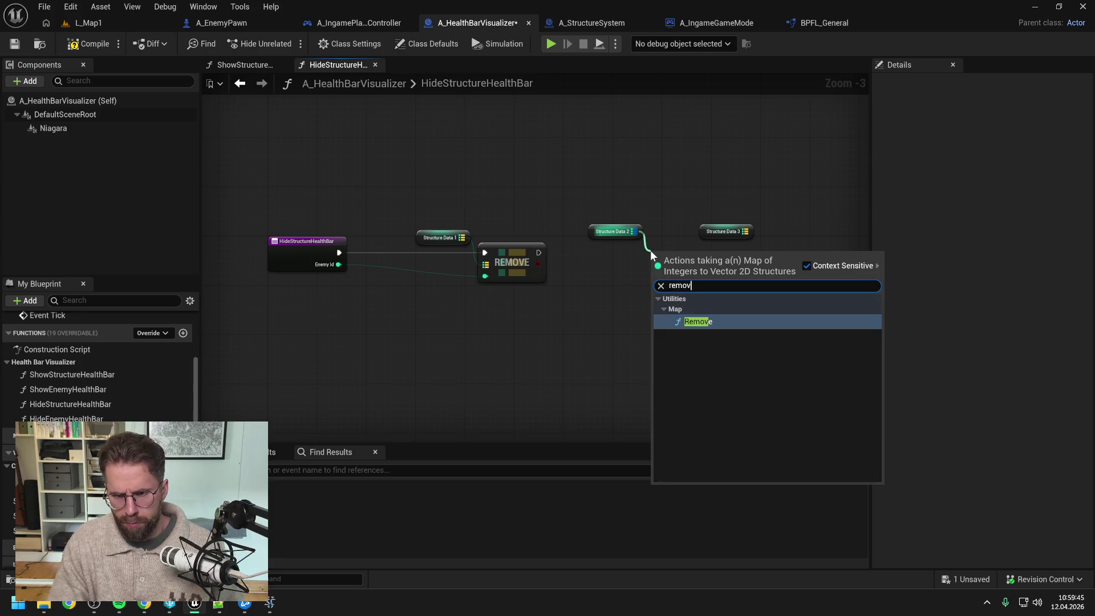
{"action": "key", "text": "Return"}
{"action": "mouse_move", "coordinate": [693, 203]}
{"action": "left_mouse_down"}
{"action": "mouse_move", "coordinate": [731, 234]}
{"action": "mouse_move", "coordinate": [792, 224]}
{"action": "left_mouse_up"}
{"action": "left_click_drag", "start_coordinate": [679, 257], "coordinate": [678, 251]}
{"action": "mouse_move", "coordinate": [522, 254]}
{"action": "left_mouse_down"}
{"action": "mouse_move", "coordinate": [655, 252]}
{"action": "mouse_move", "coordinate": [590, 247]}
{"action": "mouse_move", "coordinate": [602, 244]}
{"action": "left_mouse_up"}
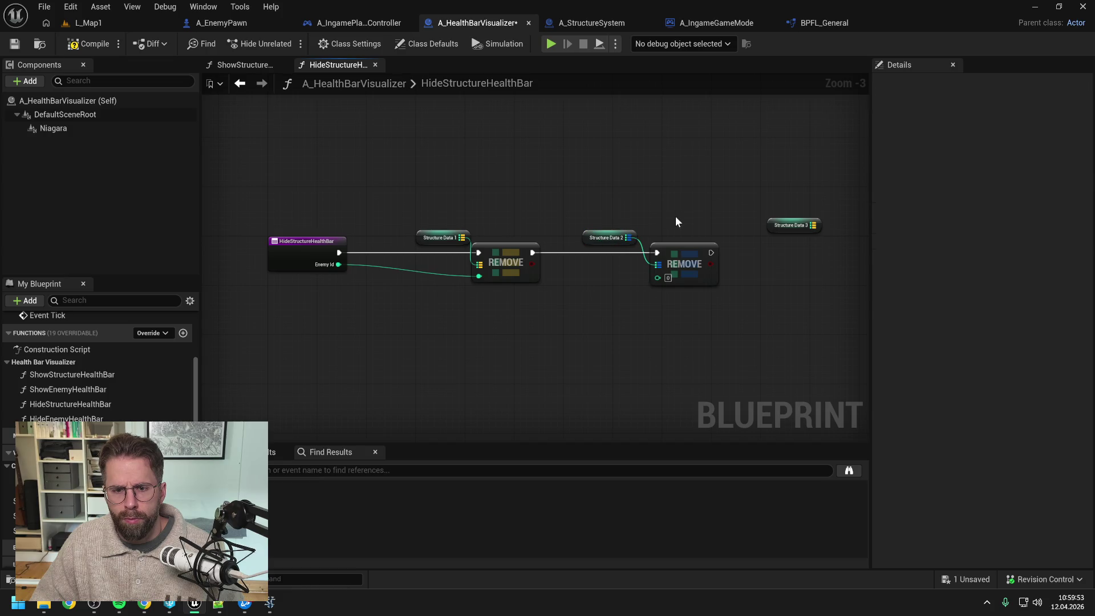
{"action": "left_click_drag", "start_coordinate": [676, 214], "coordinate": [594, 198]}
{"action": "left_click", "coordinate": [603, 240], "text": "ctrl"}
{"action": "left_click_drag", "start_coordinate": [604, 241], "coordinate": [571, 240]}
Add a Remove node for Structure Data 3 as the third link in the execution chain
{"action": "left_click", "coordinate": [695, 224]}
{"action": "left_click_drag", "start_coordinate": [732, 210], "coordinate": [755, 228]}
{"action": "type", "text": "remove"}
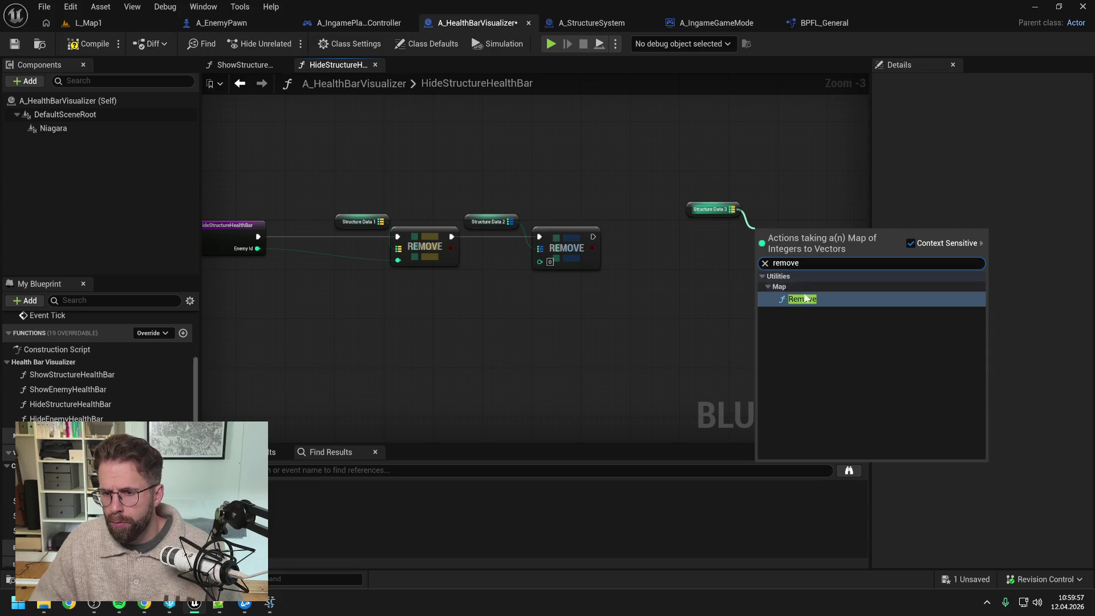
{"action": "key", "text": "Return"}
{"action": "left_click_drag", "start_coordinate": [593, 236], "coordinate": [765, 238]}
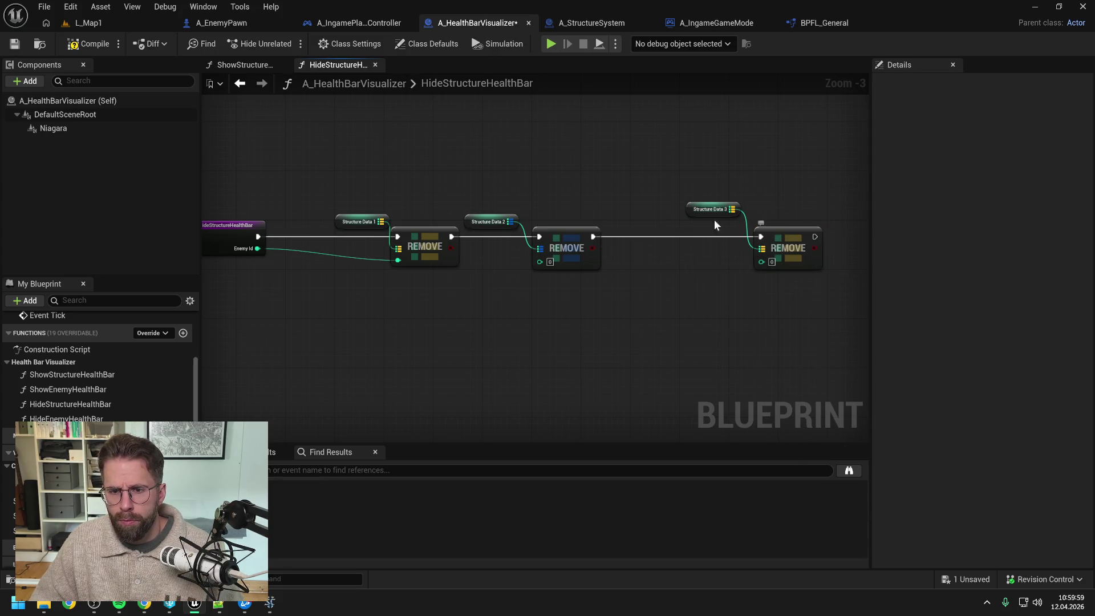
{"action": "mouse_move", "coordinate": [707, 211]}
{"action": "left_mouse_down"}
{"action": "mouse_move", "coordinate": [706, 228]}
{"action": "mouse_move", "coordinate": [767, 268]}
{"action": "left_mouse_up"}
{"action": "left_click_drag", "start_coordinate": [713, 221], "coordinate": [656, 222]}
{"action": "left_click", "coordinate": [580, 291]}
{"action": "right_click", "coordinate": [579, 290]}
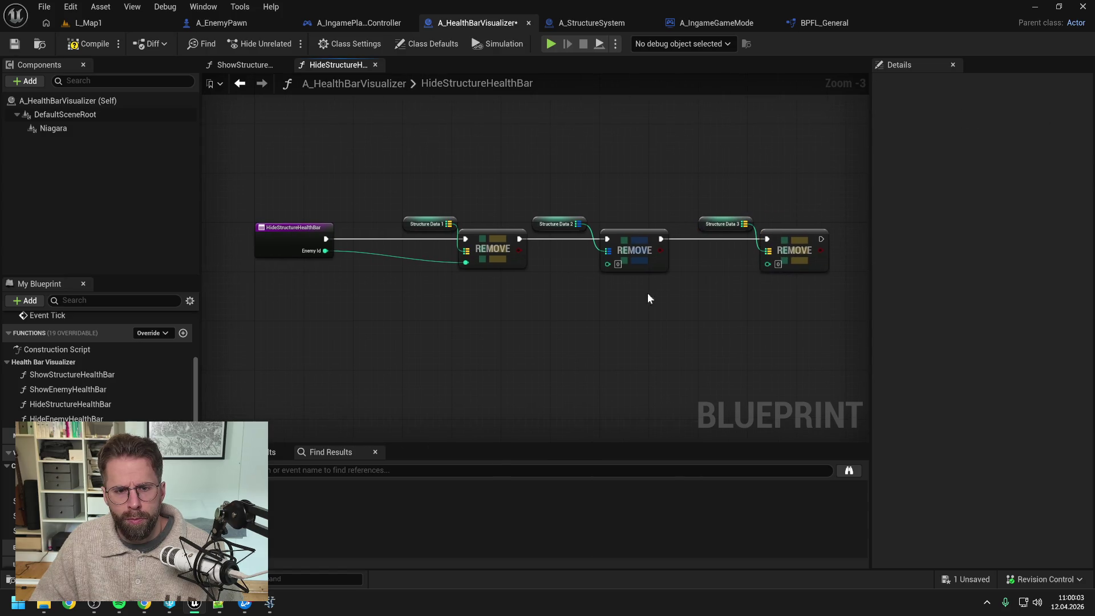
Route Enemy Id through reroute points into the key pins of the second and third Remove nodes
{"action": "double_click", "coordinate": [381, 254]}
{"action": "left_click_drag", "start_coordinate": [385, 255], "coordinate": [381, 282]}
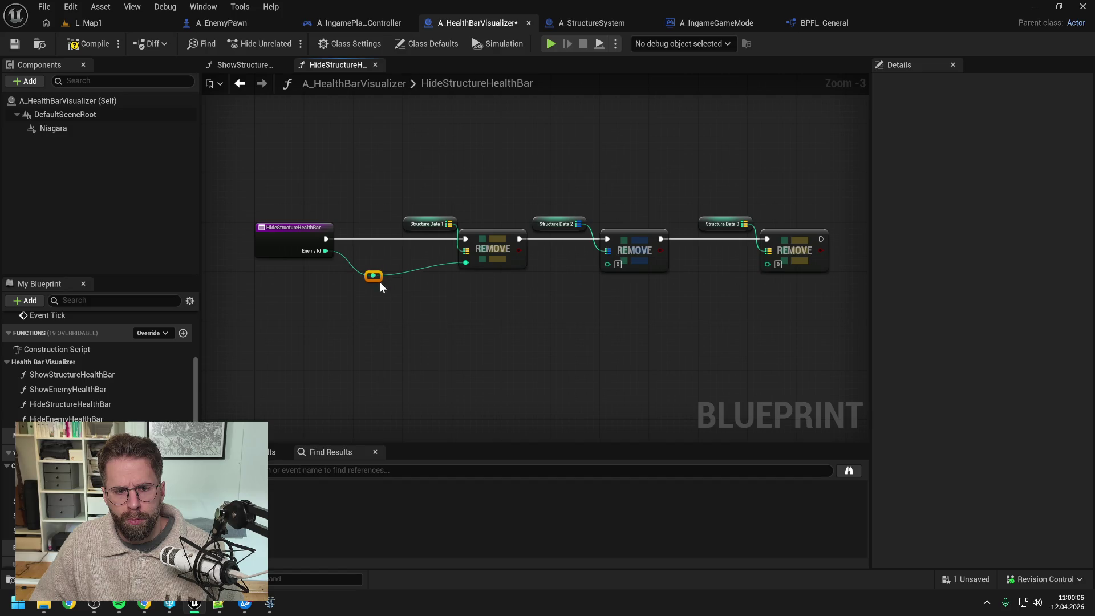
{"action": "double_click", "coordinate": [438, 264]}
{"action": "mouse_move", "coordinate": [442, 266]}
{"action": "left_mouse_down"}
{"action": "mouse_move", "coordinate": [443, 279]}
{"action": "mouse_move", "coordinate": [604, 266]}
{"action": "left_mouse_up"}
{"action": "double_click", "coordinate": [583, 262]}
{"action": "mouse_move", "coordinate": [585, 264]}
{"action": "left_mouse_down"}
{"action": "mouse_move", "coordinate": [583, 278]}
{"action": "mouse_move", "coordinate": [771, 265]}
{"action": "mouse_move", "coordinate": [672, 285]}
{"action": "left_mouse_up"}
{"action": "double_click", "coordinate": [737, 264]}
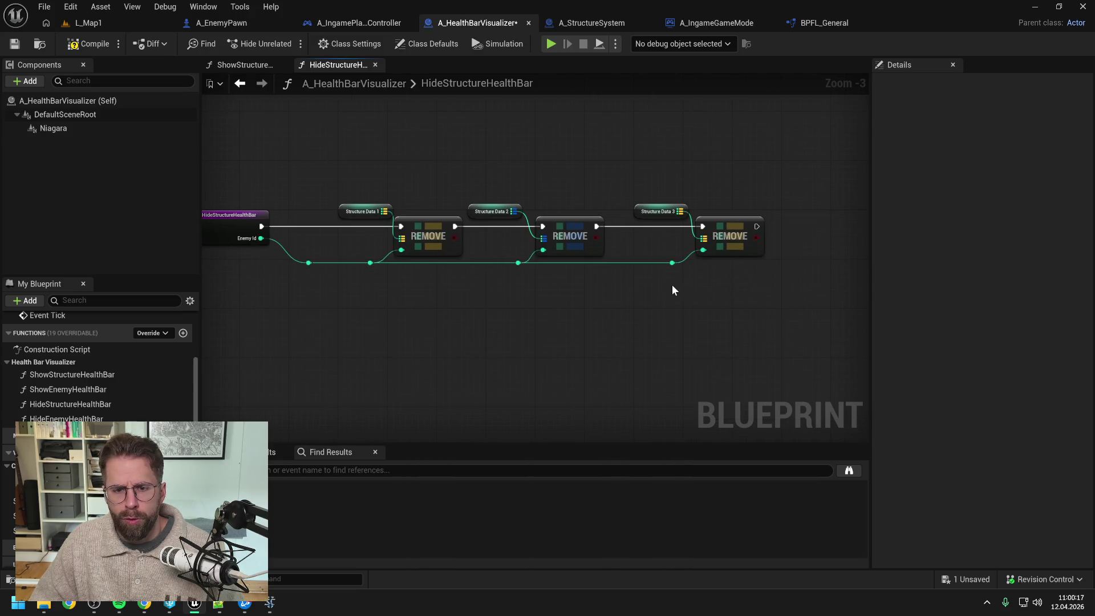
Compile and save the blueprint, then return to the ShowStructureHealthBar graph
{"action": "left_click", "coordinate": [87, 44]}
{"action": "key", "text": "ctrl+s"}
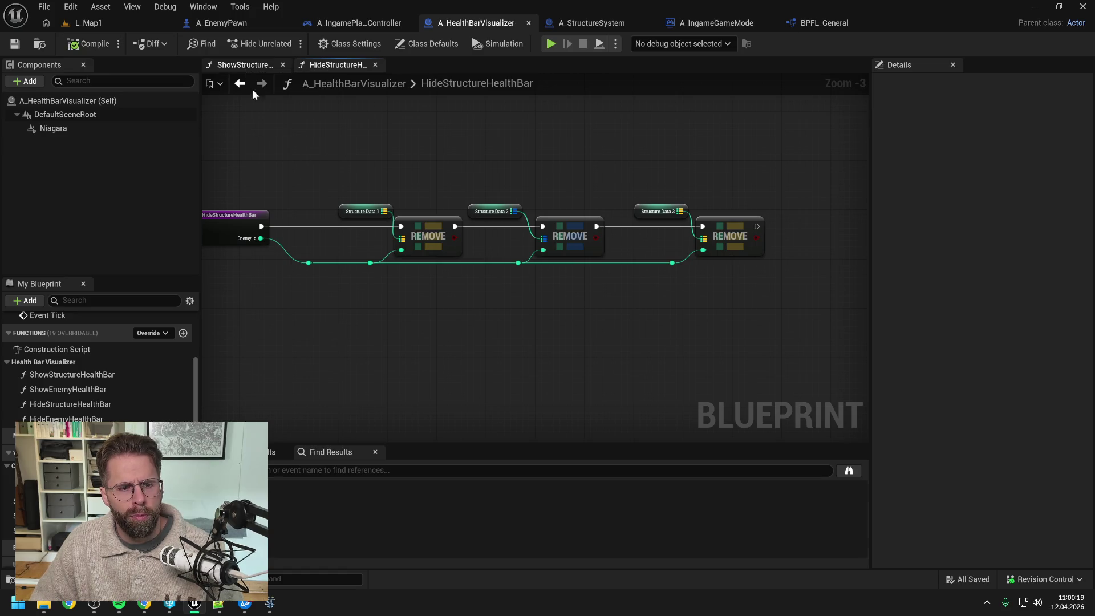
{"action": "key", "text": "Home"}
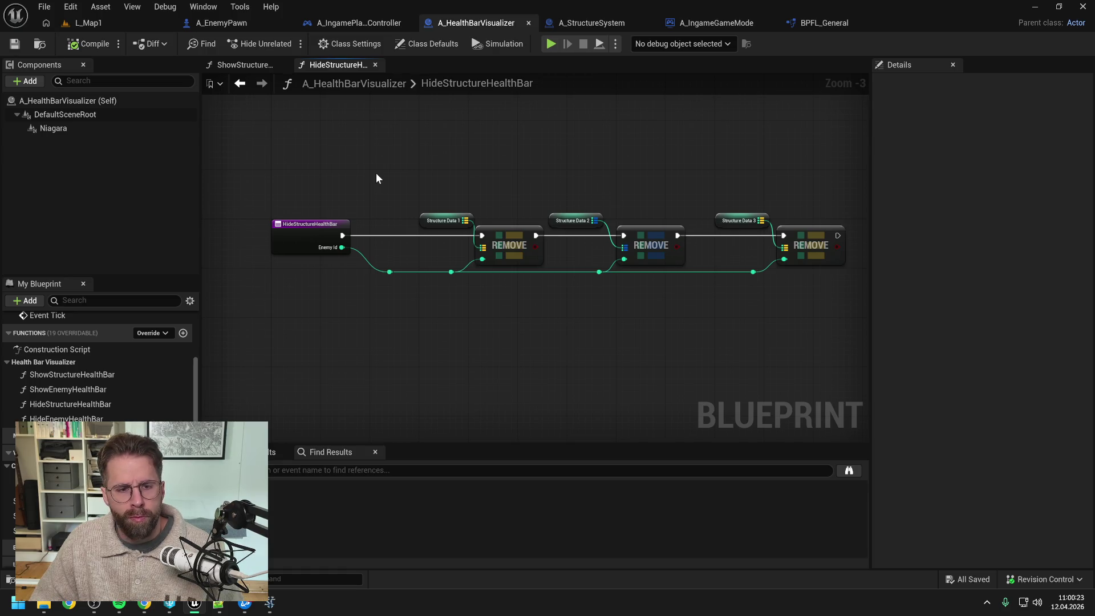
{"action": "left_click", "coordinate": [237, 64]}
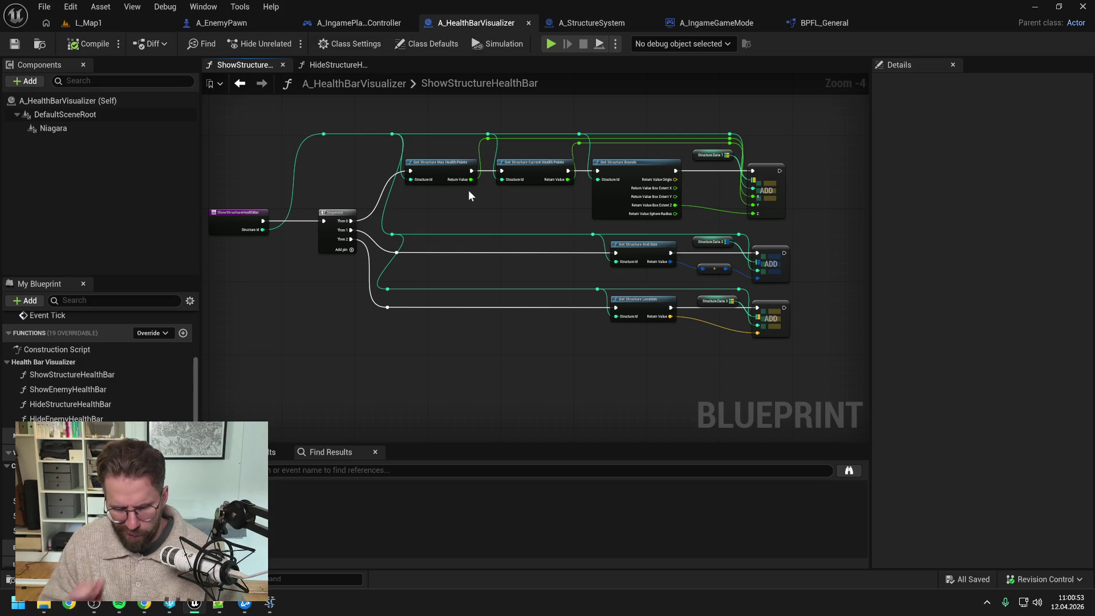
Scroll the My Blueprint panel up to the EventGraph entries to review ShowStructureHealthBar
{"action": "scroll", "coordinate": [141, 373], "scroll_direction": "up", "scroll_amount": 3}
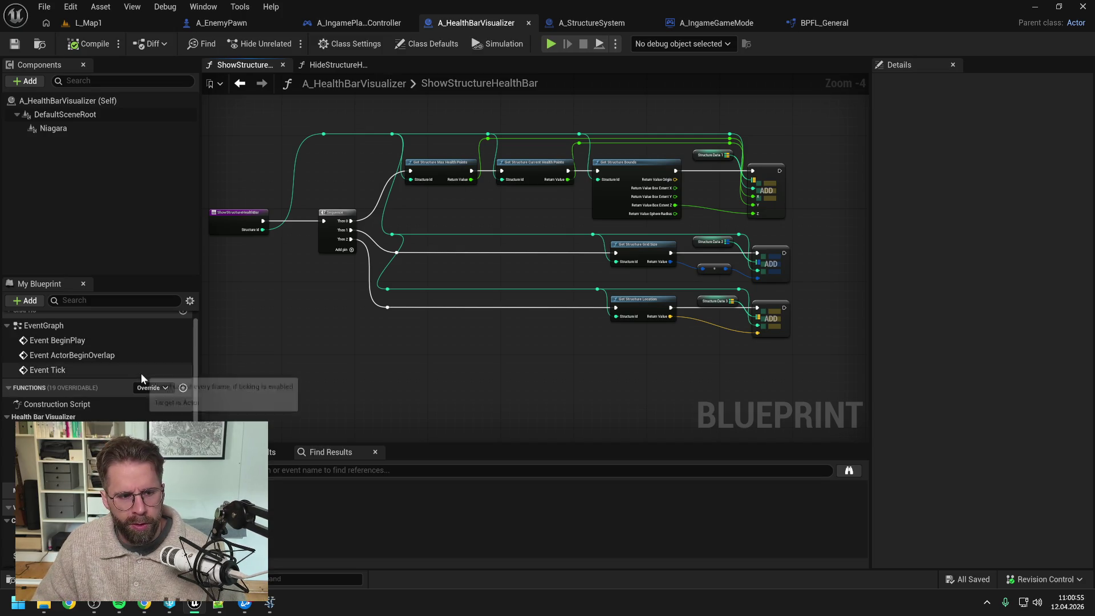
Delete the unused ActorBeginOverlap and Tick events from the EventGraph and compile
{"action": "double_click", "coordinate": [81, 341]}
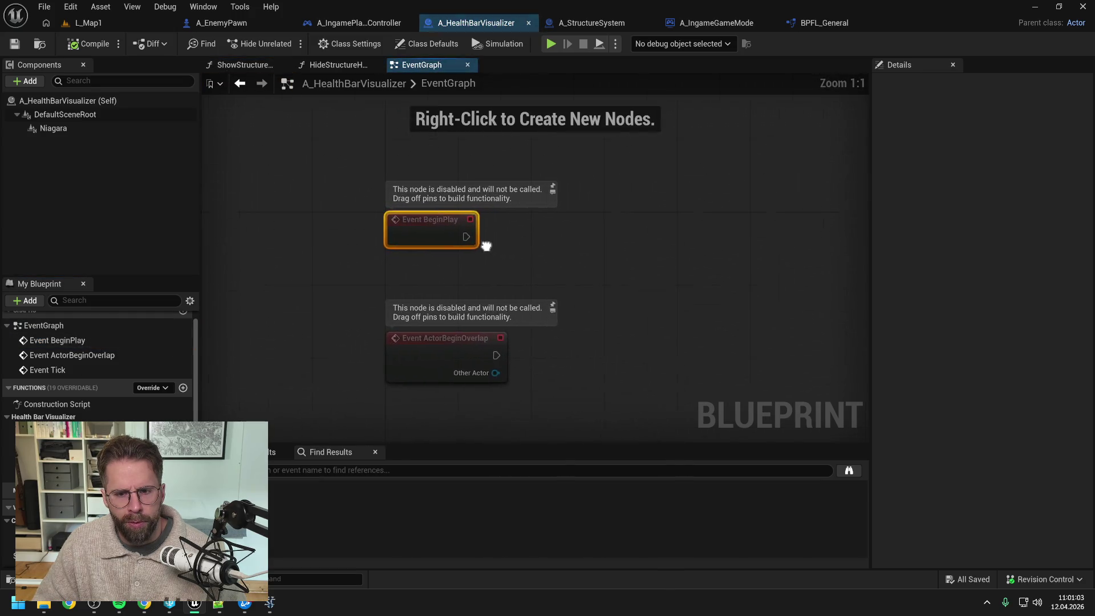
{"action": "left_click_drag", "start_coordinate": [425, 275], "coordinate": [532, 381]}
{"action": "key", "text": "Delete"}
{"action": "scroll", "coordinate": [491, 273], "scroll_direction": "up", "scroll_amount": 2}
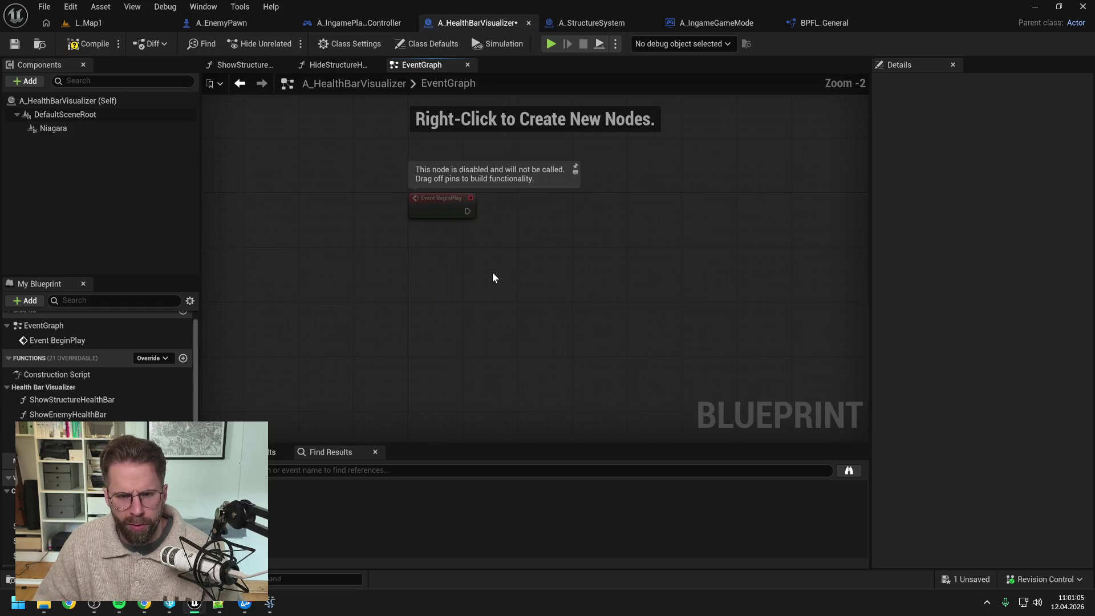
{"action": "left_click", "coordinate": [67, 50]}
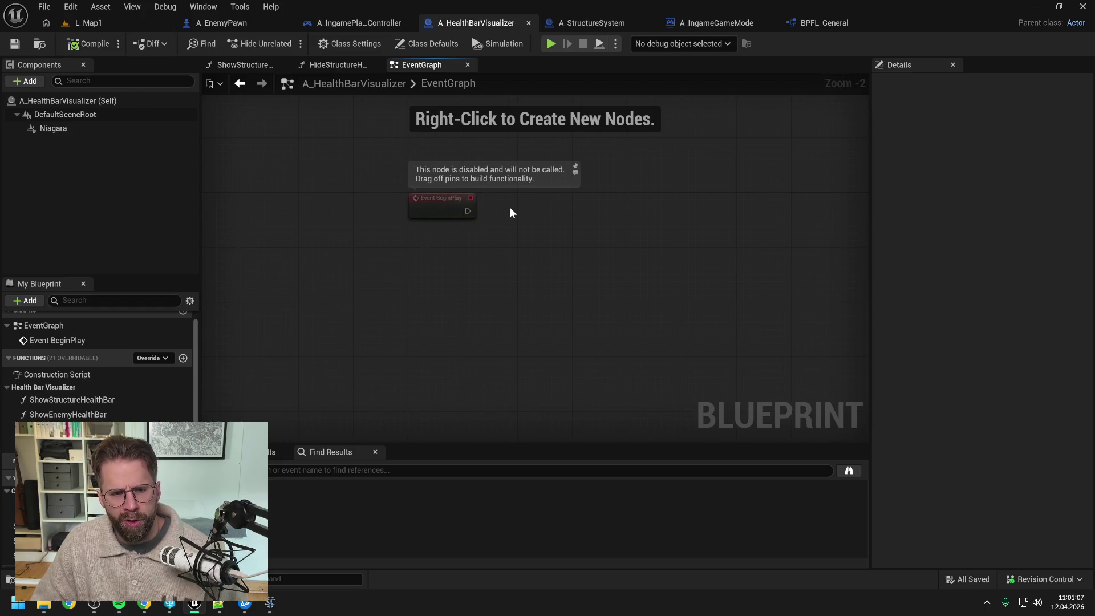
{"action": "scroll", "coordinate": [509, 207], "scroll_direction": "up", "scroll_amount": 1}
Add a Niagara Set Vector Array node on the Niagara component, executed from Event BeginPlay
{"action": "mouse_move", "coordinate": [104, 133]}
{"action": "left_mouse_down"}
{"action": "mouse_move", "coordinate": [618, 173]}
{"action": "mouse_move", "coordinate": [672, 191]}
{"action": "mouse_move", "coordinate": [562, 167]}
{"action": "left_mouse_up"}
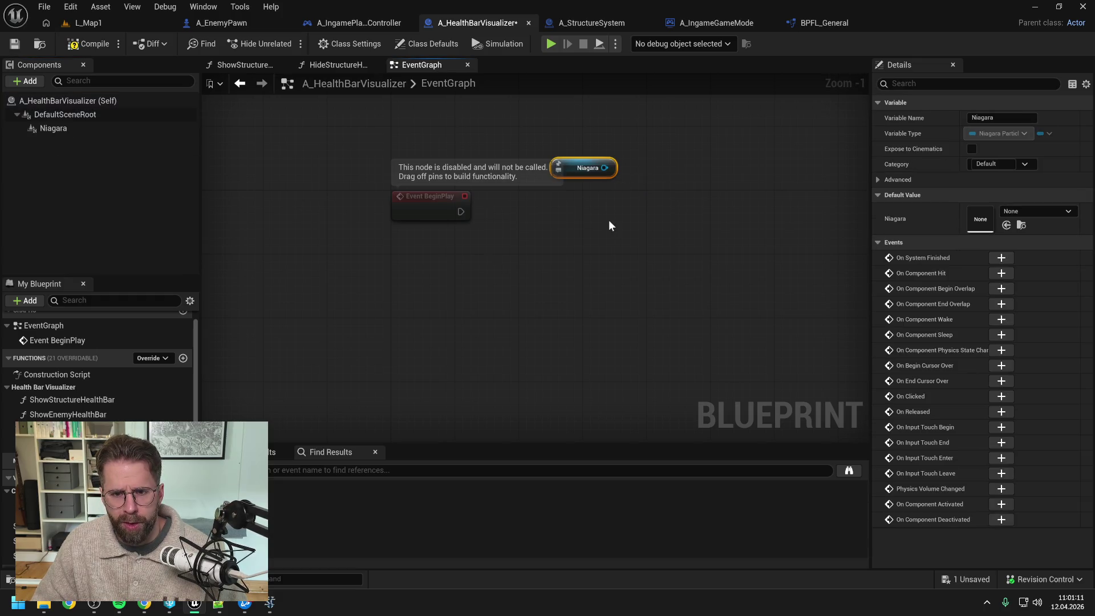
{"action": "left_click", "coordinate": [608, 221]}
{"action": "left_click_drag", "start_coordinate": [646, 197], "coordinate": [573, 210]}
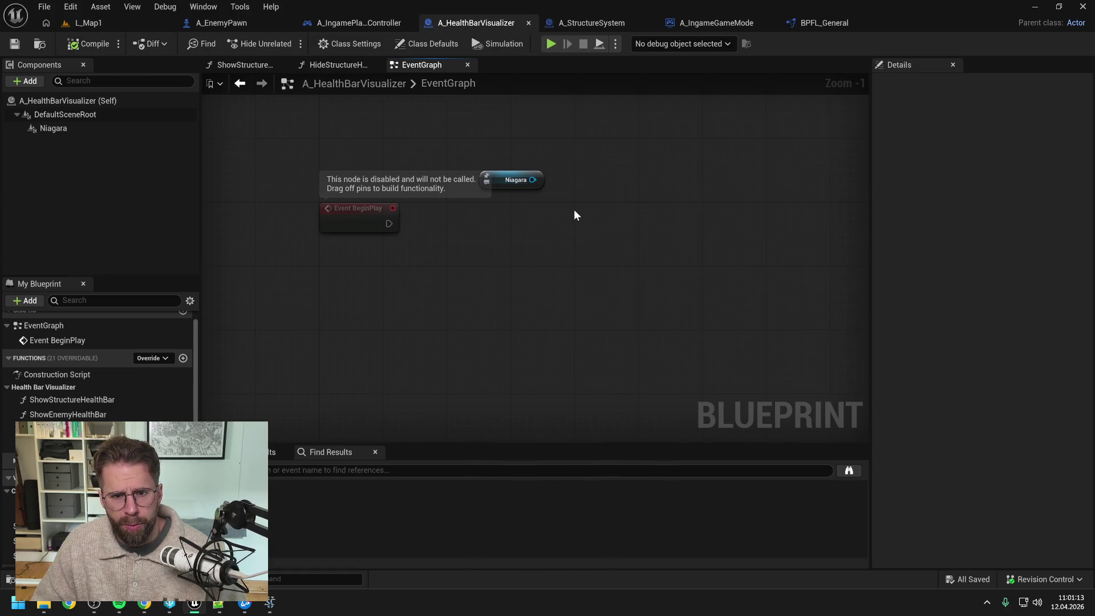
{"action": "left_click_drag", "start_coordinate": [532, 180], "coordinate": [566, 203]}
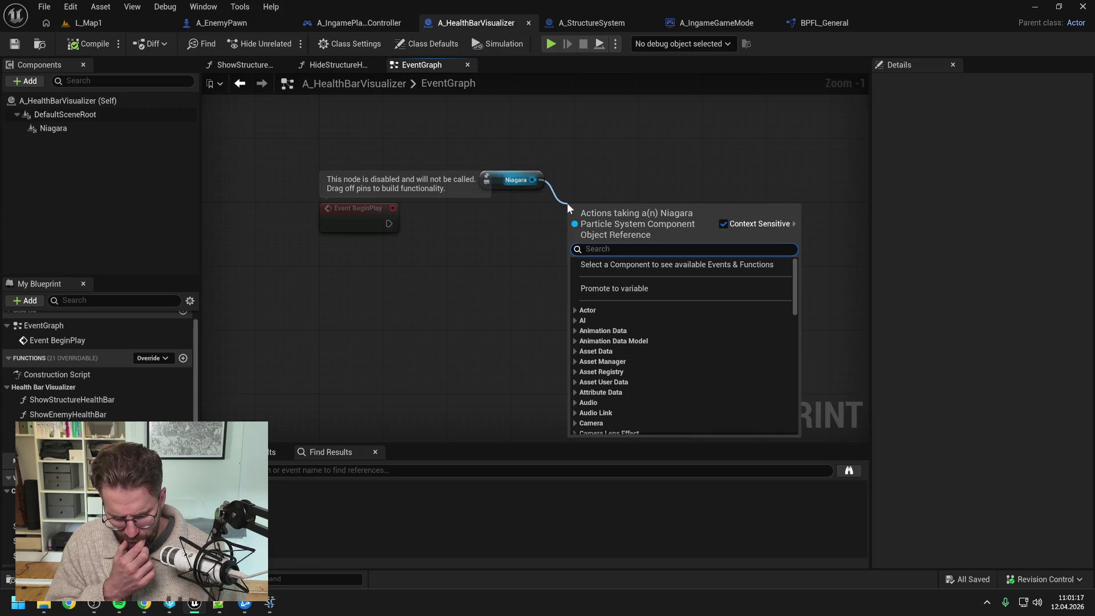
{"action": "type", "text": "set nia"}
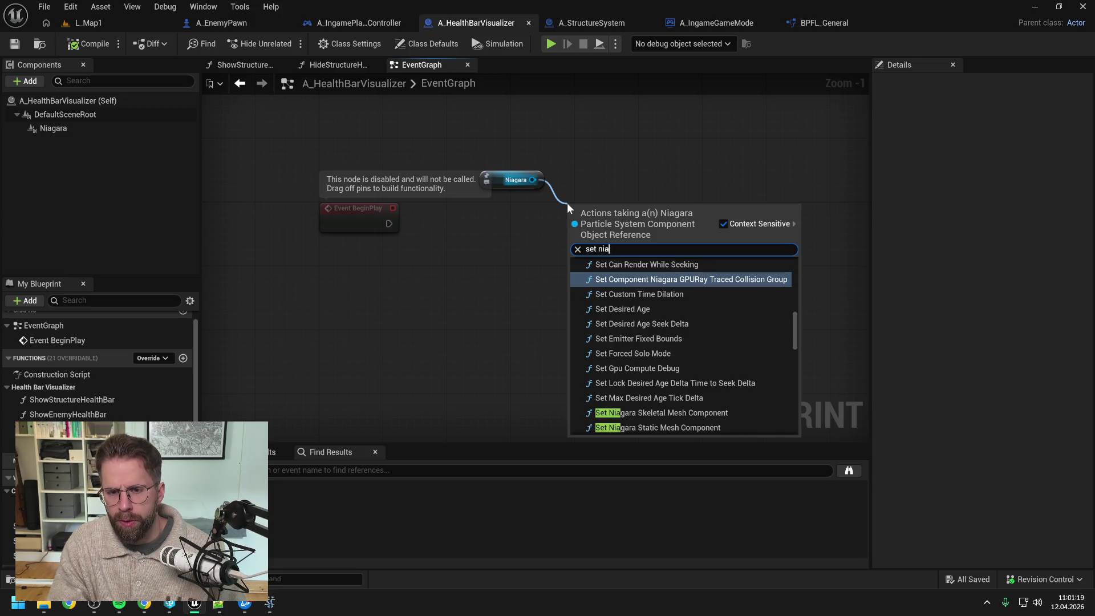
{"action": "type", "text": " v"}
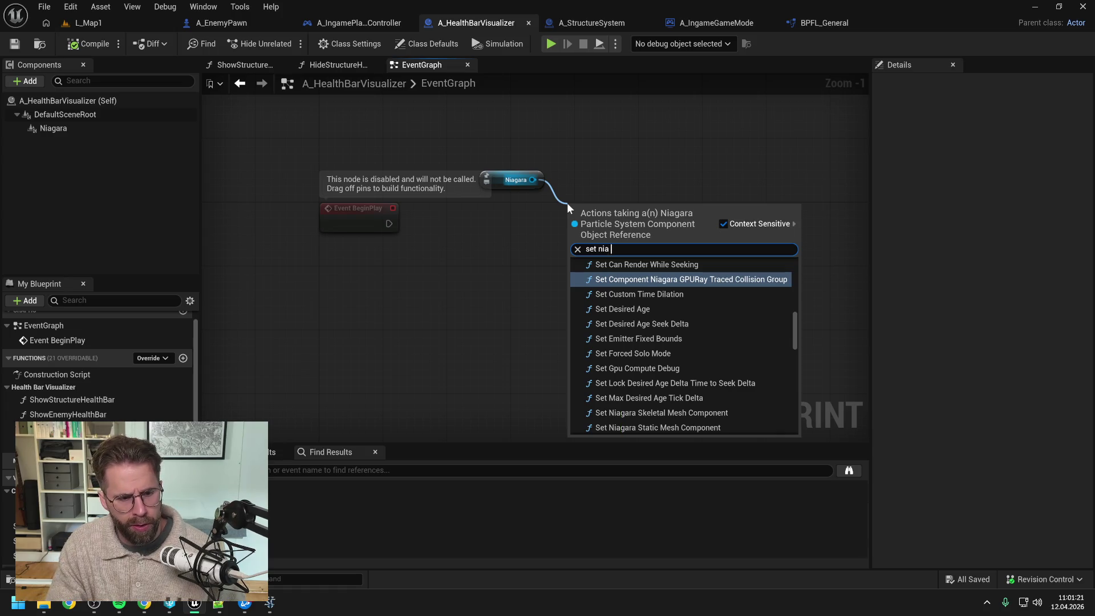
{"action": "type", "text": "e"}
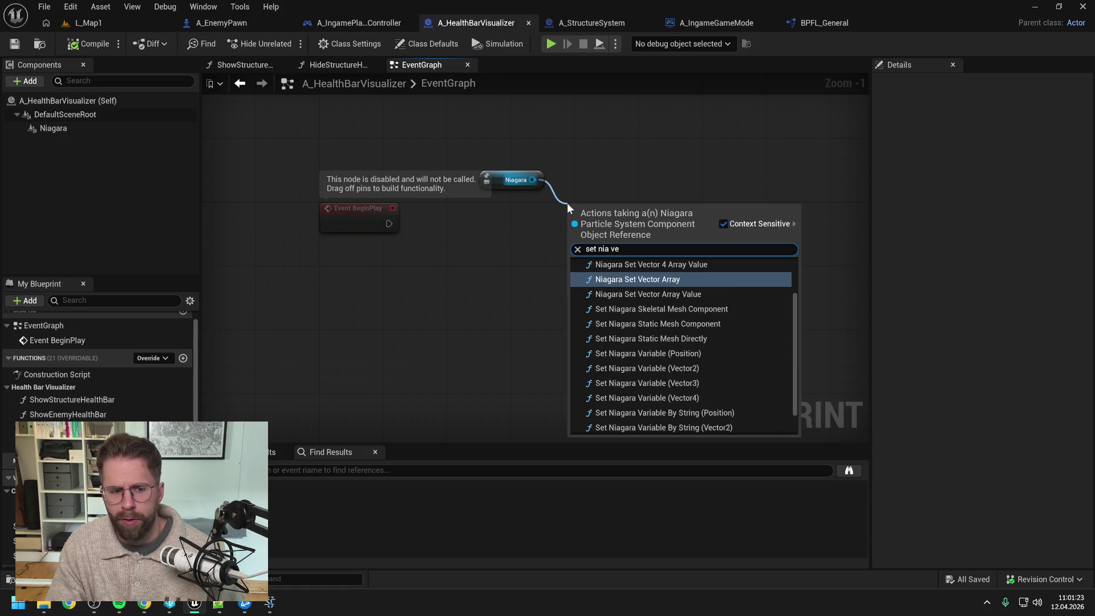
{"action": "type", "text": "c 3"}
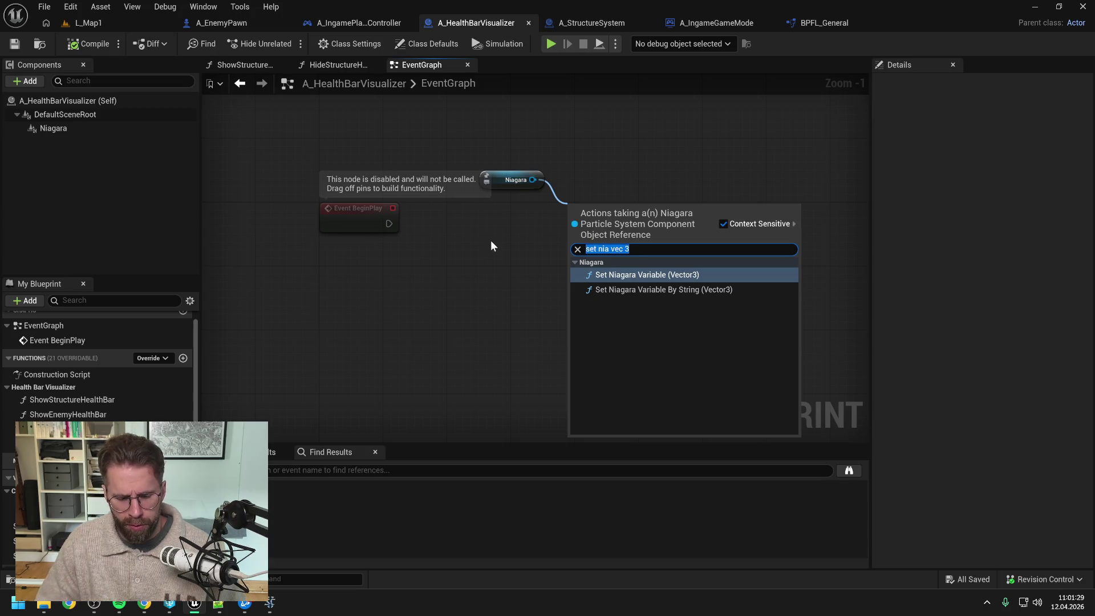
{"action": "key", "text": "BackSpace"}
{"action": "key", "text": "BackSpace"}
{"action": "key", "text": "BackSpace"}
{"action": "type", "text": "ga arr"}
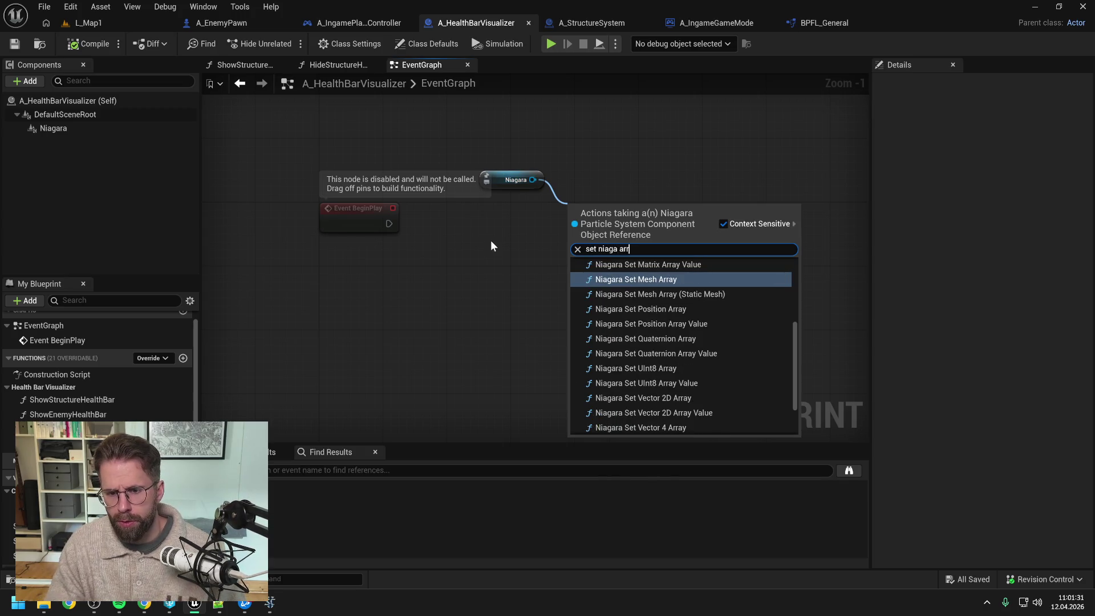
{"action": "type", "text": "a ve"}
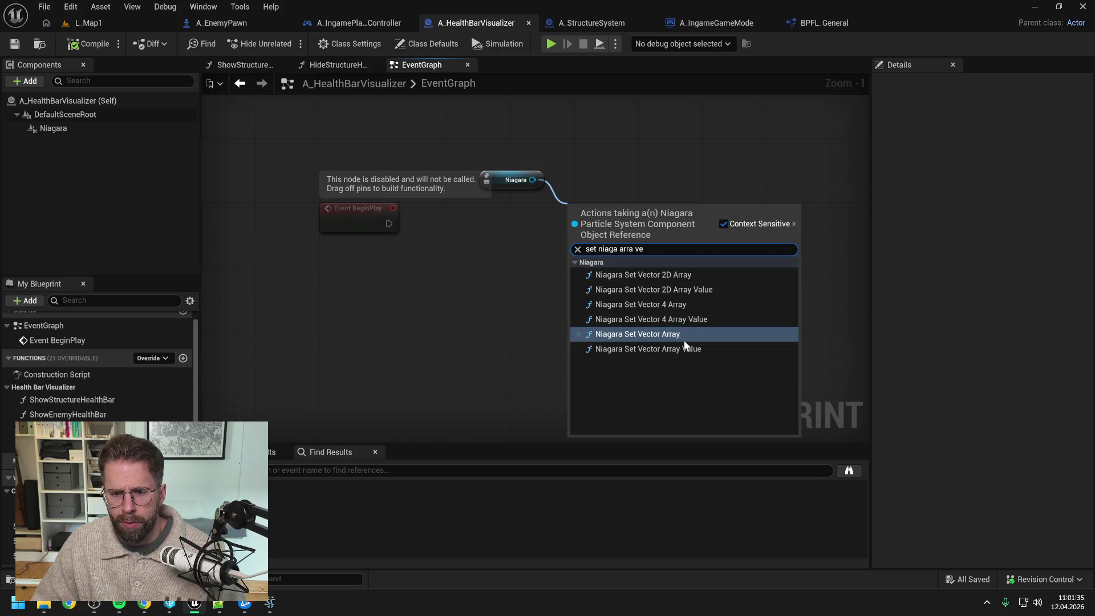
{"action": "left_click", "coordinate": [653, 332]}
{"action": "left_click", "coordinate": [473, 285]}
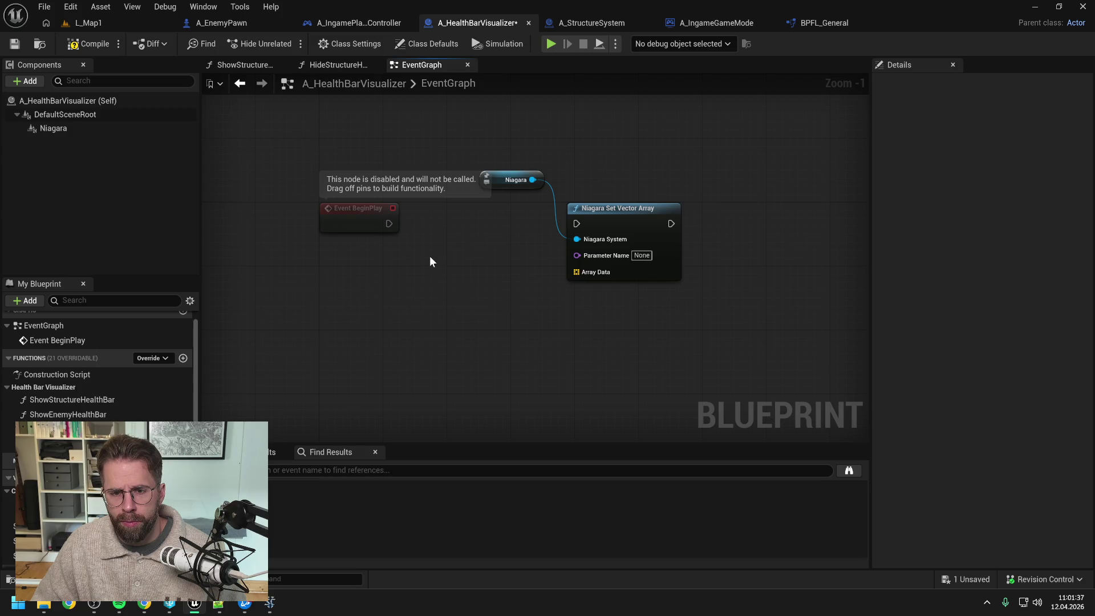
{"action": "left_click_drag", "start_coordinate": [389, 224], "coordinate": [584, 224]}
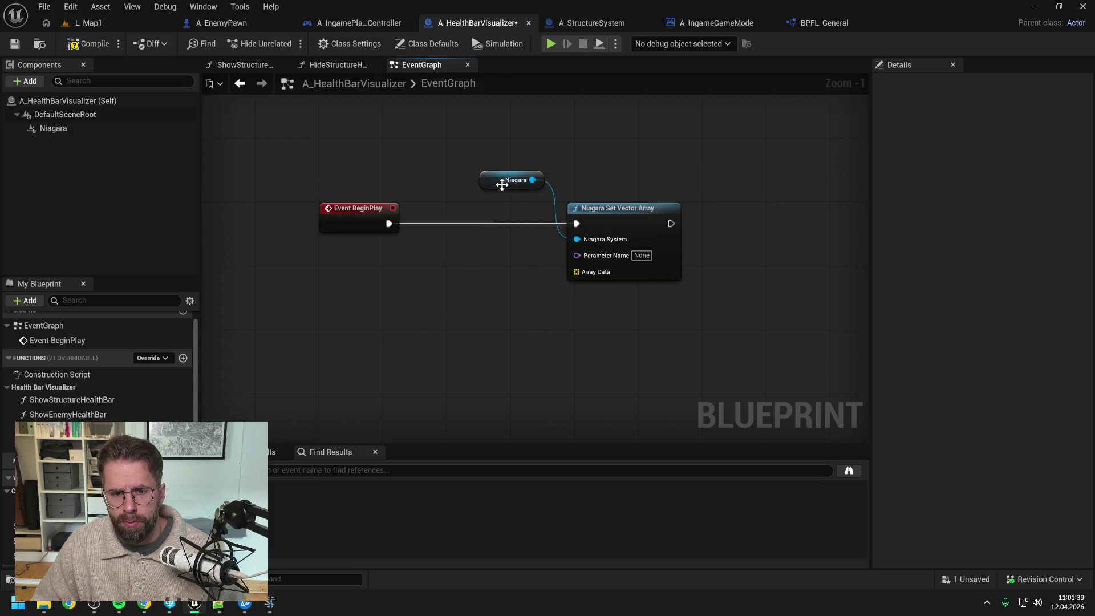
{"action": "left_click_drag", "start_coordinate": [502, 185], "coordinate": [499, 208]}
{"action": "left_click", "coordinate": [500, 279]}
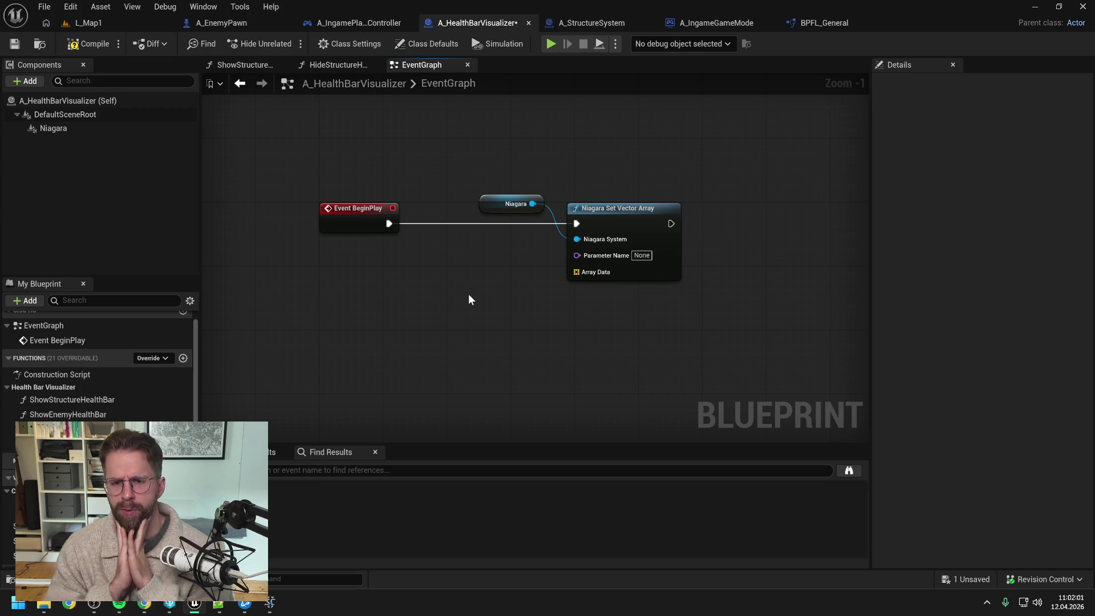
{"action": "right_click", "coordinate": [375, 343]}
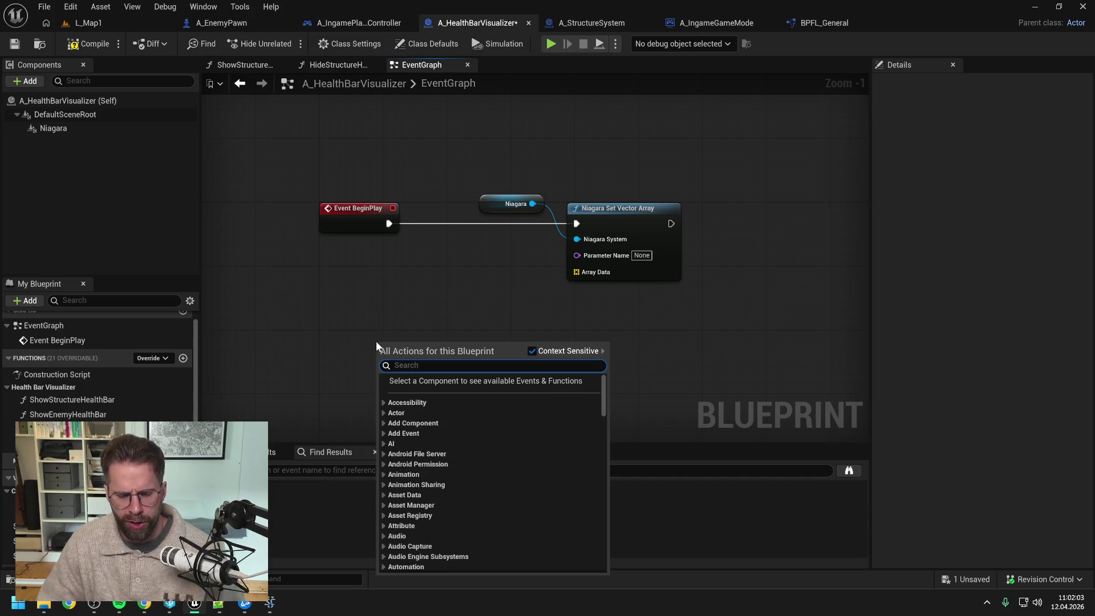
Replace Event BeginPlay with Event Tick driving Niagara Set Vector Array
{"action": "type", "text": "event tick"}
{"action": "key", "text": "Return"}
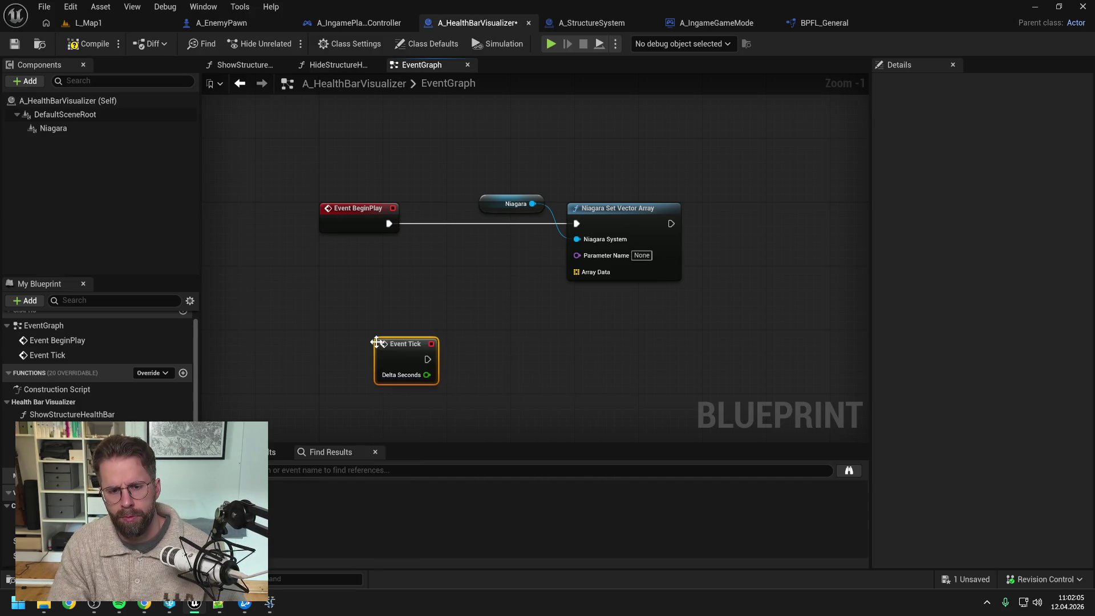
{"action": "left_click_drag", "start_coordinate": [384, 350], "coordinate": [332, 361]}
{"action": "left_click", "coordinate": [393, 228]}
{"action": "key", "text": "Delete"}
{"action": "mouse_move", "coordinate": [441, 134]}
{"action": "left_mouse_down"}
{"action": "mouse_move", "coordinate": [588, 239]}
{"action": "mouse_move", "coordinate": [628, 310]}
{"action": "left_mouse_up"}
{"action": "left_click", "coordinate": [429, 347]}
{"action": "left_click_drag", "start_coordinate": [341, 333], "coordinate": [577, 310]}
{"action": "left_click_drag", "start_coordinate": [477, 247], "coordinate": [599, 327]}
{"action": "left_click_drag", "start_coordinate": [609, 301], "coordinate": [625, 322]}
Set the setter's Parameter Name to StructureData1 and save
{"action": "left_click", "coordinate": [632, 320]}
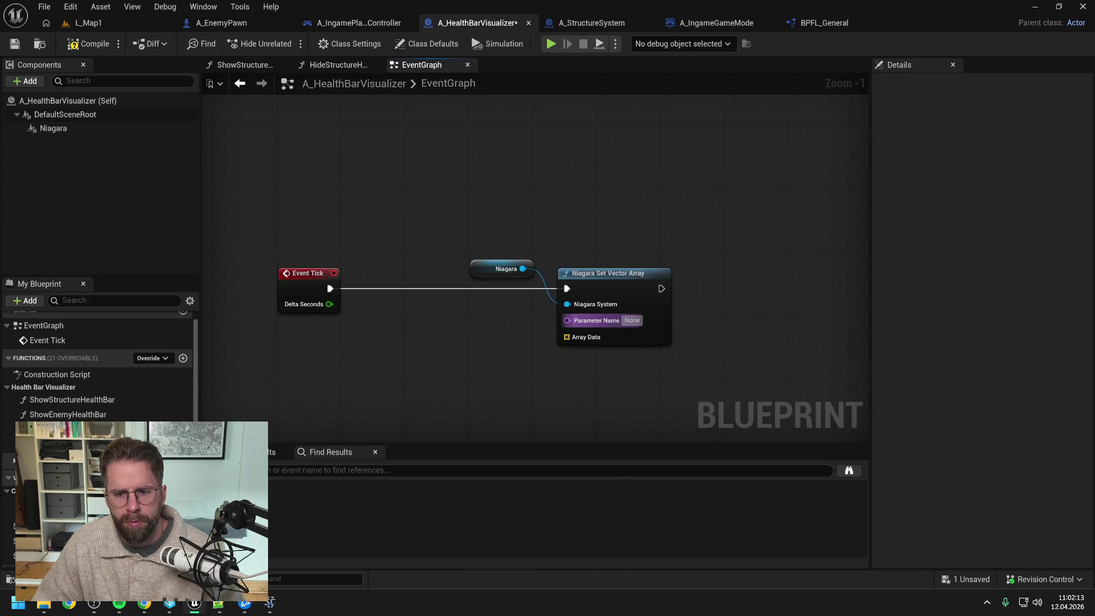
{"action": "type", "text": "Stru"}
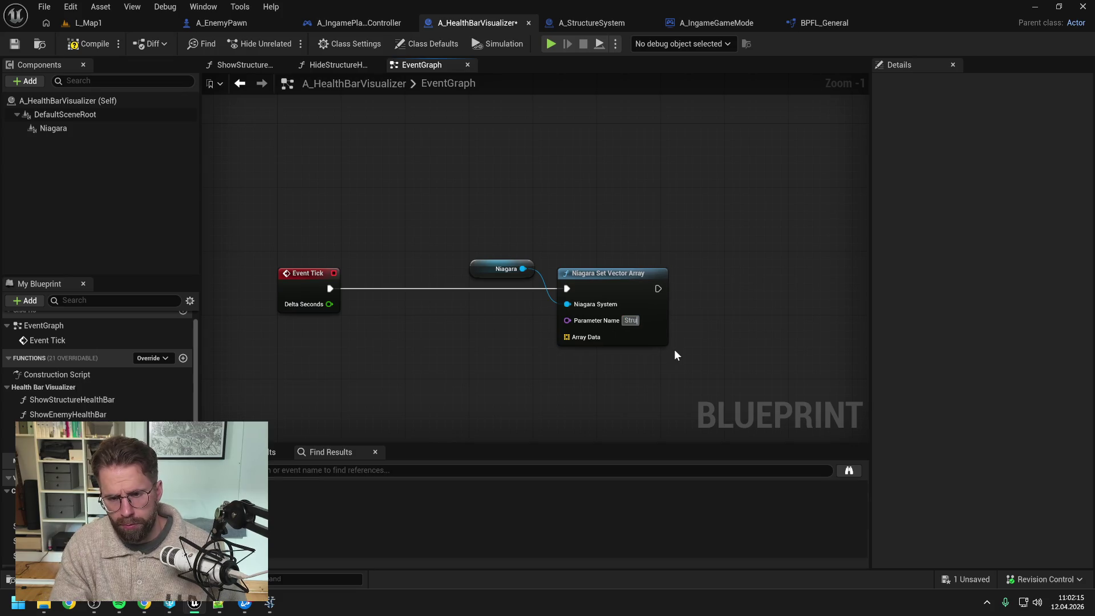
{"action": "type", "text": "ctureData1"}
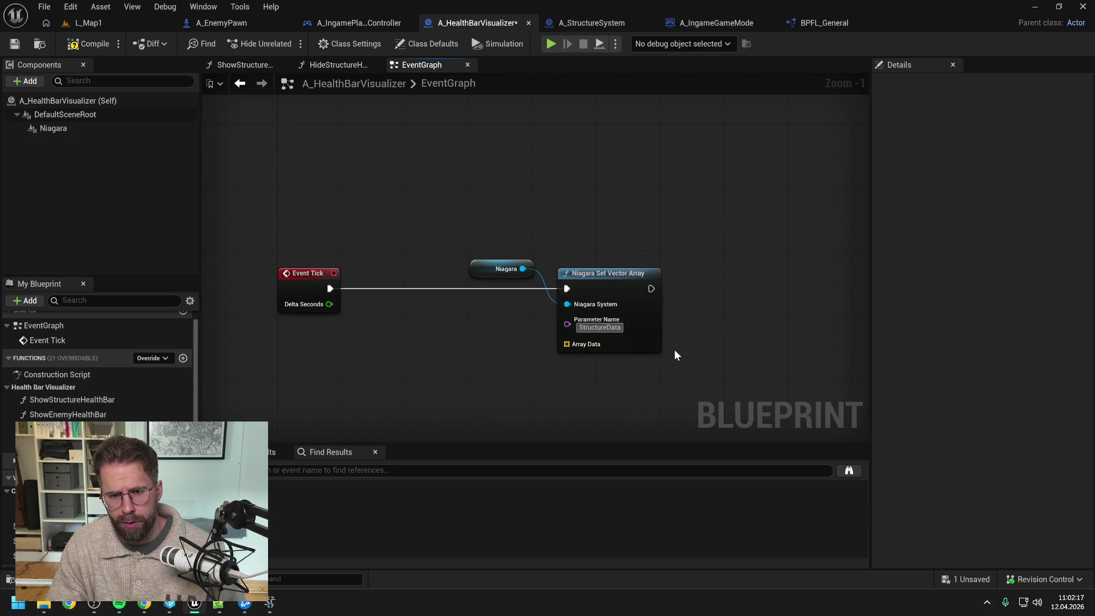
{"action": "key", "text": "Return"}
{"action": "key", "text": "ctrl+s"}
Add a Structure Data 1 getter with a Values node
{"action": "mouse_move", "coordinate": [35, 526]}
{"action": "left_mouse_down"}
{"action": "mouse_move", "coordinate": [406, 348]}
{"action": "mouse_move", "coordinate": [381, 283]}
{"action": "left_mouse_up"}
{"action": "left_click", "coordinate": [405, 292]}
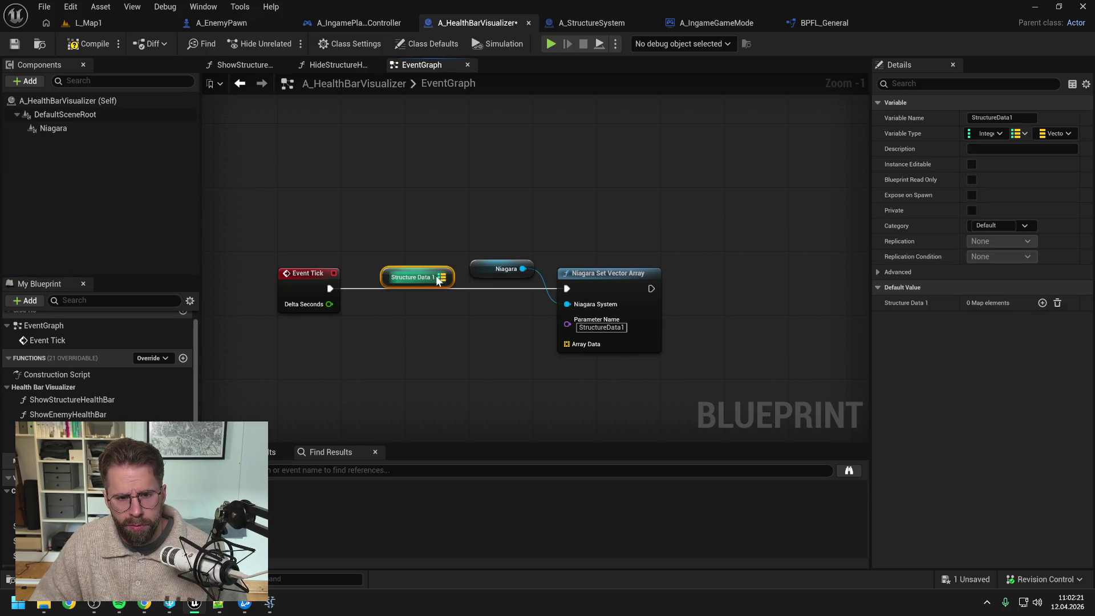
{"action": "left_click_drag", "start_coordinate": [450, 277], "coordinate": [460, 311]}
{"action": "type", "text": "values"}
{"action": "key", "text": "Return"}
Wire the Values node into the execution line and its array into Array Data, then save
{"action": "mouse_move", "coordinate": [468, 251]}
{"action": "left_mouse_down"}
{"action": "mouse_move", "coordinate": [607, 289]}
{"action": "mouse_move", "coordinate": [711, 284]}
{"action": "left_mouse_up"}
{"action": "left_click_drag", "start_coordinate": [505, 311], "coordinate": [517, 286]}
{"action": "left_click_drag", "start_coordinate": [687, 289], "coordinate": [479, 289]}
{"action": "left_click_drag", "start_coordinate": [546, 289], "coordinate": [690, 289]}
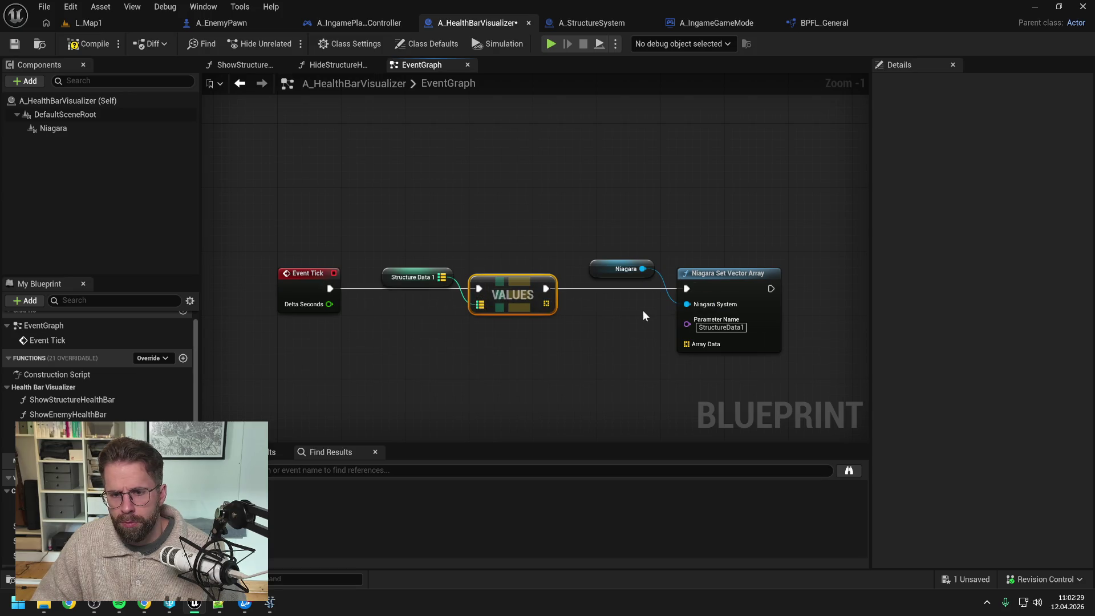
{"action": "left_click_drag", "start_coordinate": [501, 306], "coordinate": [633, 345]}
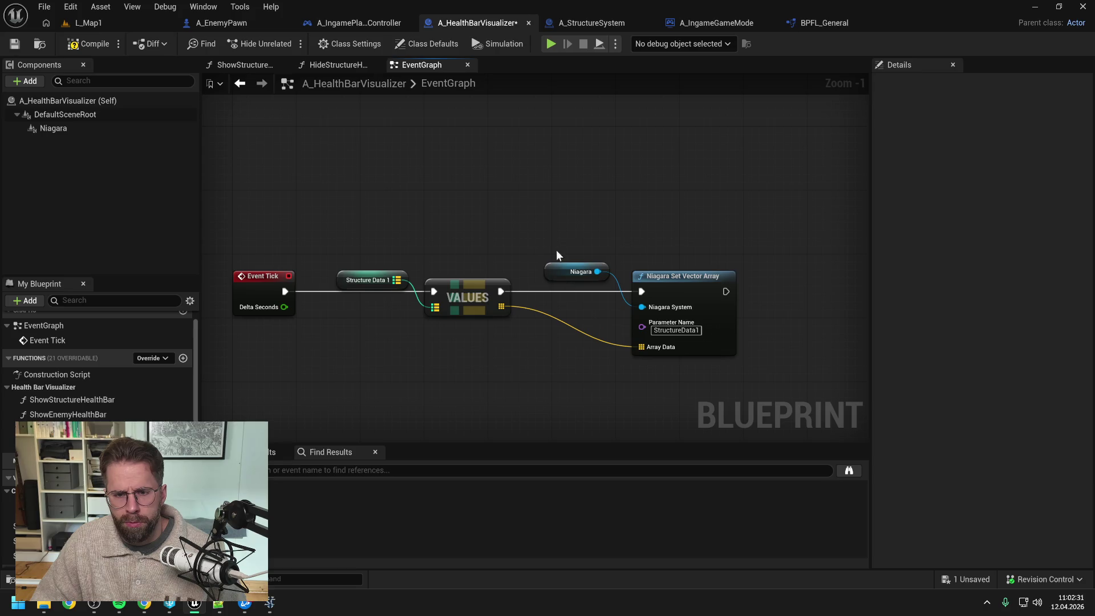
{"action": "left_click_drag", "start_coordinate": [662, 277], "coordinate": [646, 277]}
{"action": "left_click_drag", "start_coordinate": [568, 269], "coordinate": [553, 277]}
{"action": "mouse_move", "coordinate": [689, 256]}
{"action": "left_mouse_down"}
{"action": "mouse_move", "coordinate": [655, 261]}
{"action": "mouse_move", "coordinate": [643, 245]}
{"action": "left_mouse_up"}
{"action": "key", "text": "ctrl+s"}
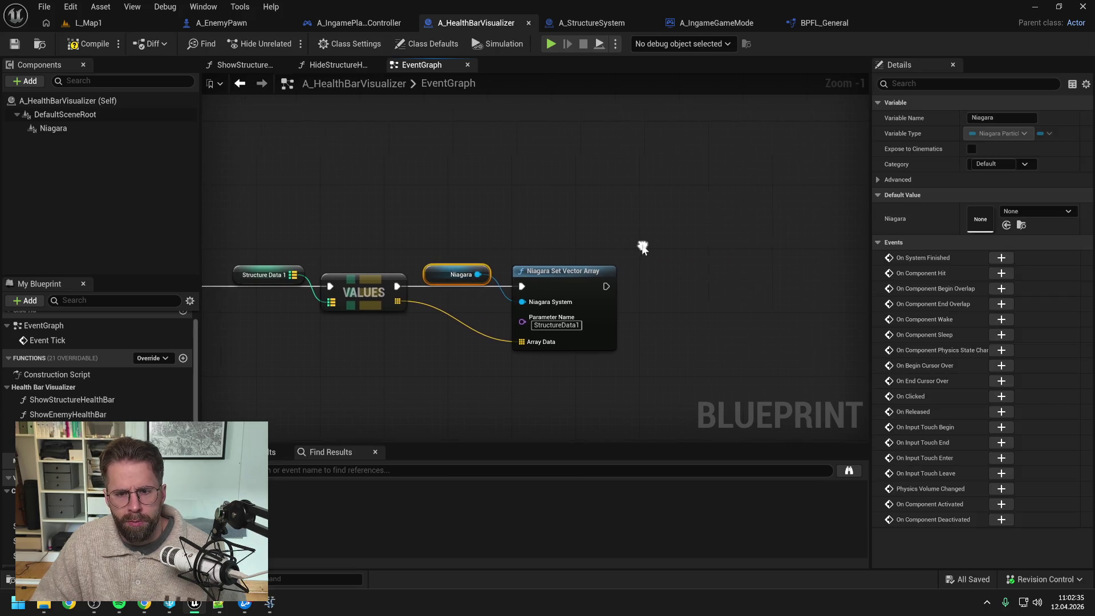
Duplicate the Niagara reference node for a second setter
{"action": "key", "text": "ctrl+c"}
{"action": "key", "text": "ctrl+v"}
{"action": "left_click_drag", "start_coordinate": [741, 275], "coordinate": [765, 291]}
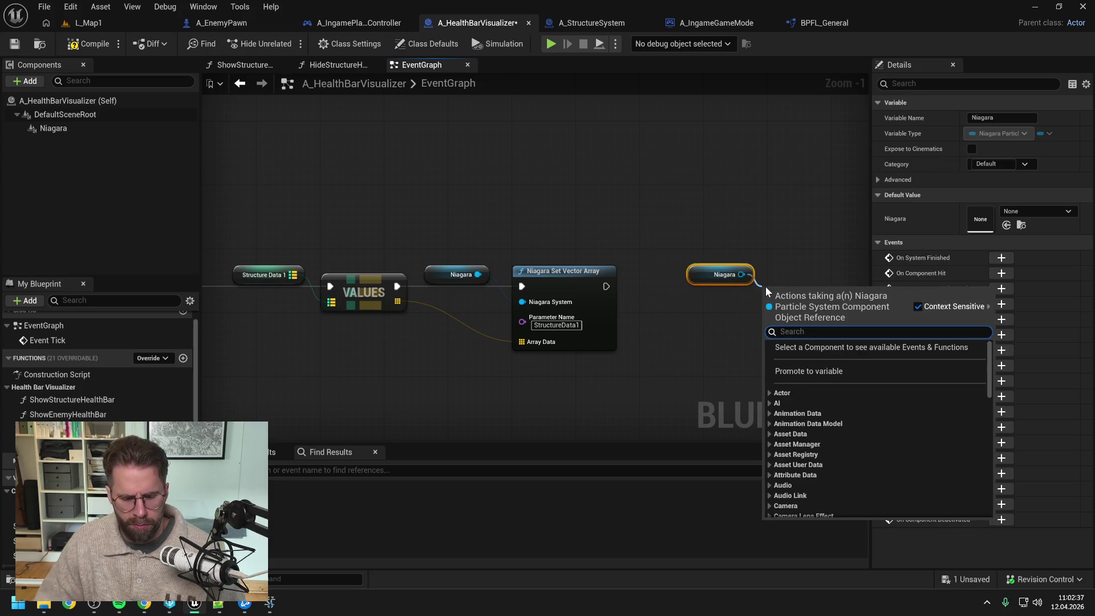
{"action": "type", "text": "set"}
{"action": "key", "text": "Escape"}
{"action": "right_click", "coordinate": [399, 344]}
Insert a Sequence after Event Tick, with Then 0 driving the first Values branch
{"action": "type", "text": "sequence"}
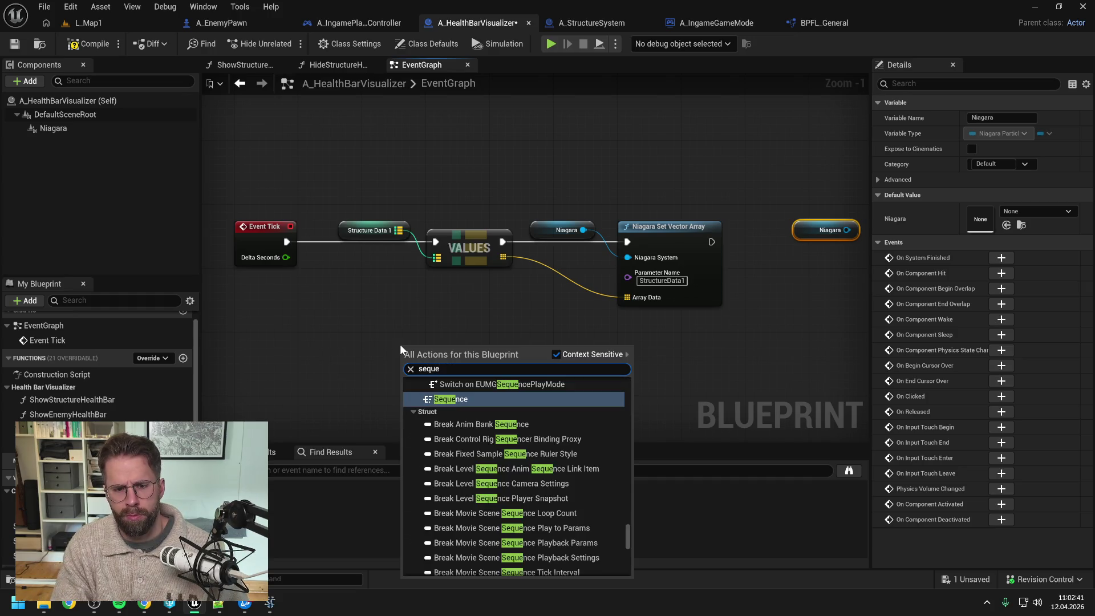
{"action": "key", "text": "Return"}
{"action": "mouse_move", "coordinate": [286, 242]}
{"action": "left_mouse_down"}
{"action": "mouse_move", "coordinate": [404, 361]}
{"action": "mouse_move", "coordinate": [436, 242]}
{"action": "left_mouse_up"}
{"action": "mouse_move", "coordinate": [743, 262]}
{"action": "left_mouse_down"}
{"action": "mouse_move", "coordinate": [649, 348]}
{"action": "mouse_move", "coordinate": [665, 397]}
{"action": "left_mouse_up"}
{"action": "scroll", "coordinate": [539, 298], "scroll_direction": "down", "scroll_amount": 1}
{"action": "mouse_move", "coordinate": [299, 156]}
{"action": "left_mouse_down"}
{"action": "mouse_move", "coordinate": [500, 194]}
{"action": "mouse_move", "coordinate": [553, 234]}
{"action": "left_mouse_up"}
{"action": "mouse_move", "coordinate": [553, 234]}
{"action": "left_mouse_down"}
{"action": "mouse_move", "coordinate": [696, 215]}
{"action": "mouse_move", "coordinate": [685, 221]}
{"action": "left_mouse_up"}
{"action": "left_click_drag", "start_coordinate": [357, 315], "coordinate": [350, 214]}
{"action": "mouse_move", "coordinate": [453, 208]}
{"action": "left_mouse_down"}
{"action": "mouse_move", "coordinate": [717, 196]}
{"action": "mouse_move", "coordinate": [758, 128]}
{"action": "left_mouse_up"}
{"action": "mouse_move", "coordinate": [632, 330]}
{"action": "left_mouse_down"}
{"action": "mouse_move", "coordinate": [638, 221]}
{"action": "mouse_move", "coordinate": [699, 242]}
{"action": "left_mouse_up"}
Add a Niagara Set Vector 2D Array node on the spare Niagara reference, run from Then 1
{"action": "left_click", "coordinate": [672, 250]}
{"action": "type", "text": "set vecot"}
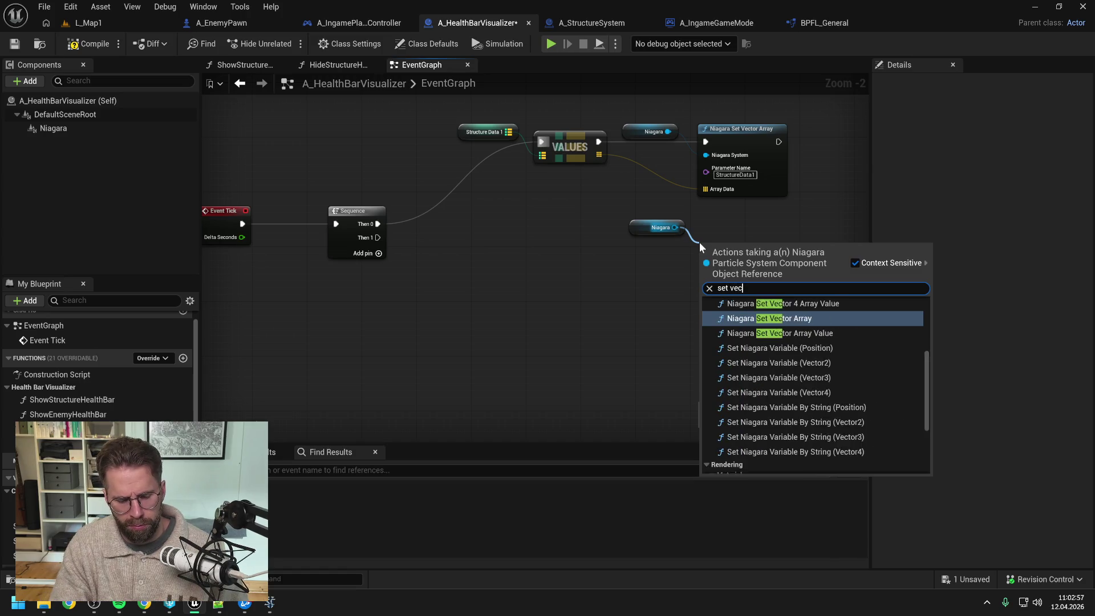
{"action": "key", "text": "BackSpace"}
{"action": "key", "text": "BackSpace"}
{"action": "type", "text": "tor 2 arr"}
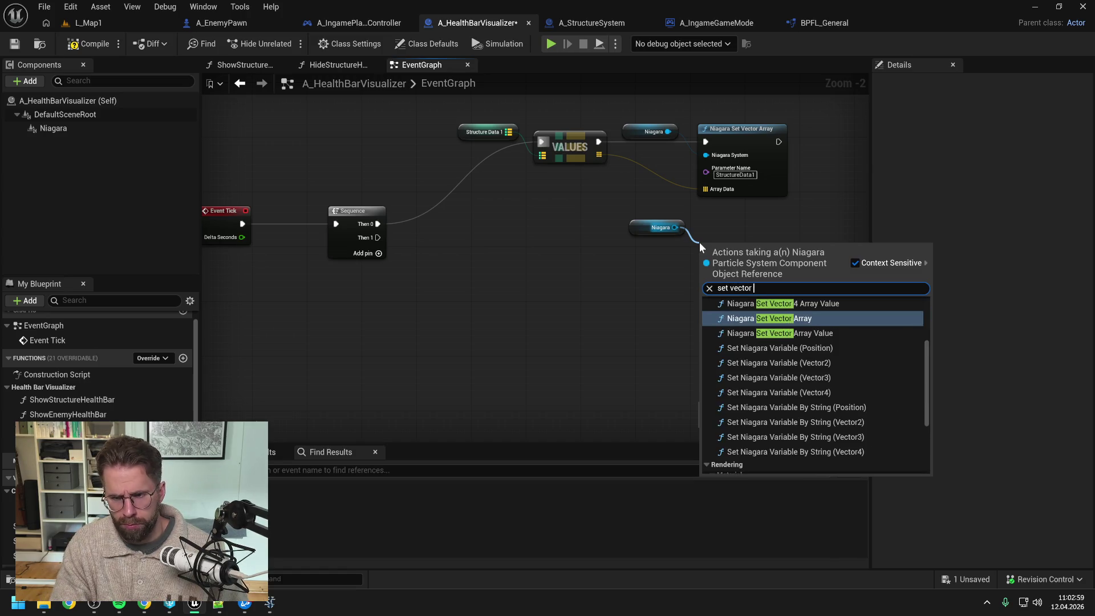
{"action": "left_click", "coordinate": [763, 313]}
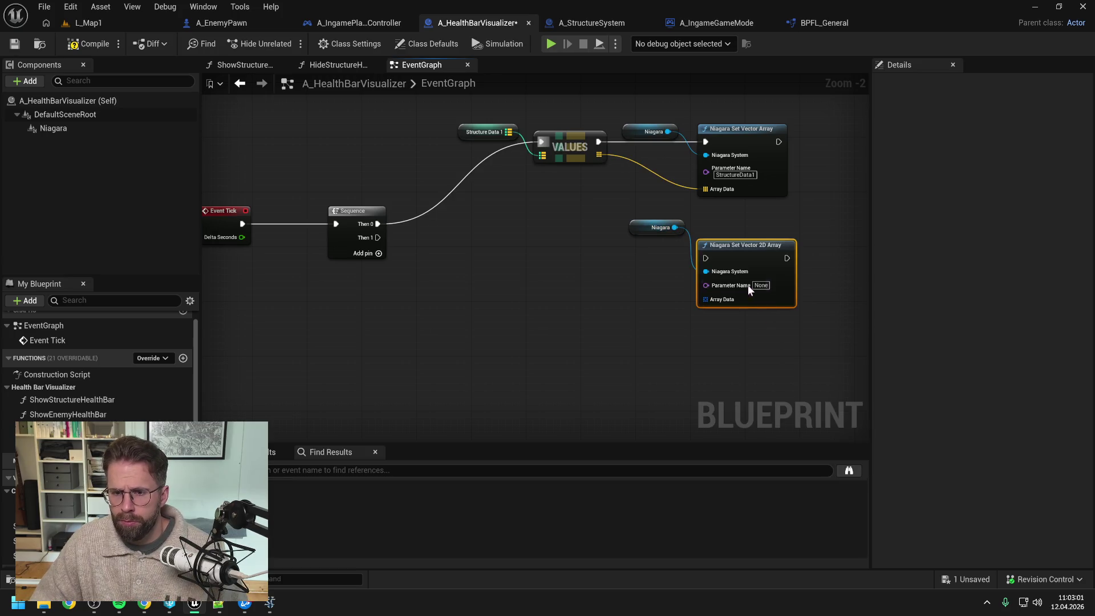
{"action": "left_click_drag", "start_coordinate": [740, 251], "coordinate": [736, 234]}
{"action": "left_click_drag", "start_coordinate": [378, 237], "coordinate": [705, 245]}
Name the new setter's parameter StructureData2, save, and straighten the Then 1 wire
{"action": "left_click", "coordinate": [659, 271]}
{"action": "type", "text": "Struc"}
{"action": "key", "text": "Return"}
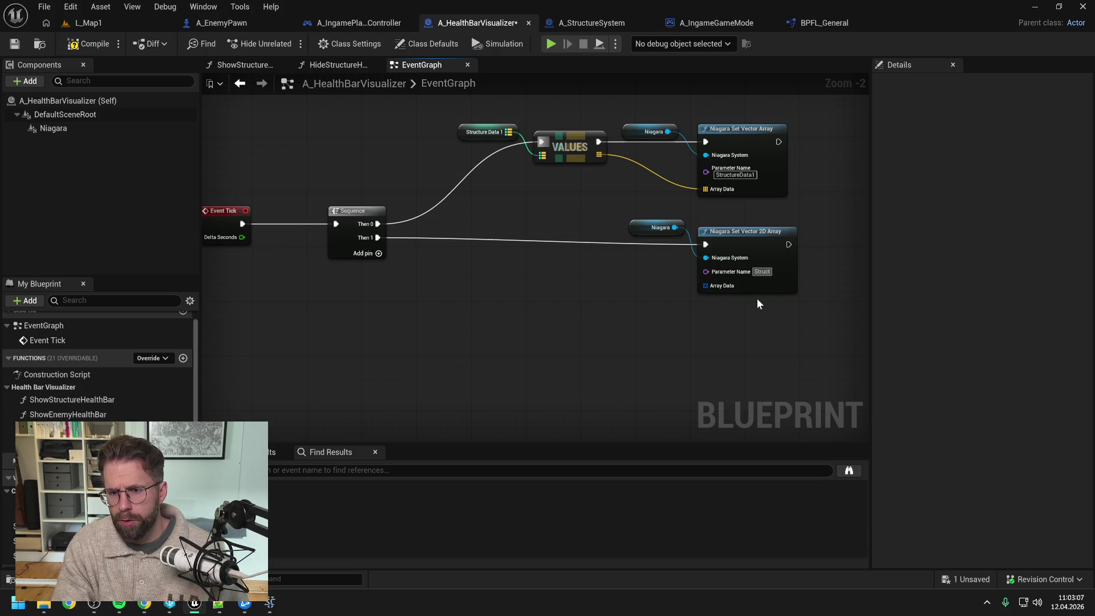
{"action": "type", "text": "tureDat"}
{"action": "key", "text": "ctrl+s"}
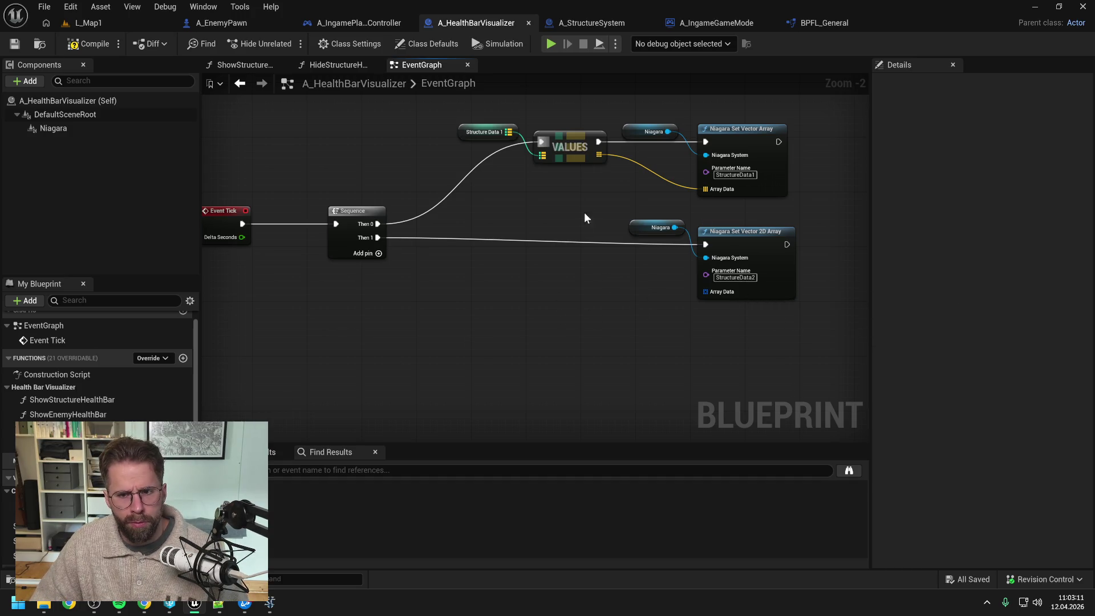
{"action": "left_click_drag", "start_coordinate": [582, 222], "coordinate": [804, 305]}
{"action": "key", "text": "q"}
{"action": "left_click", "coordinate": [598, 303]}
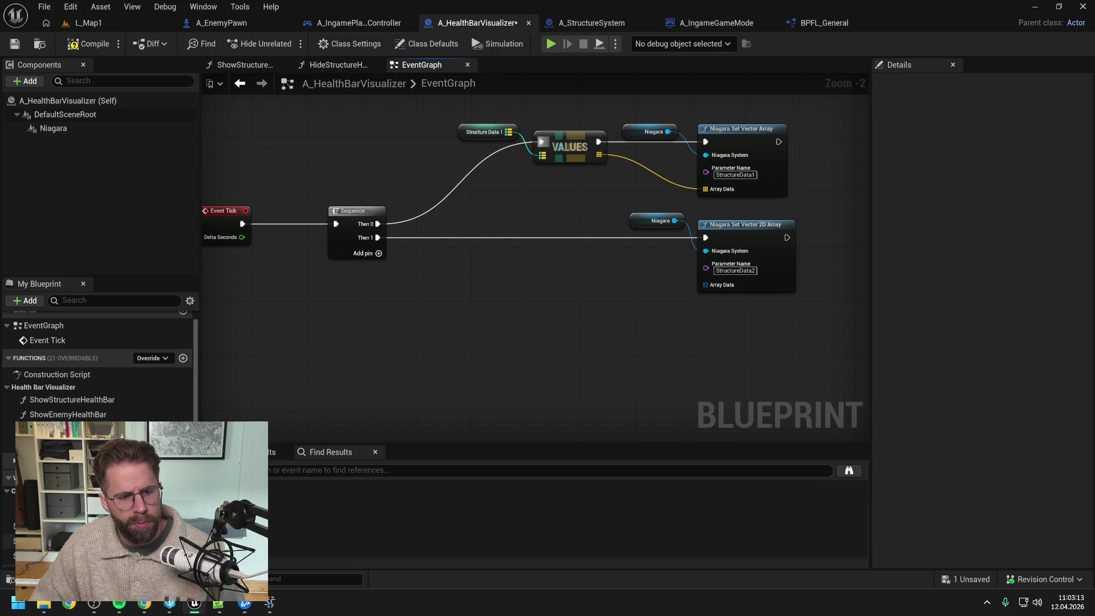
Add a Structure Data 2 getter with a Values node fed from Sequence Then 1
{"action": "mouse_move", "coordinate": [39, 540]}
{"action": "left_mouse_down"}
{"action": "mouse_move", "coordinate": [495, 224]}
{"action": "mouse_move", "coordinate": [457, 211]}
{"action": "mouse_move", "coordinate": [538, 240]}
{"action": "left_mouse_up"}
{"action": "type", "text": "values"}
{"action": "key", "text": "Return"}
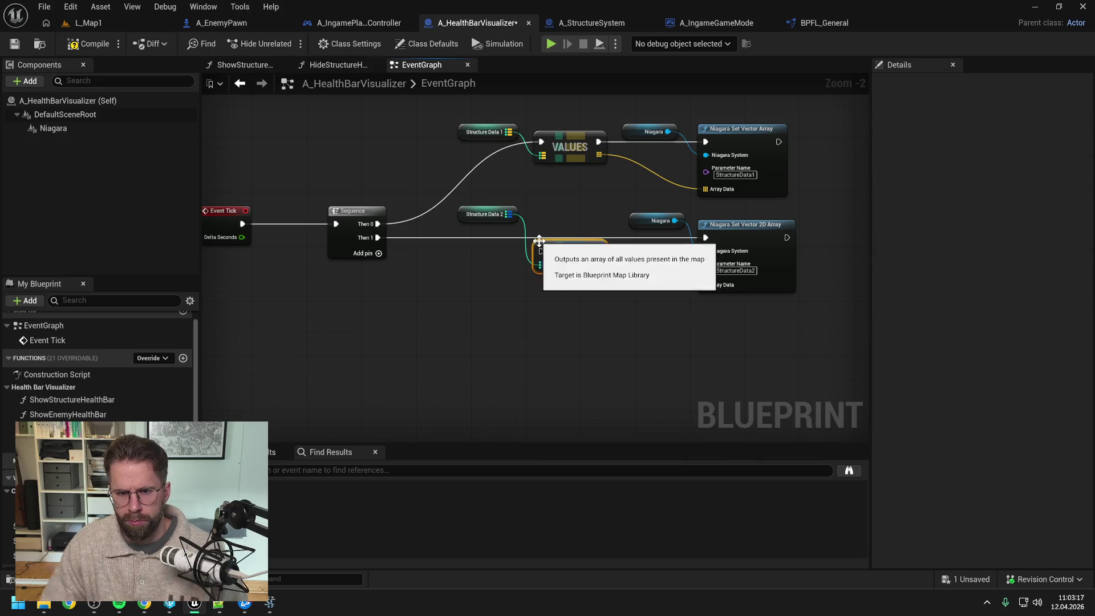
{"action": "mouse_move", "coordinate": [378, 237]}
{"action": "left_mouse_down"}
{"action": "mouse_move", "coordinate": [546, 250]}
{"action": "mouse_move", "coordinate": [705, 237]}
{"action": "left_mouse_up"}
Feed the Structure Data 2 values into Array Data, save, and place a Structure Data 3 getter
{"action": "left_click_drag", "start_coordinate": [599, 249], "coordinate": [707, 285]}
{"action": "key", "text": "ctrl+s"}
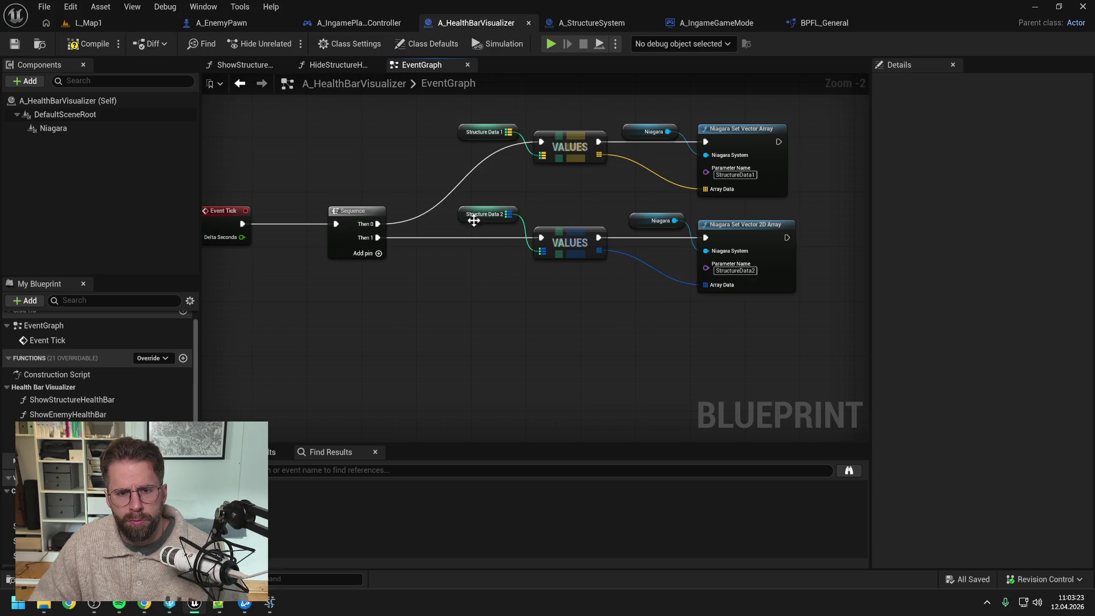
{"action": "left_click_drag", "start_coordinate": [483, 218], "coordinate": [489, 225]}
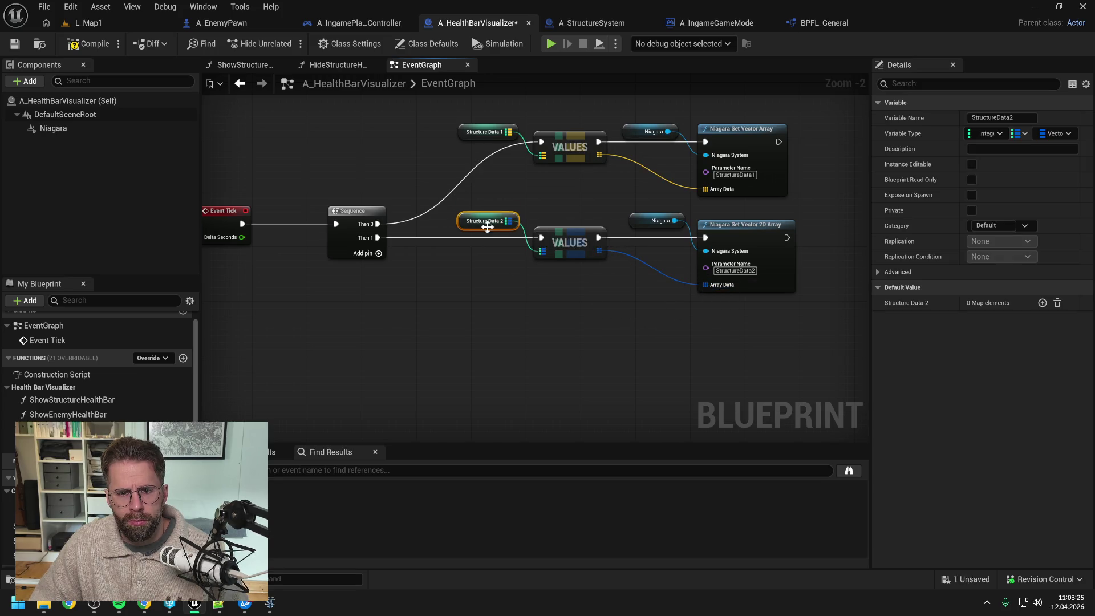
{"action": "left_click", "coordinate": [552, 198]}
{"action": "mouse_move", "coordinate": [12, 555]}
{"action": "left_mouse_down"}
{"action": "mouse_move", "coordinate": [474, 301]}
{"action": "mouse_move", "coordinate": [472, 277]}
{"action": "left_mouse_up"}
{"action": "left_click", "coordinate": [501, 304]}
Duplicate the Niagara getter, then discard the pasted copy
{"action": "left_click", "coordinate": [650, 223]}
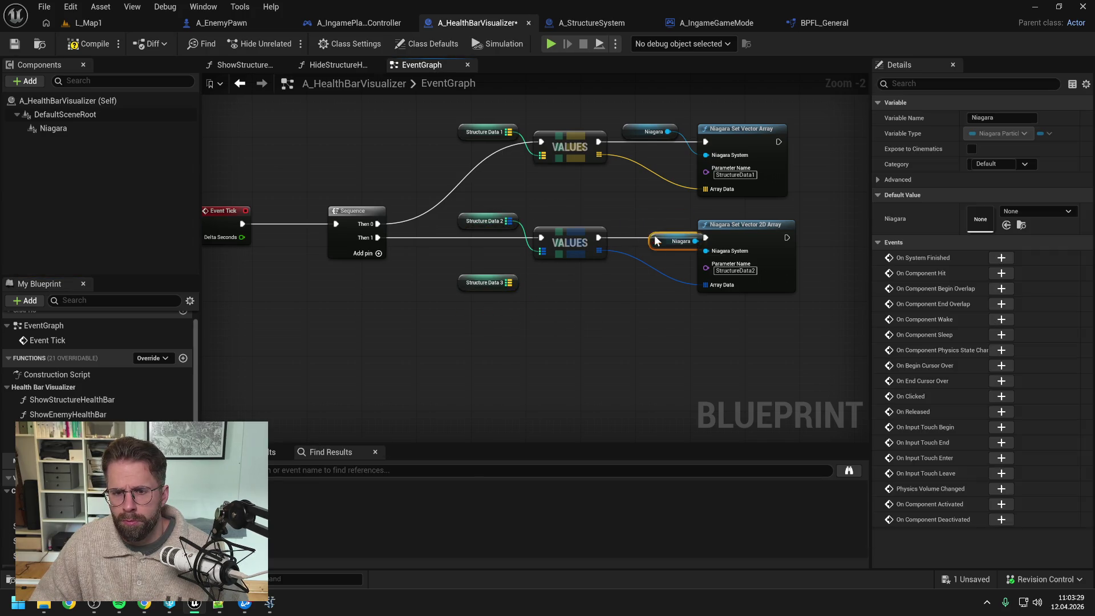
{"action": "key", "text": "ctrl+c"}
{"action": "key", "text": "ctrl+v"}
{"action": "left_click_drag", "start_coordinate": [675, 323], "coordinate": [713, 329]}
{"action": "type", "text": "set"}
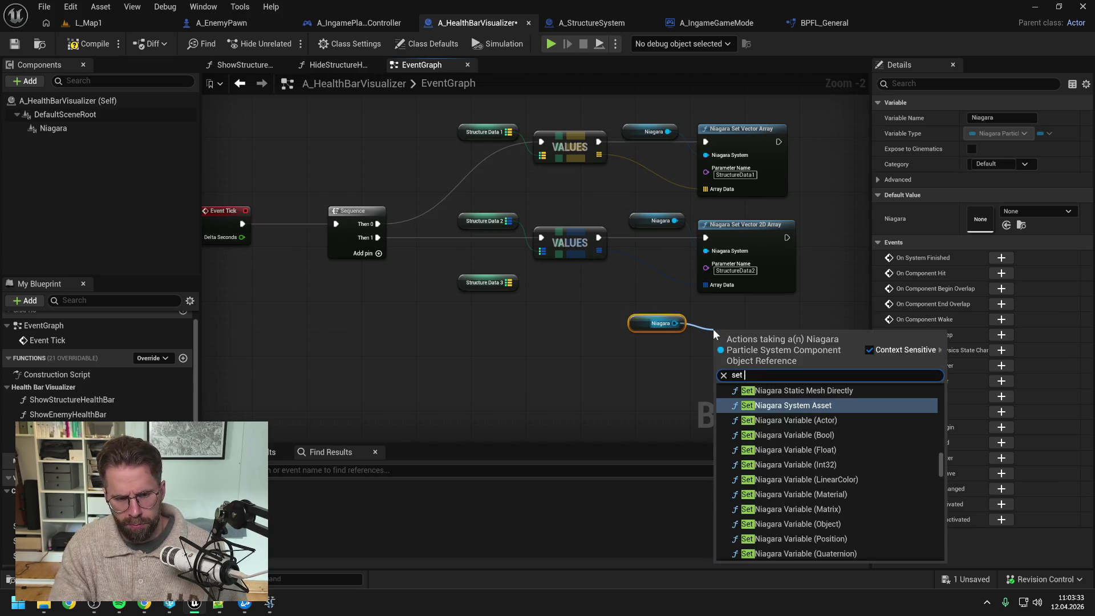
{"action": "left_click", "coordinate": [642, 286]}
{"action": "left_click", "coordinate": [656, 322]}
{"action": "key", "text": "Delete"}
Duplicate the first branch's VALUES, Niagara and setter nodes, rename the parameter StructureData3, and save
{"action": "left_click_drag", "start_coordinate": [635, 142], "coordinate": [713, 165]}
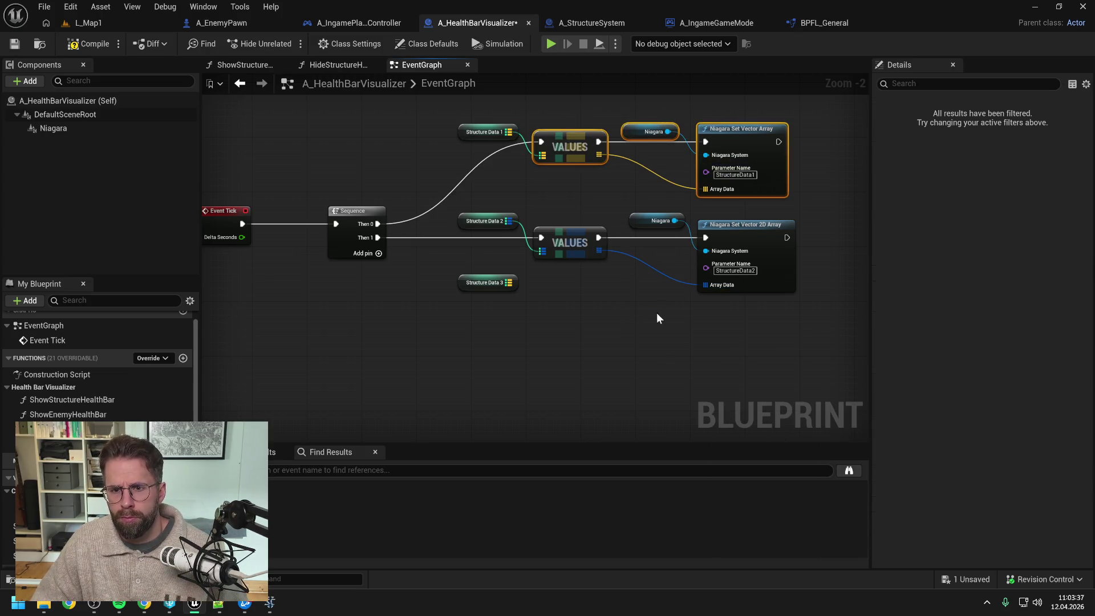
{"action": "key", "text": "ctrl+c"}
{"action": "key", "text": "ctrl+v"}
{"action": "left_click_drag", "start_coordinate": [756, 318], "coordinate": [738, 323]}
{"action": "left_click", "coordinate": [751, 359]}
{"action": "key", "text": "BackSpace"}
{"action": "type", "text": "3"}
{"action": "left_click", "coordinate": [650, 371]}
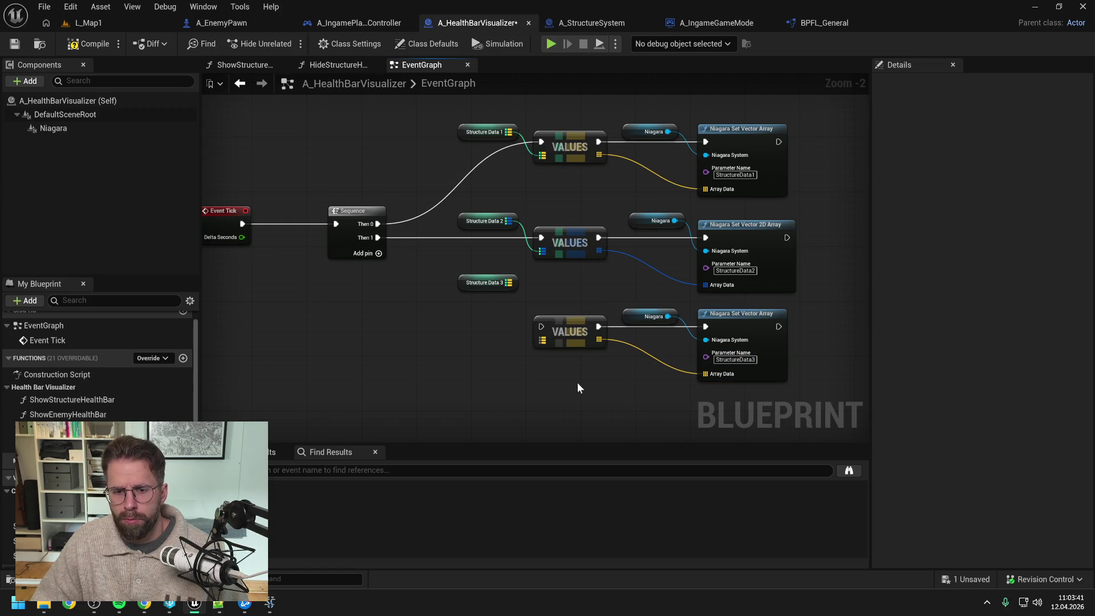
{"action": "key", "text": "ctrl+s"}
Wire a new Then 2 output and Structure Data 3 into the third VALUES node, with a reroute point
{"action": "left_click", "coordinate": [379, 254]}
{"action": "left_click_drag", "start_coordinate": [378, 251], "coordinate": [543, 328]}
{"action": "left_click_drag", "start_coordinate": [508, 282], "coordinate": [546, 341]}
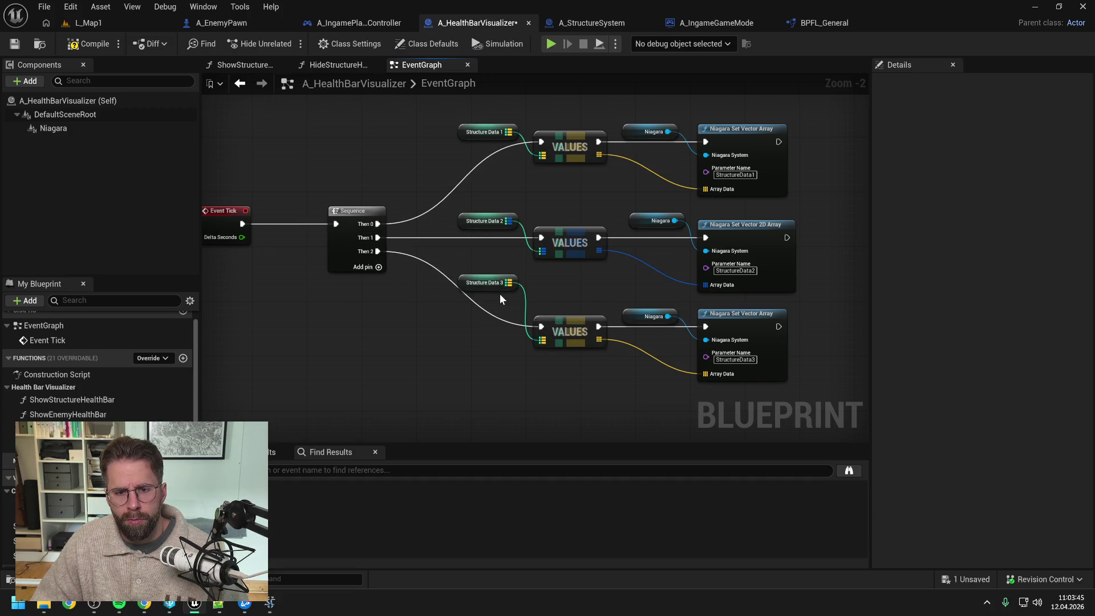
{"action": "double_click", "coordinate": [487, 308]}
{"action": "left_click_drag", "start_coordinate": [489, 310], "coordinate": [447, 332]}
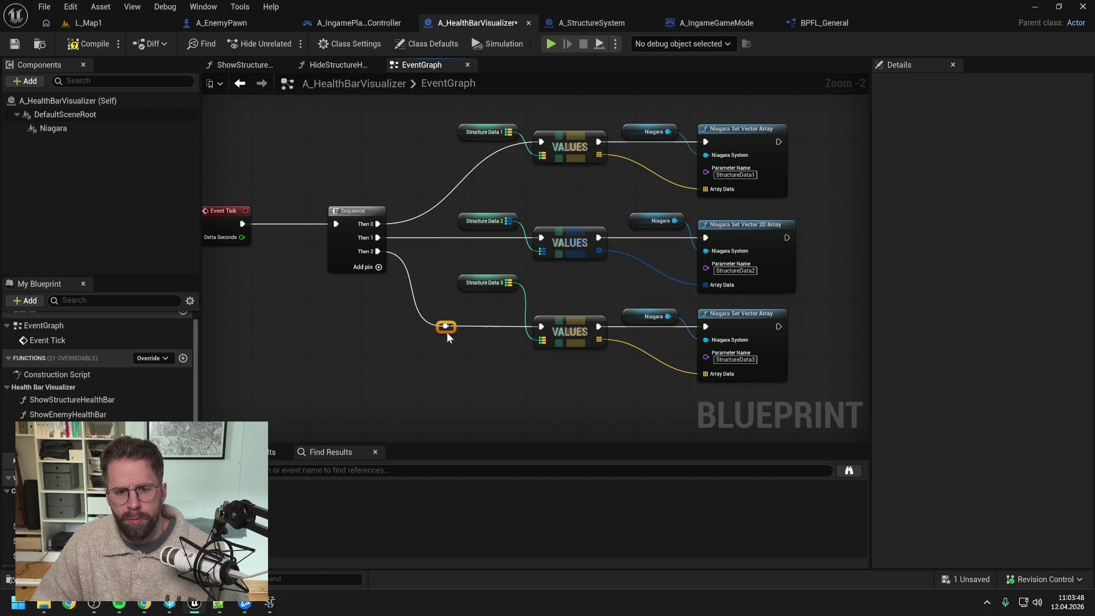
{"action": "left_click_drag", "start_coordinate": [489, 289], "coordinate": [492, 321]}
{"action": "left_click", "coordinate": [495, 289]}
Add a reroute point on the Then 0 wire, save, and switch to A_StructureSystem
{"action": "double_click", "coordinate": [487, 155]}
{"action": "left_click_drag", "start_coordinate": [489, 154], "coordinate": [453, 146]}
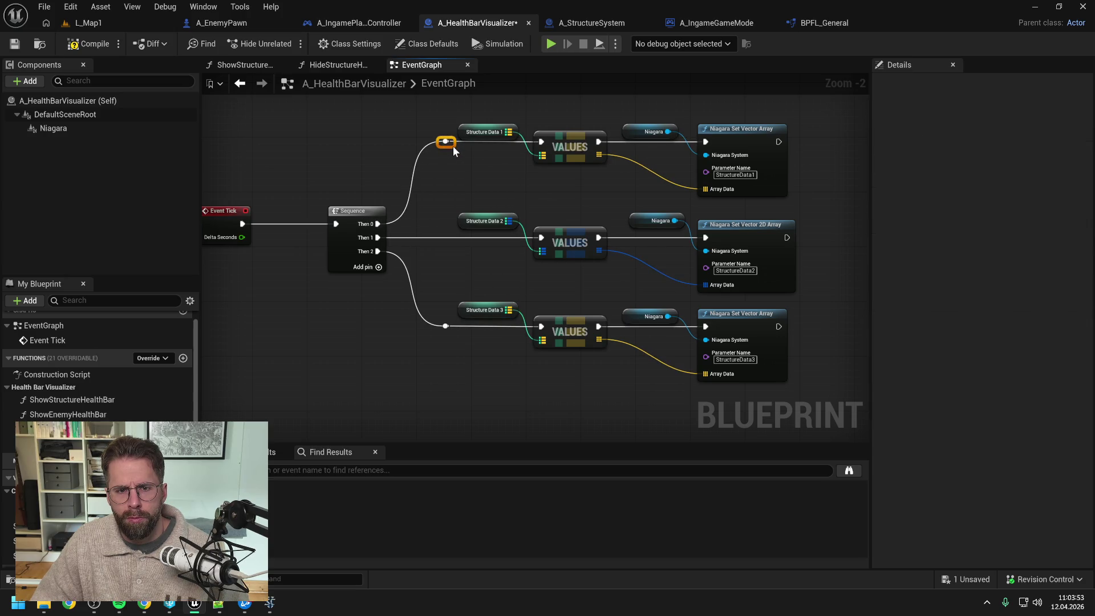
{"action": "left_click", "coordinate": [491, 175]}
{"action": "key", "text": "ctrl+s"}
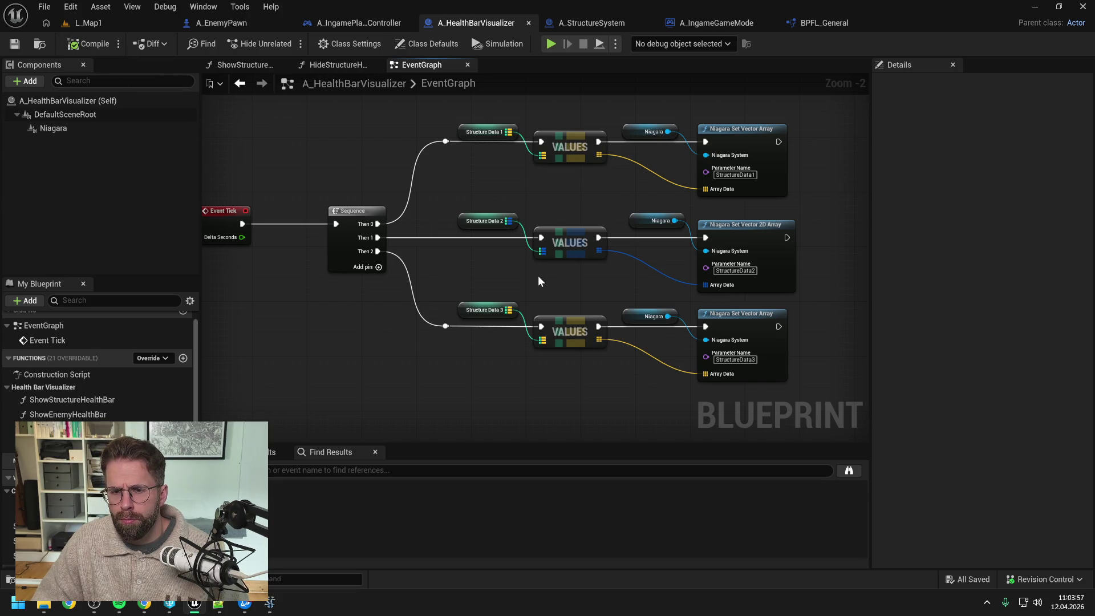
{"action": "scroll", "coordinate": [538, 275], "scroll_direction": "down", "scroll_amount": 1}
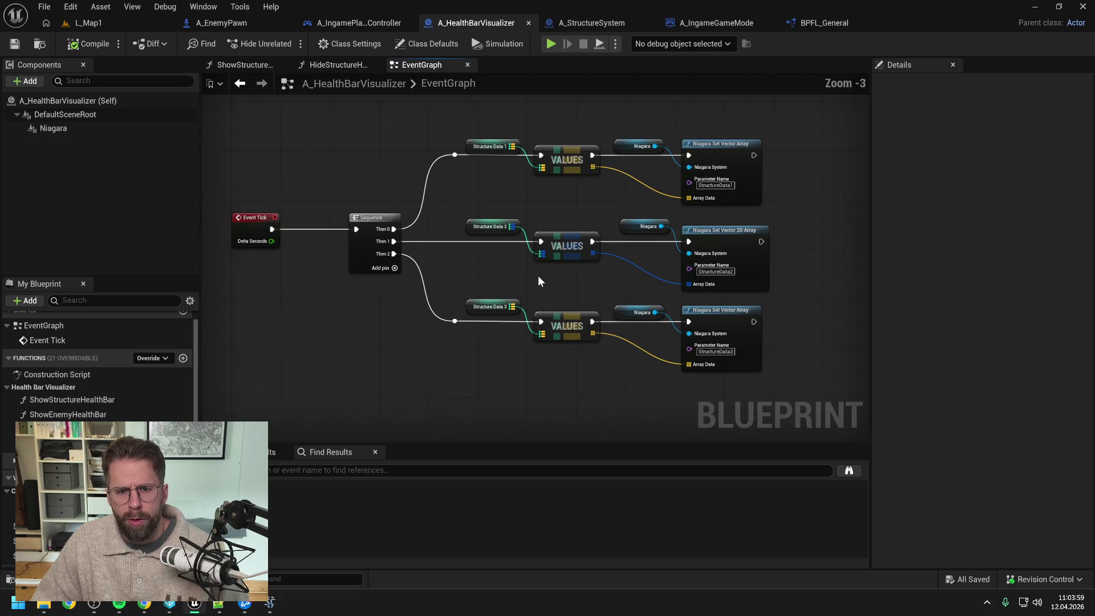
{"action": "left_click_drag", "start_coordinate": [465, 212], "coordinate": [526, 212]}
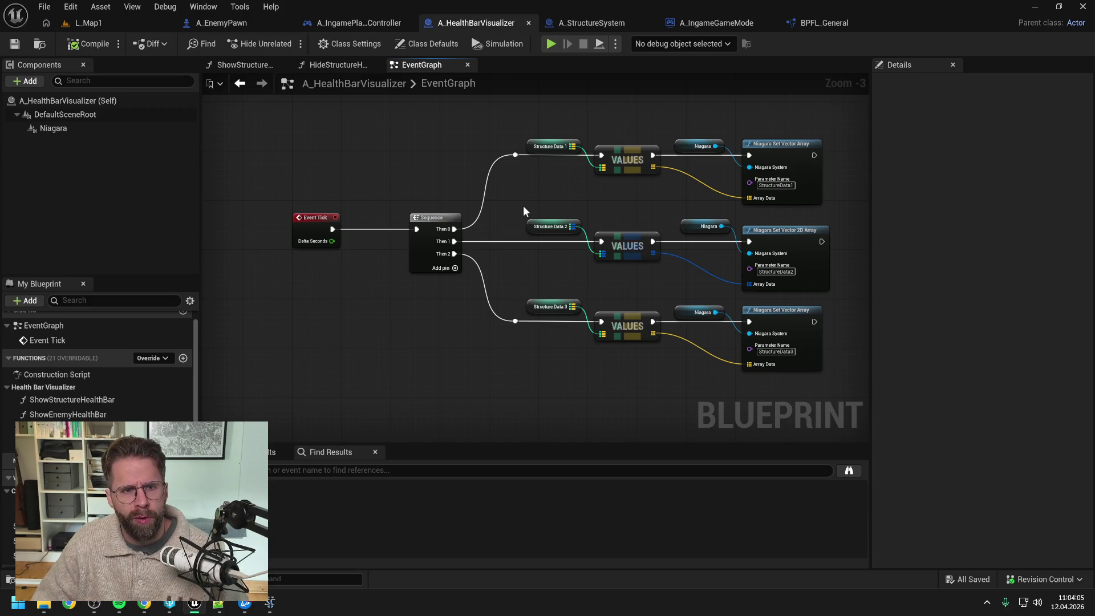
{"action": "left_click", "coordinate": [581, 21]}
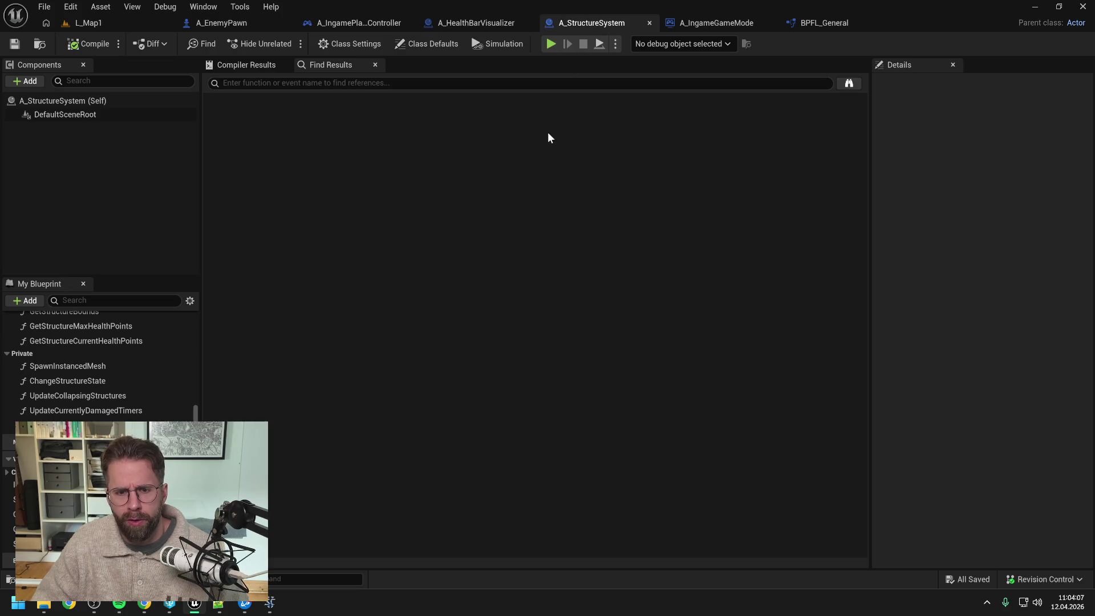
Open A_StructureSystem's EventGraph showing Event Tick driving Update Collapsing Structures and Update Currently Damaged Timers
{"action": "scroll", "coordinate": [145, 348], "scroll_direction": "up", "scroll_amount": 5}
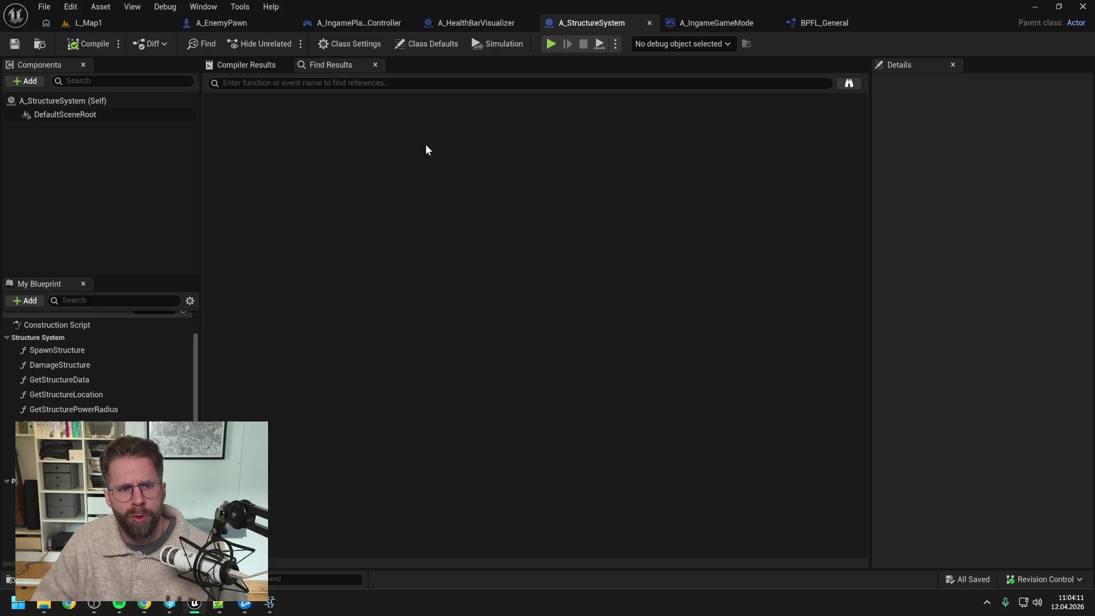
{"action": "scroll", "coordinate": [91, 343], "scroll_direction": "up", "scroll_amount": 3}
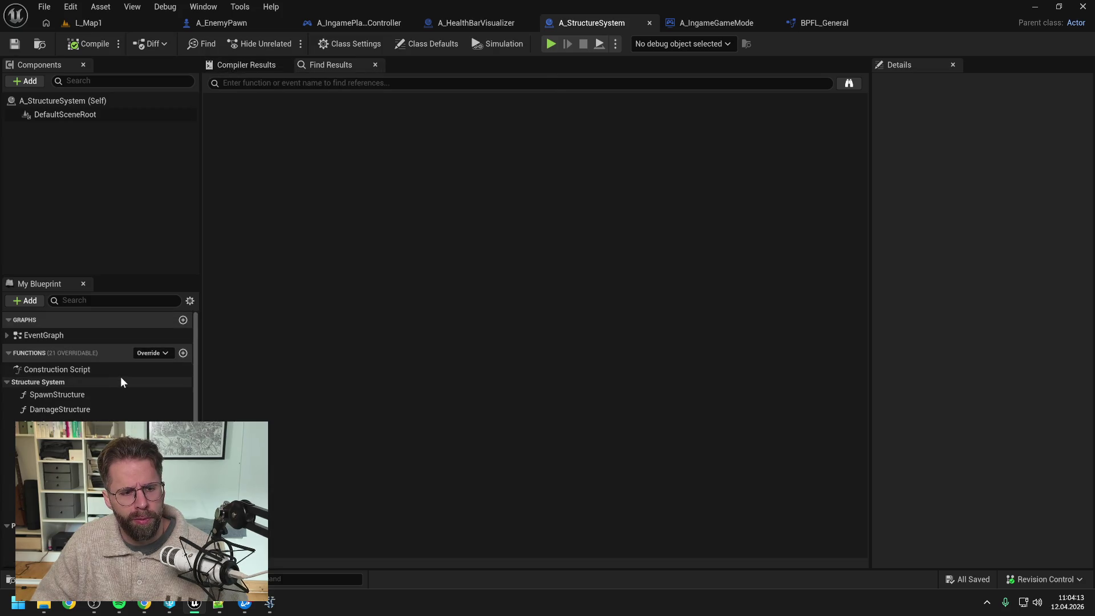
{"action": "double_click", "coordinate": [64, 334]}
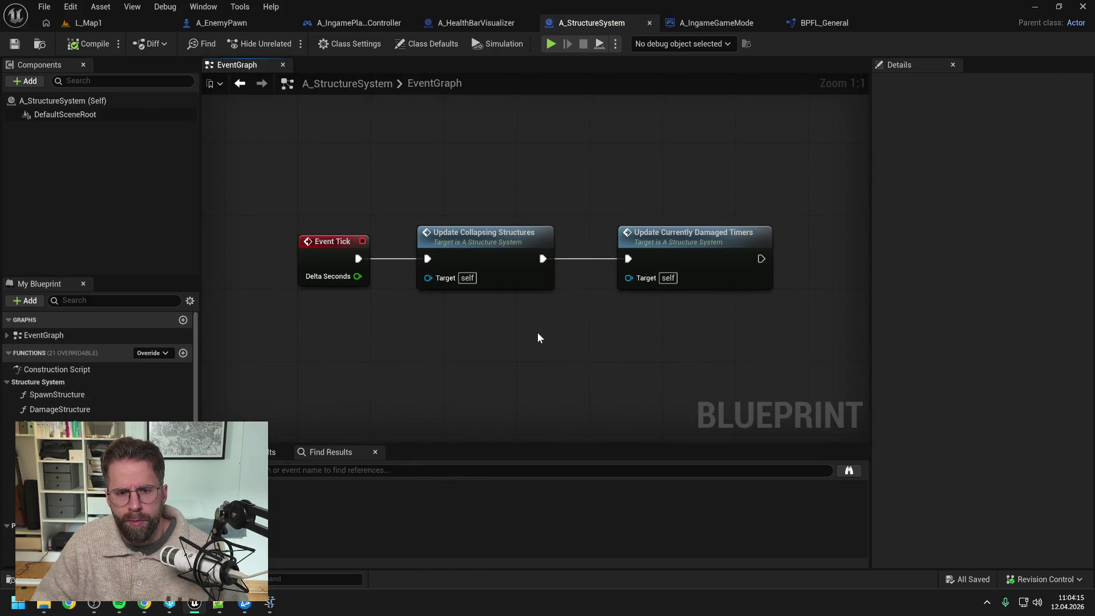
{"action": "scroll", "coordinate": [539, 332], "scroll_direction": "down", "scroll_amount": 2}
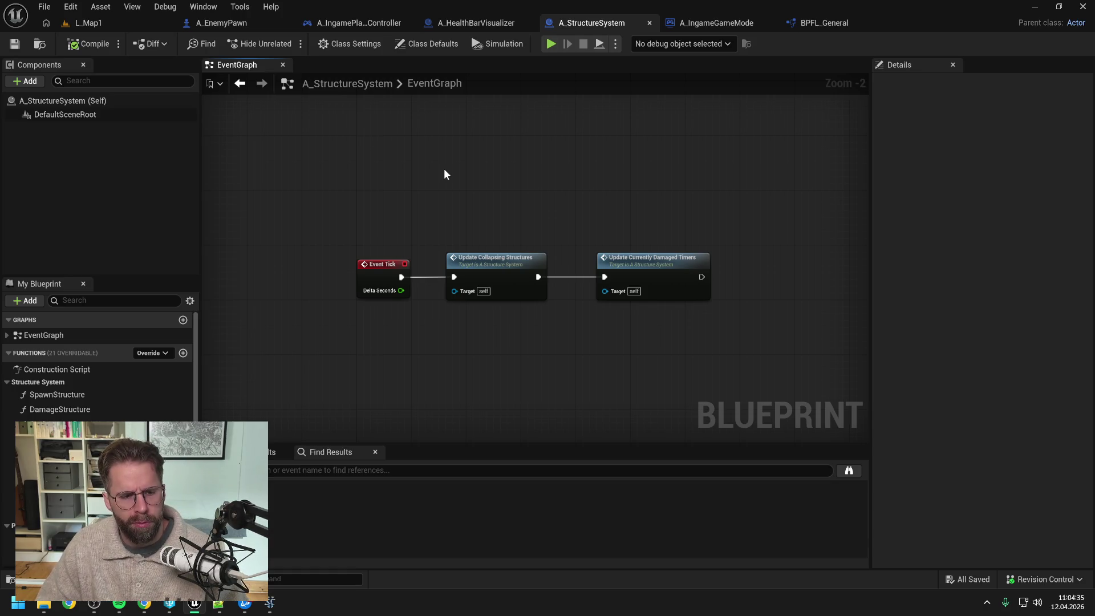
Open the SpawnStructure function graph and look over its nodes from entry to Return Node
{"action": "double_click", "coordinate": [85, 394]}
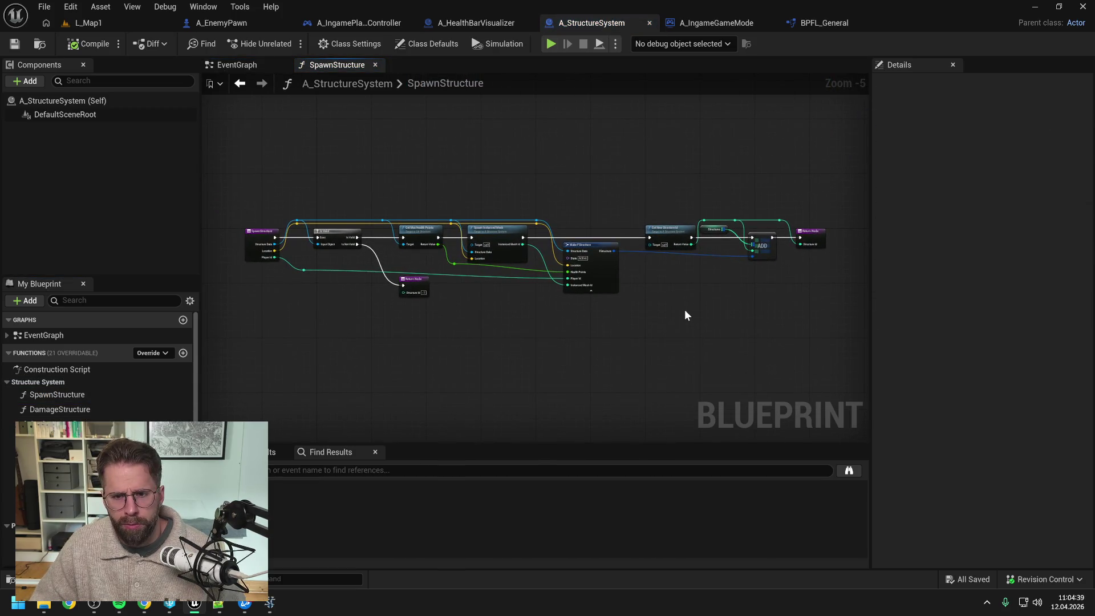
{"action": "scroll", "coordinate": [685, 309], "scroll_direction": "up", "scroll_amount": 1}
{"action": "mouse_move", "coordinate": [688, 308]}
{"action": "left_mouse_down"}
{"action": "mouse_move", "coordinate": [572, 309]}
{"action": "mouse_move", "coordinate": [678, 295]}
{"action": "left_mouse_up"}
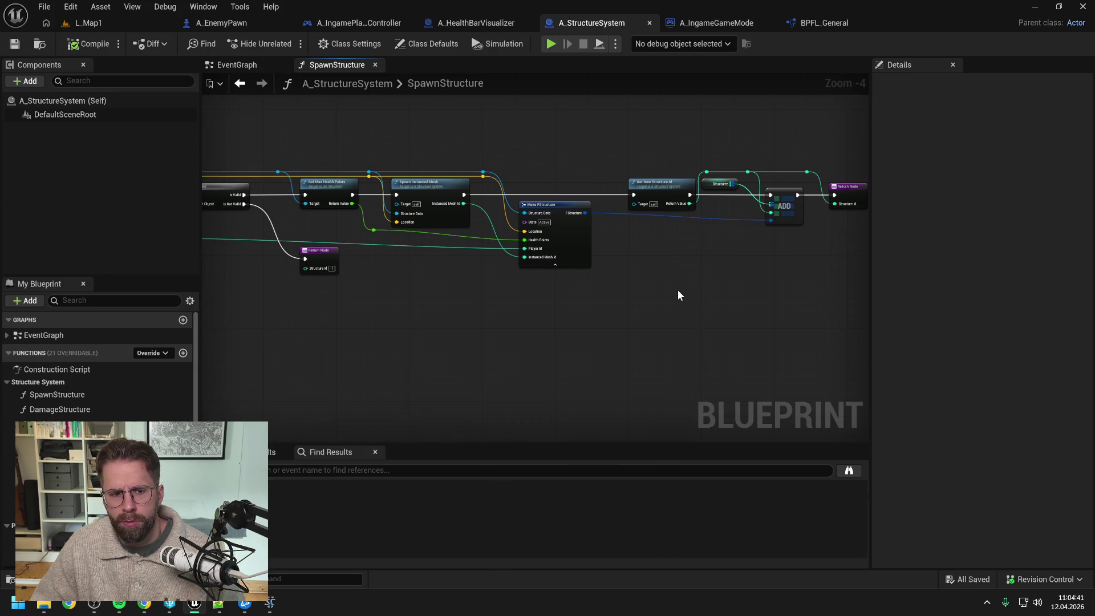
{"action": "mouse_move", "coordinate": [471, 313]}
{"action": "left_mouse_down"}
{"action": "mouse_move", "coordinate": [564, 308]}
{"action": "mouse_move", "coordinate": [537, 310]}
{"action": "left_mouse_up"}
{"action": "right_click", "coordinate": [517, 309]}
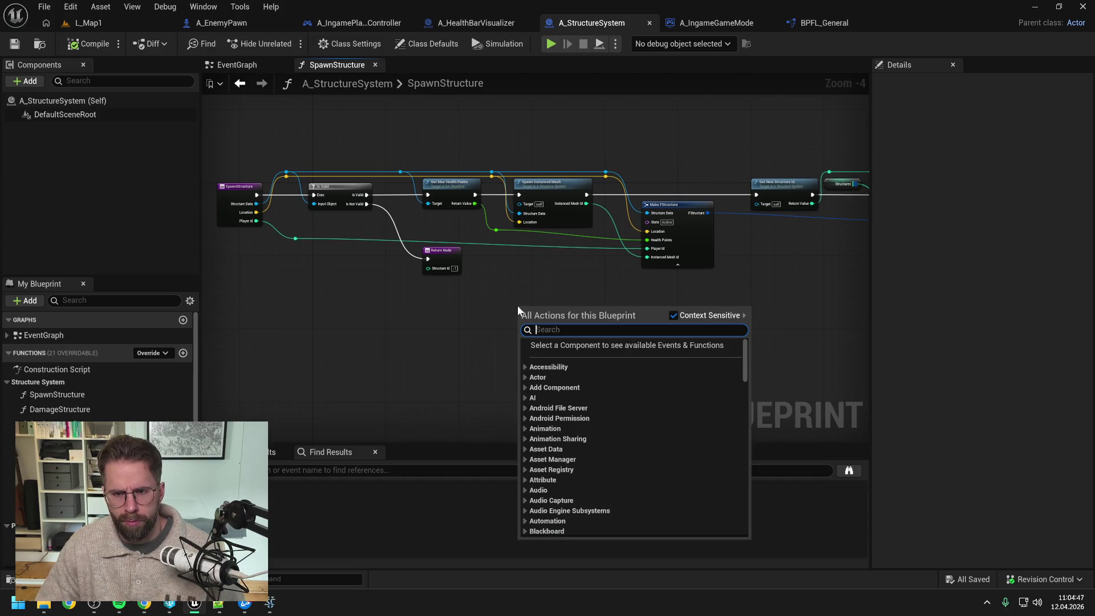
{"action": "left_click_drag", "start_coordinate": [654, 261], "coordinate": [509, 255]}
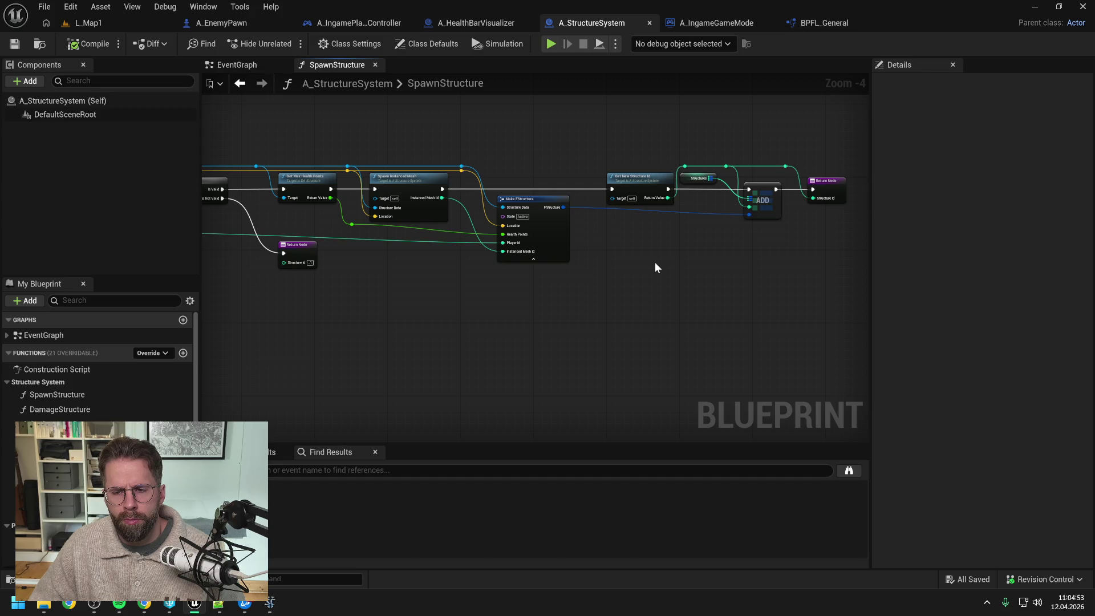
{"action": "mouse_move", "coordinate": [631, 266]}
{"action": "left_mouse_down"}
{"action": "mouse_move", "coordinate": [775, 269]}
{"action": "mouse_move", "coordinate": [515, 290]}
{"action": "left_mouse_up"}
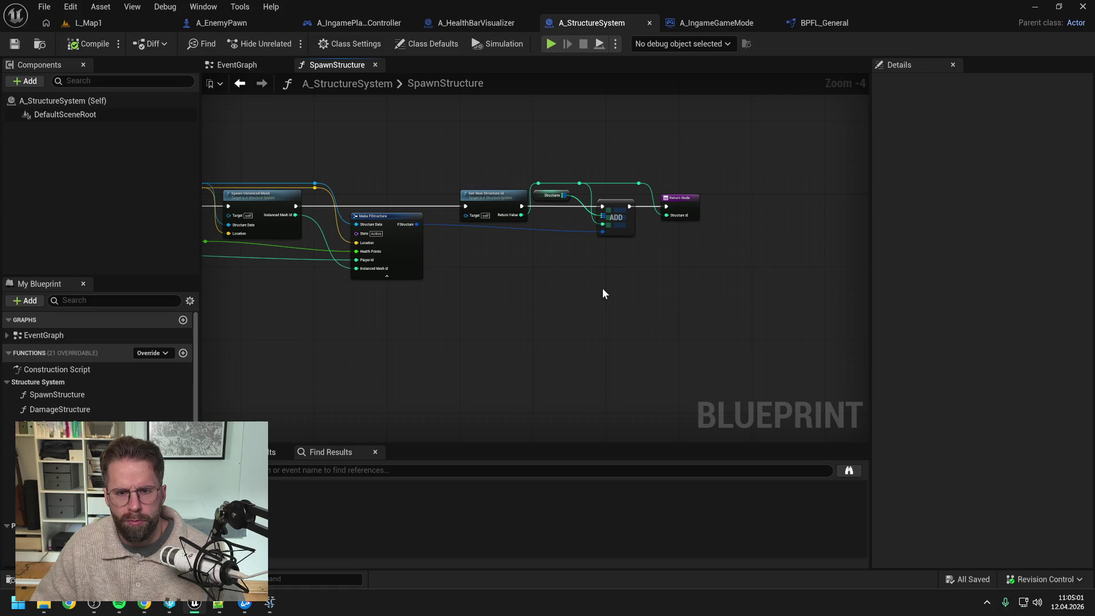
Reposition the reroute knot and Return Node next to the Add node, then compile and save
{"action": "left_click", "coordinate": [638, 183]}
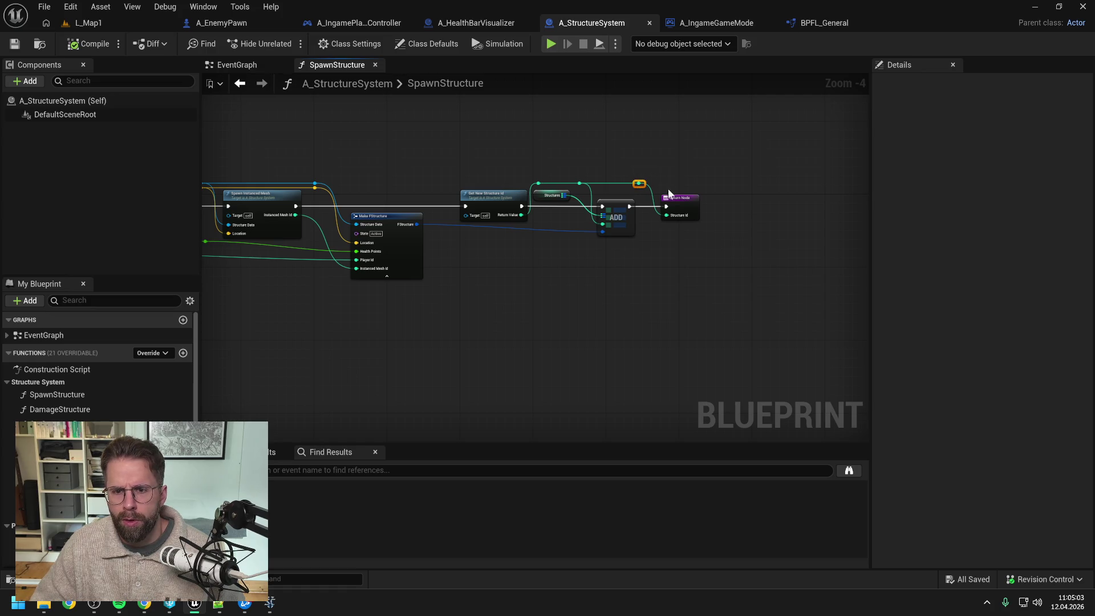
{"action": "left_click", "coordinate": [684, 198], "text": "shift"}
{"action": "left_click_drag", "start_coordinate": [698, 205], "coordinate": [803, 203]}
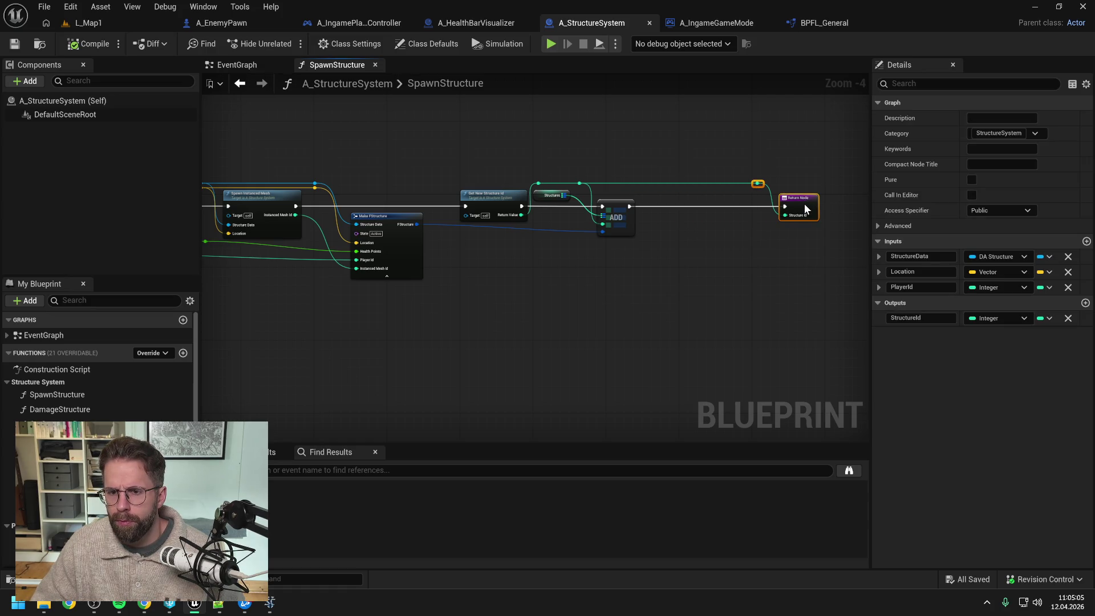
{"action": "left_click", "coordinate": [741, 255]}
{"action": "left_click", "coordinate": [86, 44]}
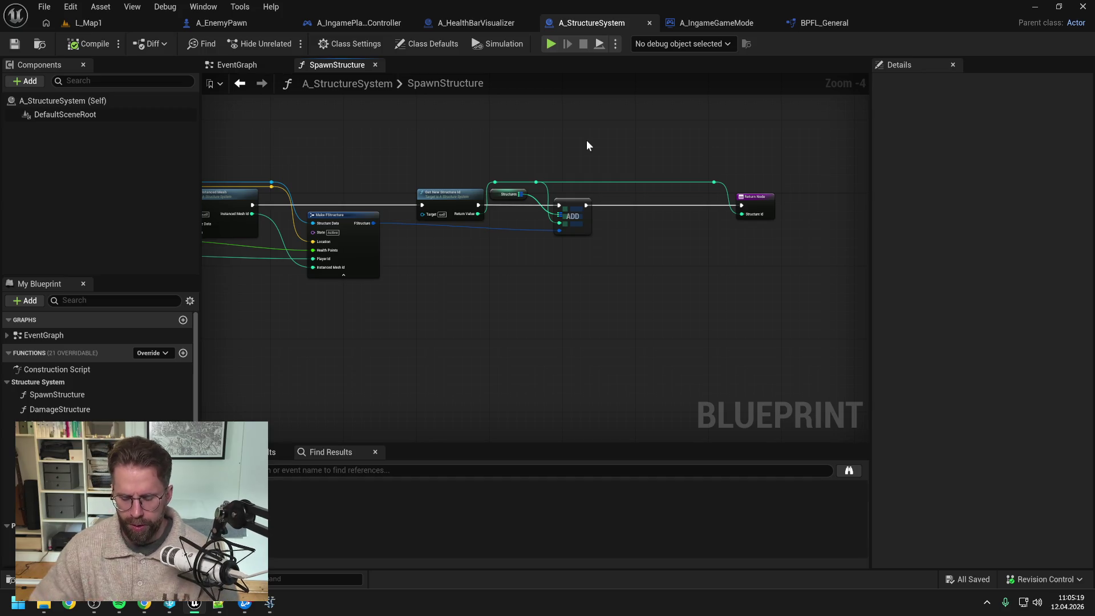
{"action": "left_click_drag", "start_coordinate": [701, 172], "coordinate": [798, 254]}
{"action": "left_click_drag", "start_coordinate": [742, 212], "coordinate": [642, 197]}
{"action": "left_click", "coordinate": [573, 236]}
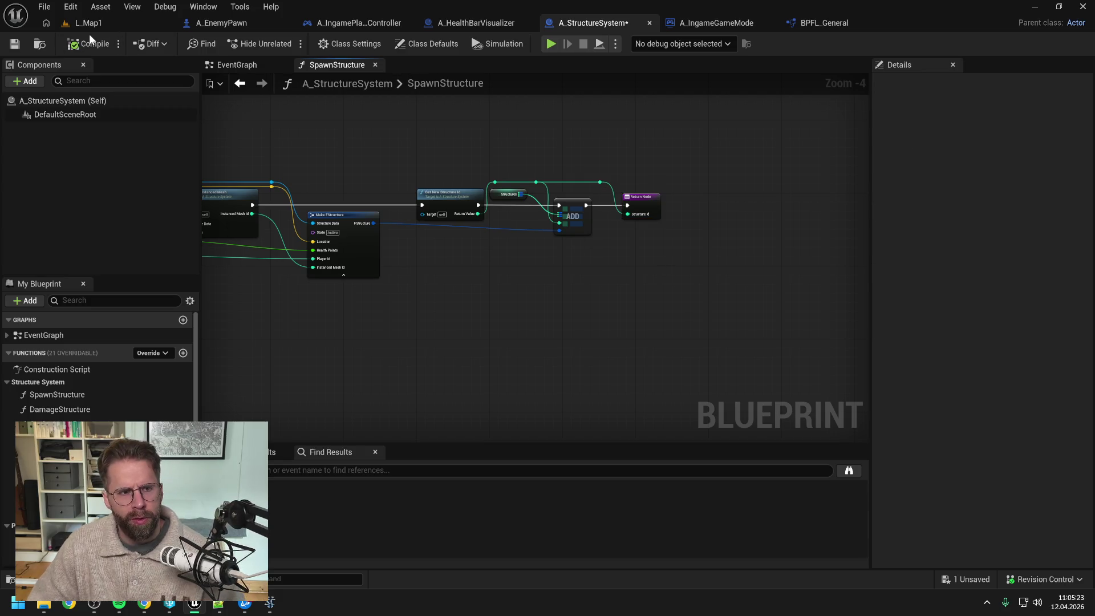
{"action": "key", "text": "ctrl+s"}
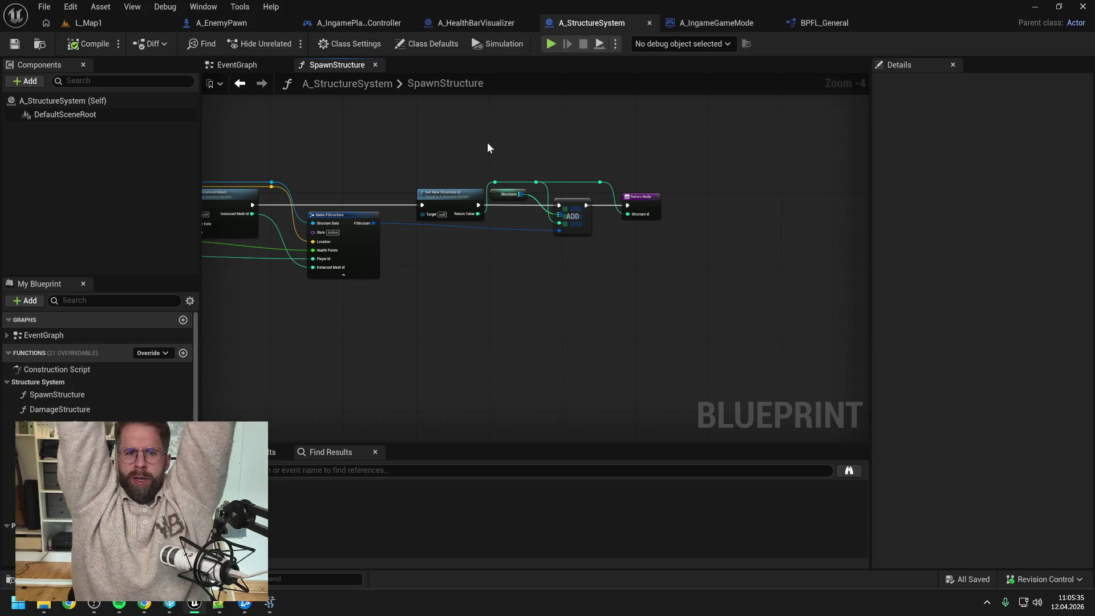
Switch to A_IngamePlayerController and open its Update Hovered Tile function graph
{"action": "left_click", "coordinate": [378, 25]}
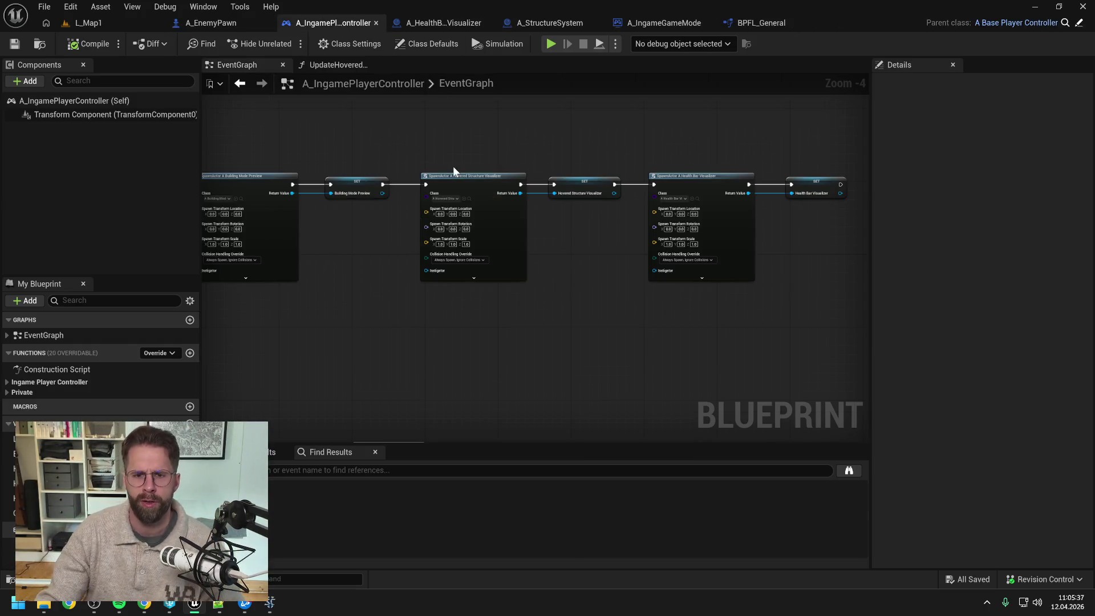
{"action": "scroll", "coordinate": [399, 217], "scroll_direction": "down", "scroll_amount": 4}
{"action": "scroll", "coordinate": [470, 193], "scroll_direction": "up", "scroll_amount": 6}
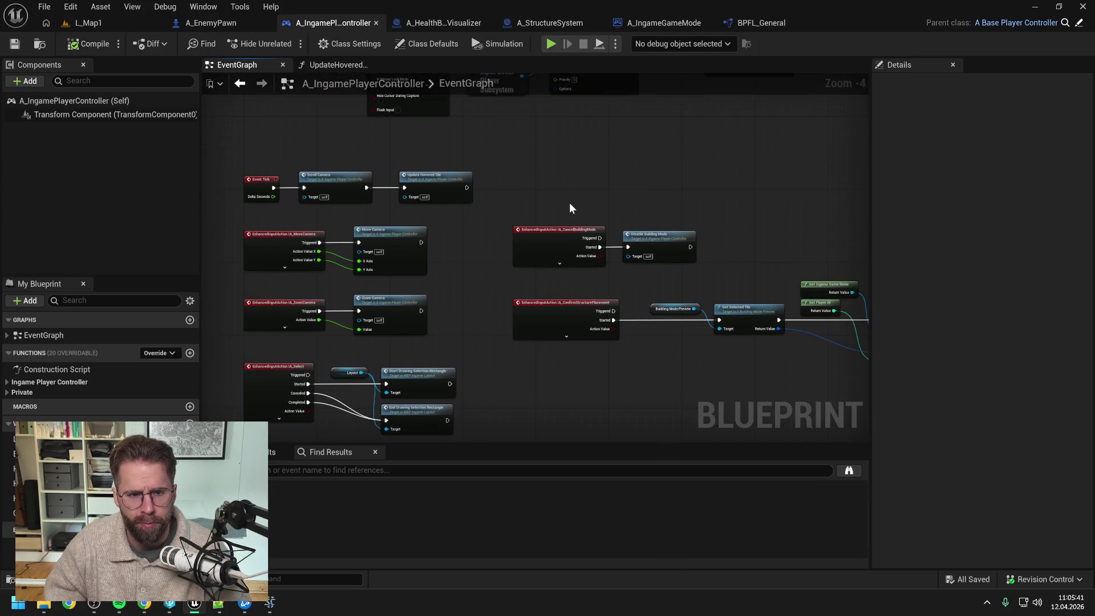
{"action": "double_click", "coordinate": [426, 186]}
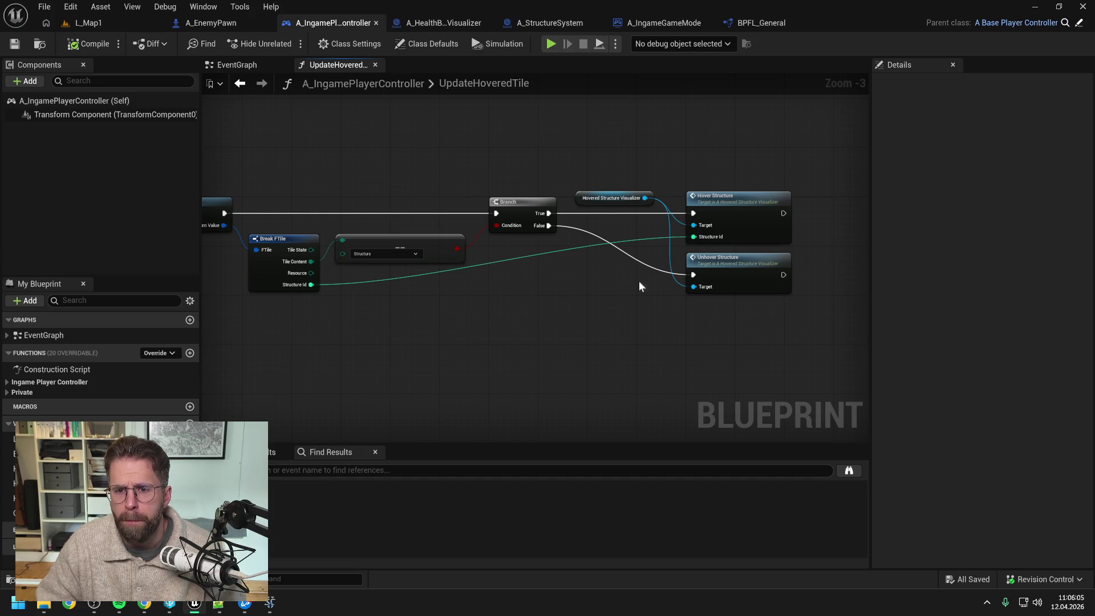
{"action": "double_click", "coordinate": [725, 207]}
{"action": "scroll", "coordinate": [556, 228], "scroll_direction": "down", "scroll_amount": 1}
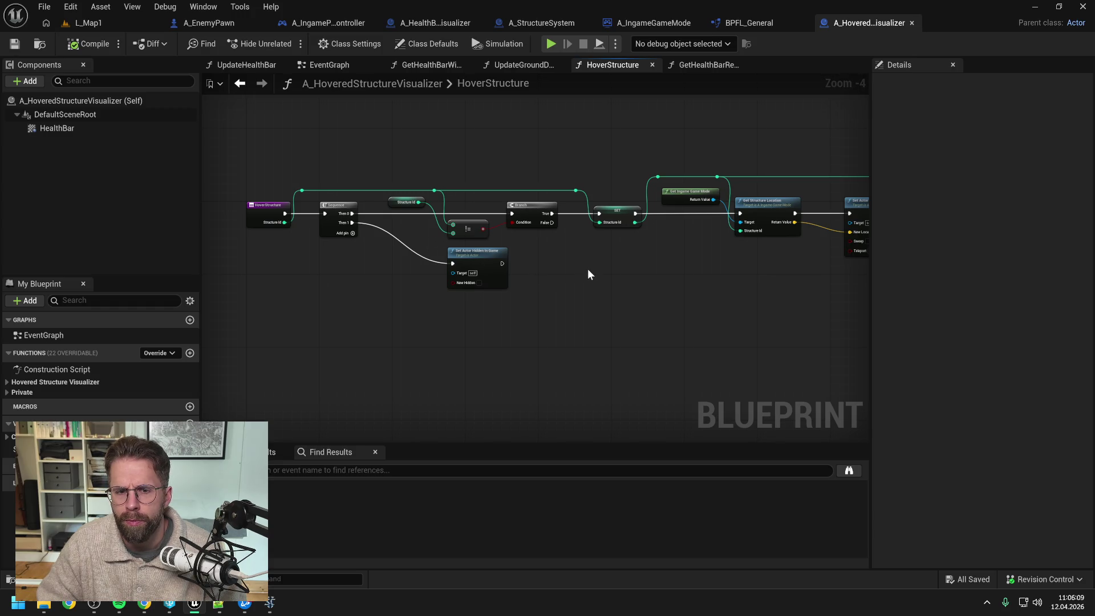
{"action": "left_click_drag", "start_coordinate": [638, 265], "coordinate": [425, 257]}
{"action": "left_click_drag", "start_coordinate": [561, 255], "coordinate": [445, 246]}
{"action": "left_click_drag", "start_coordinate": [545, 249], "coordinate": [470, 247]}
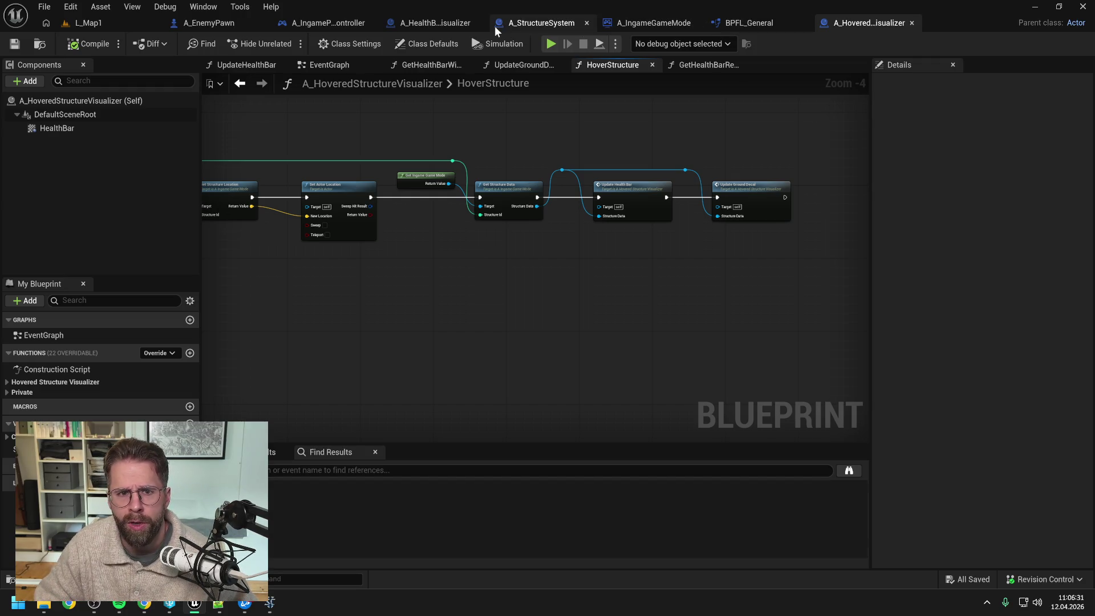
{"action": "left_click", "coordinate": [320, 22]}
{"action": "left_click", "coordinate": [493, 161]}
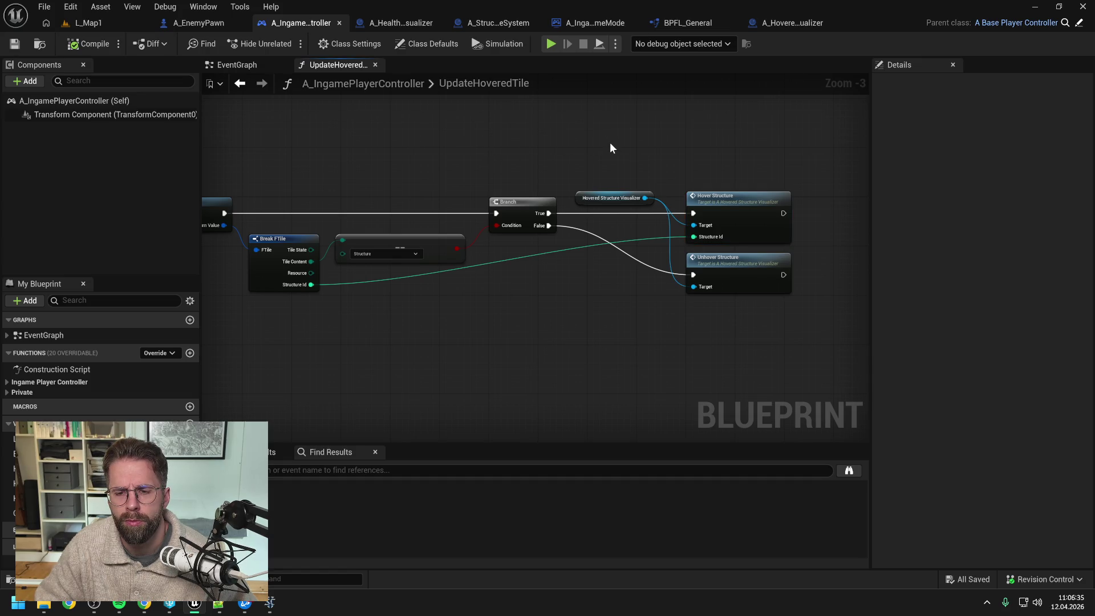
{"action": "left_click_drag", "start_coordinate": [610, 144], "coordinate": [757, 307]}
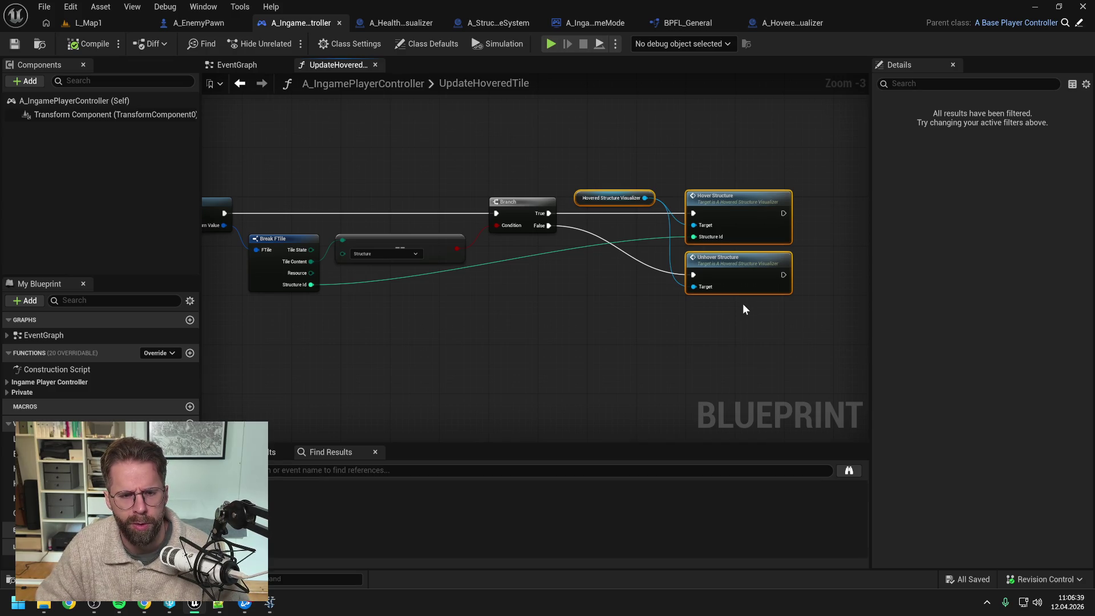
{"action": "left_click", "coordinate": [607, 299]}
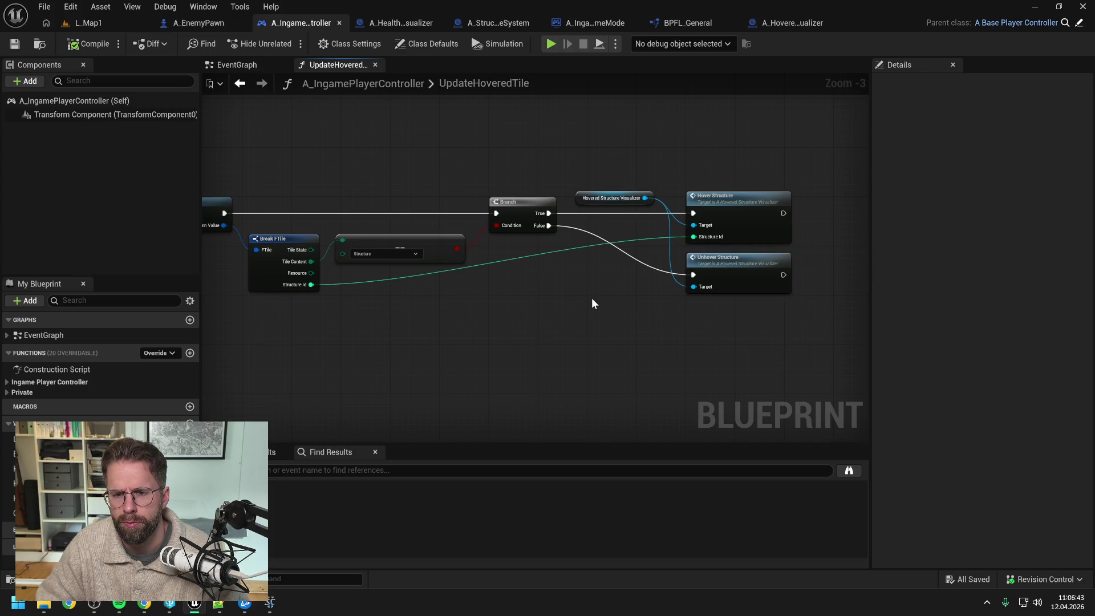
{"action": "left_click_drag", "start_coordinate": [591, 298], "coordinate": [797, 291]}
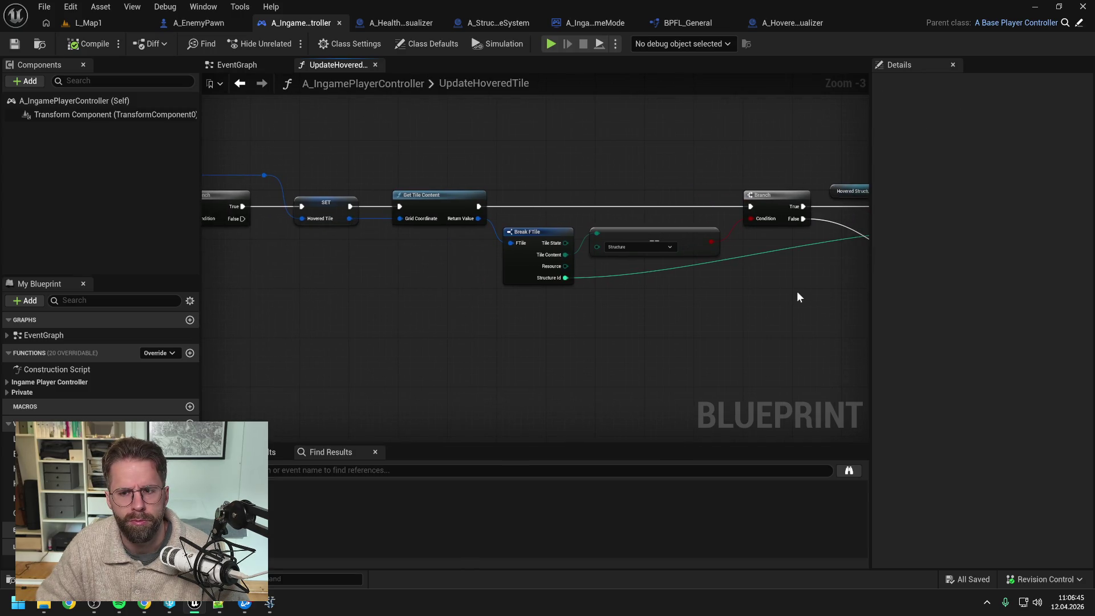
{"action": "left_click_drag", "start_coordinate": [404, 288], "coordinate": [805, 270]}
{"action": "mouse_move", "coordinate": [611, 274]}
{"action": "left_mouse_down"}
{"action": "mouse_move", "coordinate": [818, 277]}
{"action": "mouse_move", "coordinate": [545, 288]}
{"action": "left_mouse_up"}
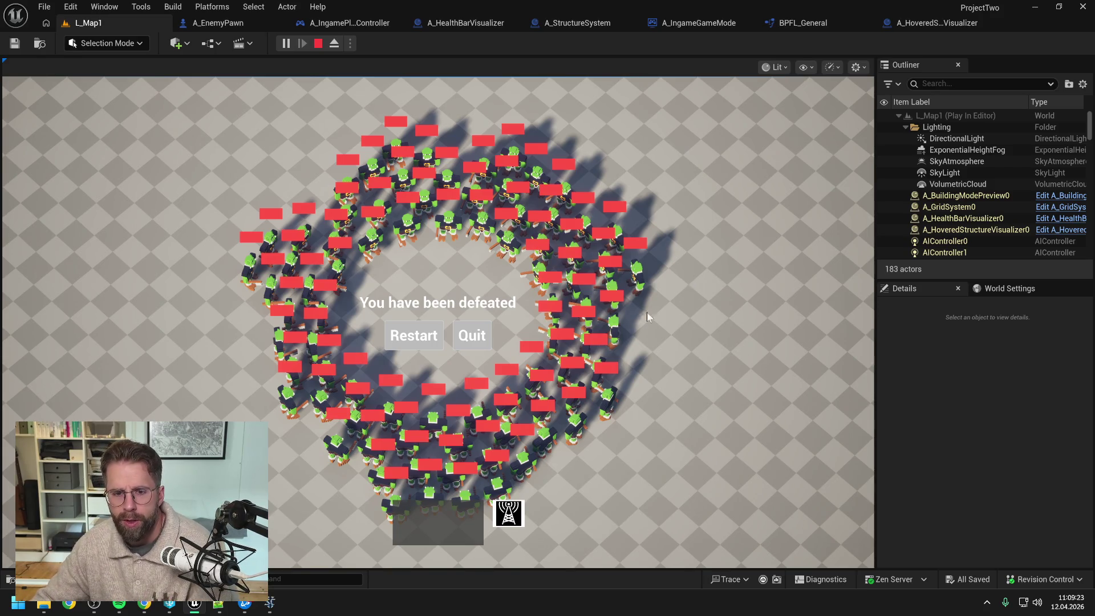
Stop the Play In Editor session once the defeat screen appears
{"action": "key", "text": "Escape"}
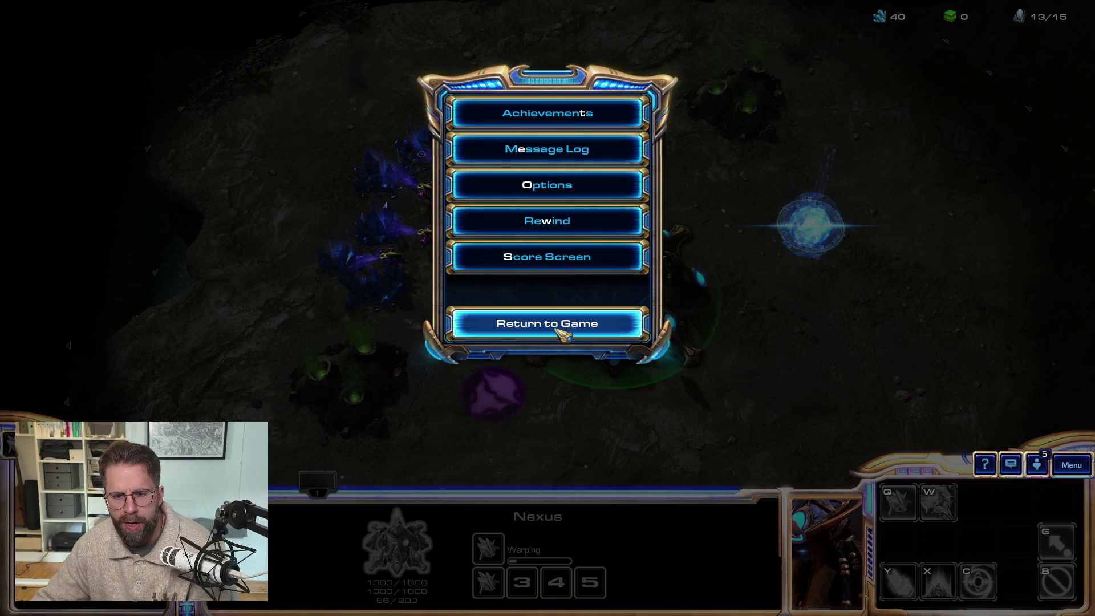
Set Show Unit Life Bars to Normal in StarCraft II's Gameplay options and resume the game
{"action": "left_click", "coordinate": [562, 337]}
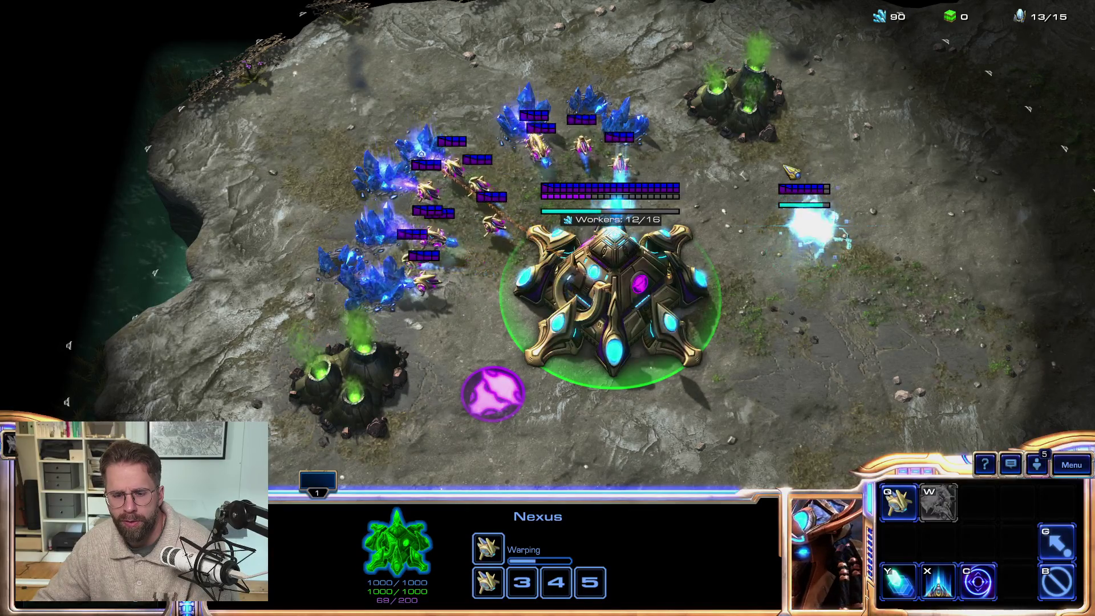
{"action": "key", "text": "F10"}
{"action": "left_click", "coordinate": [550, 183]}
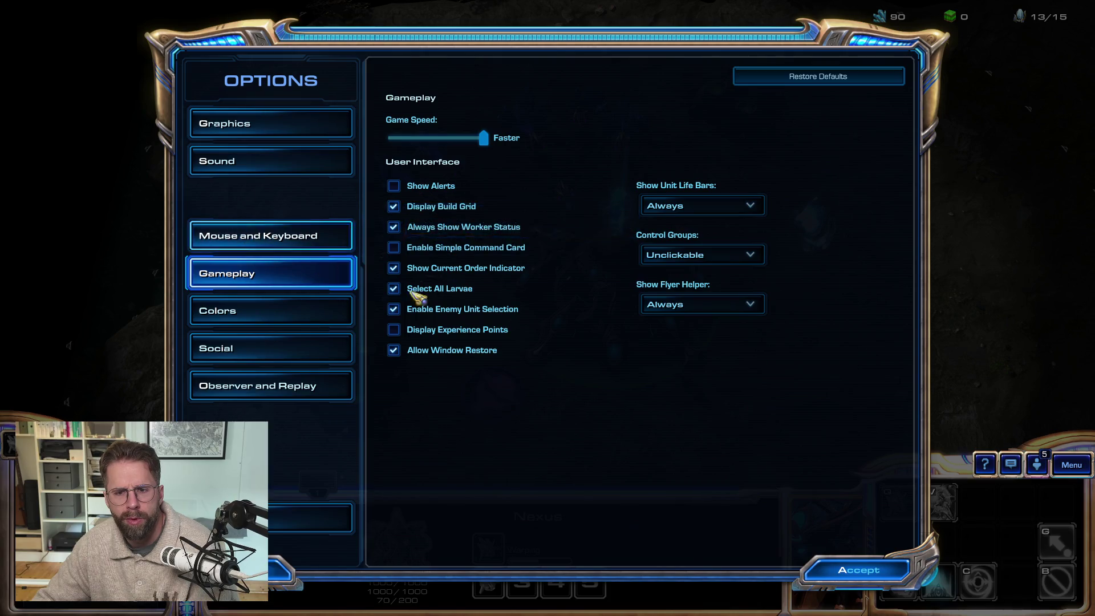
{"action": "left_click", "coordinate": [709, 206]}
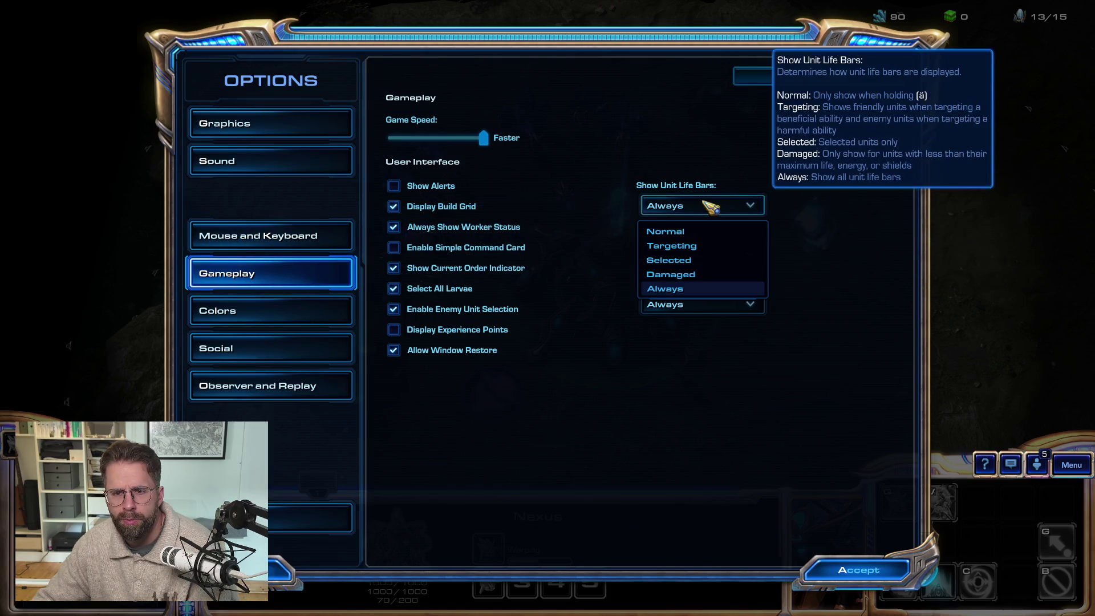
{"action": "left_click", "coordinate": [681, 231]}
{"action": "left_click", "coordinate": [865, 579]}
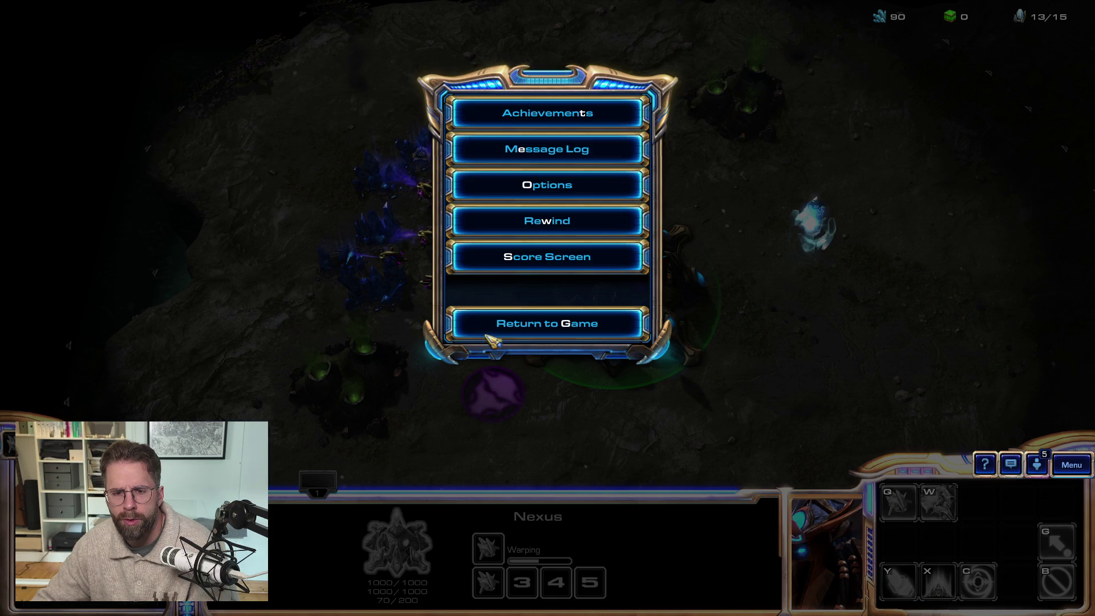
{"action": "left_click", "coordinate": [548, 321]}
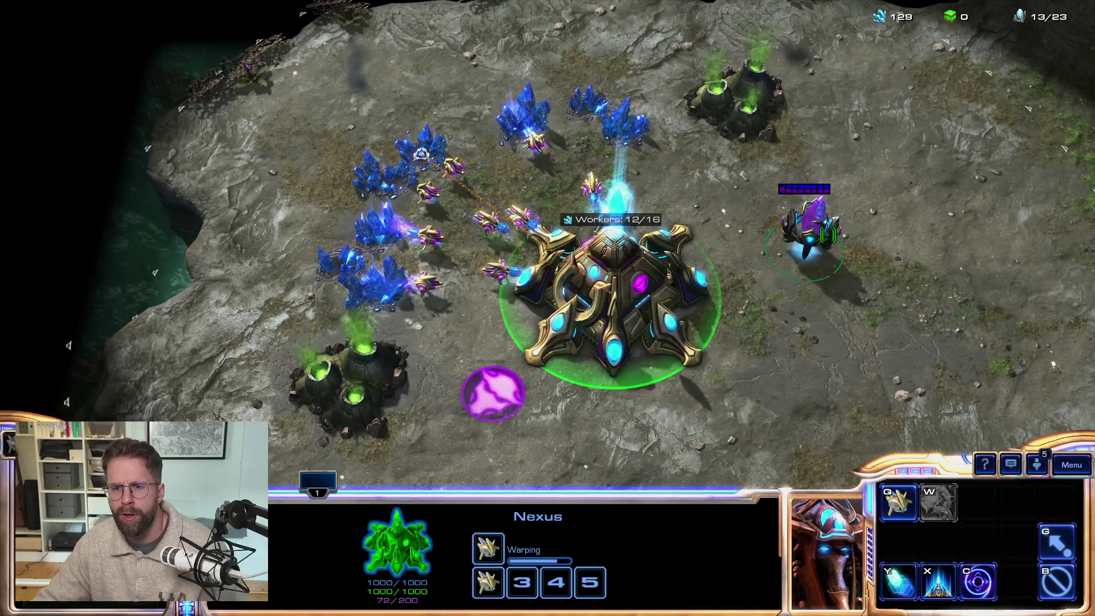
Select the Pylon and groups of probes at the mineral lines to check their life bars
{"action": "left_click", "coordinate": [810, 228], "text": "shift"}
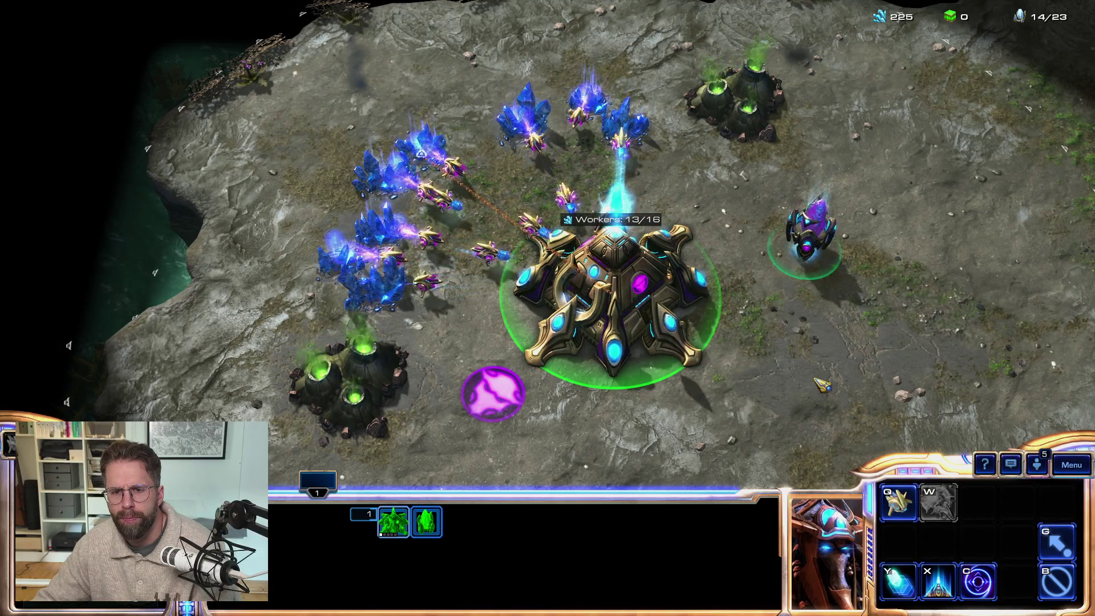
{"action": "left_click_drag", "start_coordinate": [401, 75], "coordinate": [694, 197]}
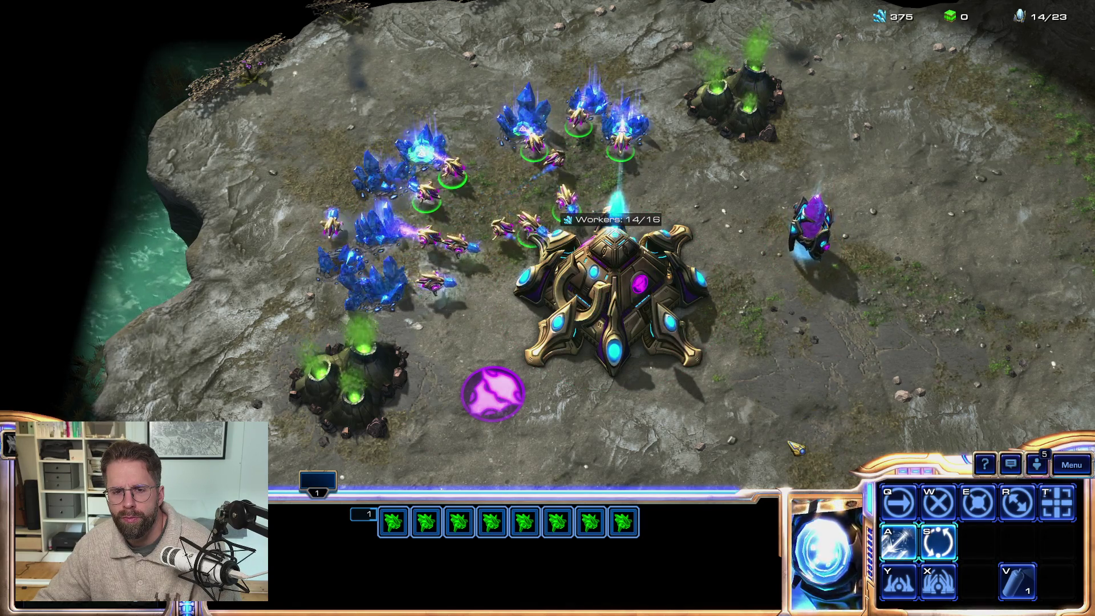
{"action": "key", "text": "F5"}
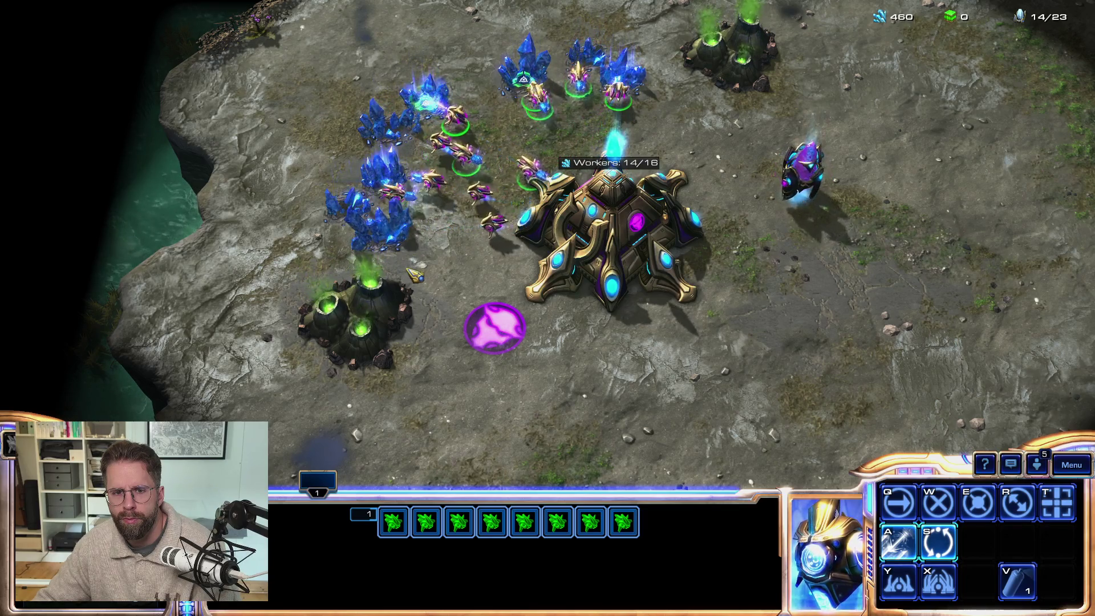
{"action": "left_click_drag", "start_coordinate": [413, 174], "coordinate": [498, 262]}
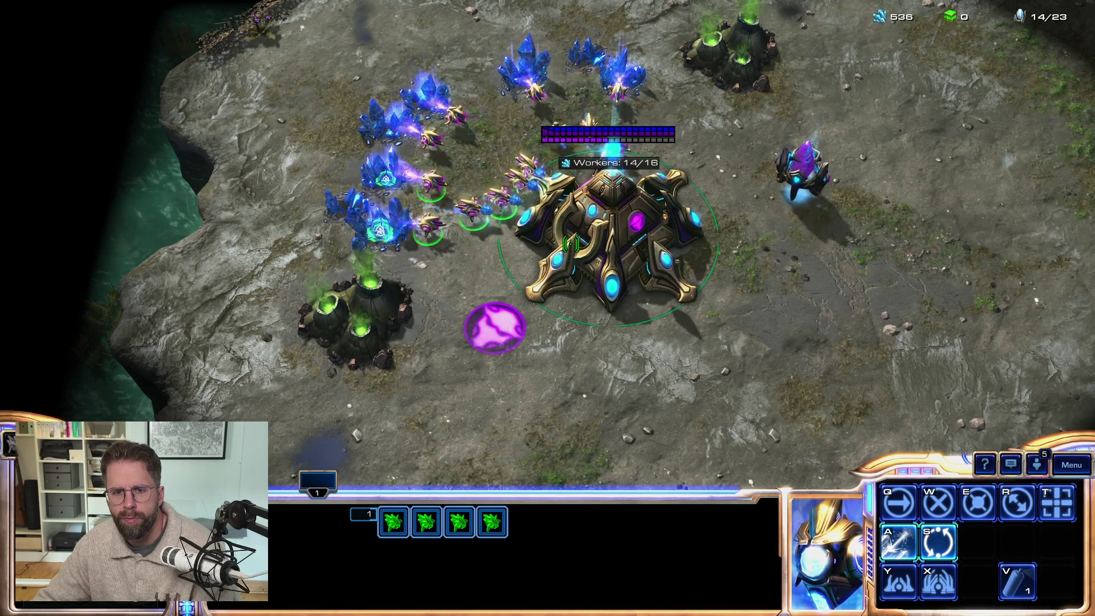
Select the Nexus and Pylon to view their health bars, then leave the game for Unreal
{"action": "left_click", "coordinate": [801, 171]}
{"action": "key", "text": "BackSpace"}
{"action": "left_click", "coordinate": [801, 171]}
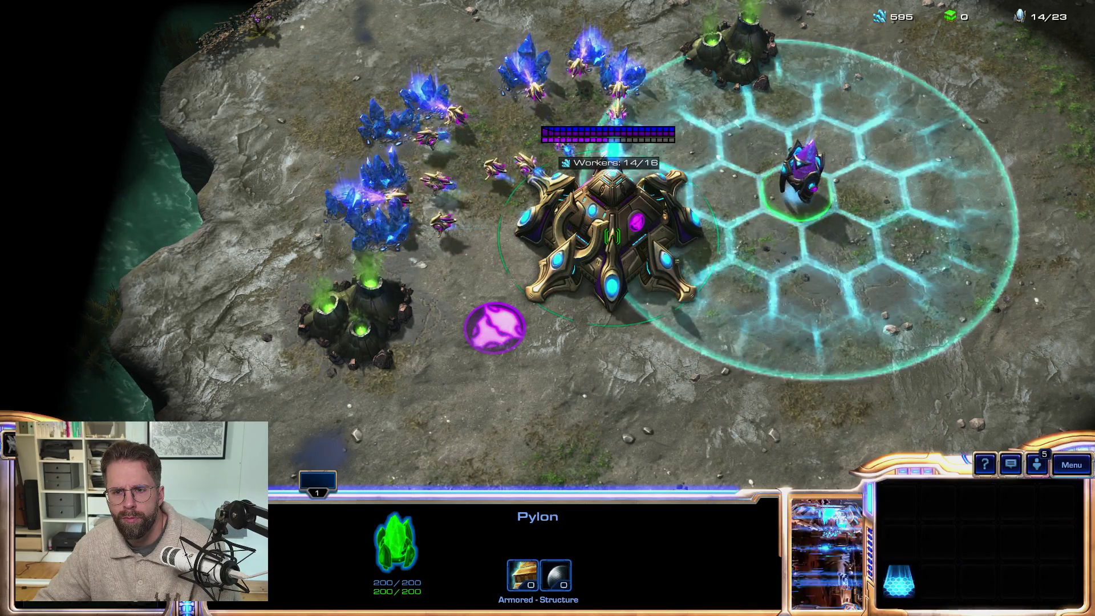
{"action": "left_click", "coordinate": [607, 239]}
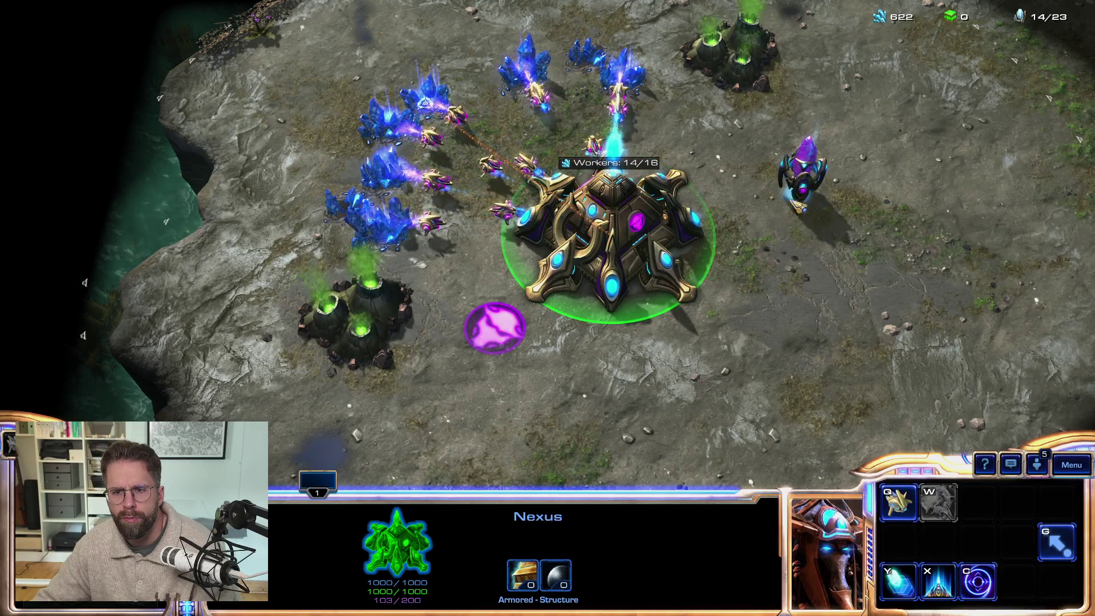
{"action": "left_click", "coordinate": [798, 191]}
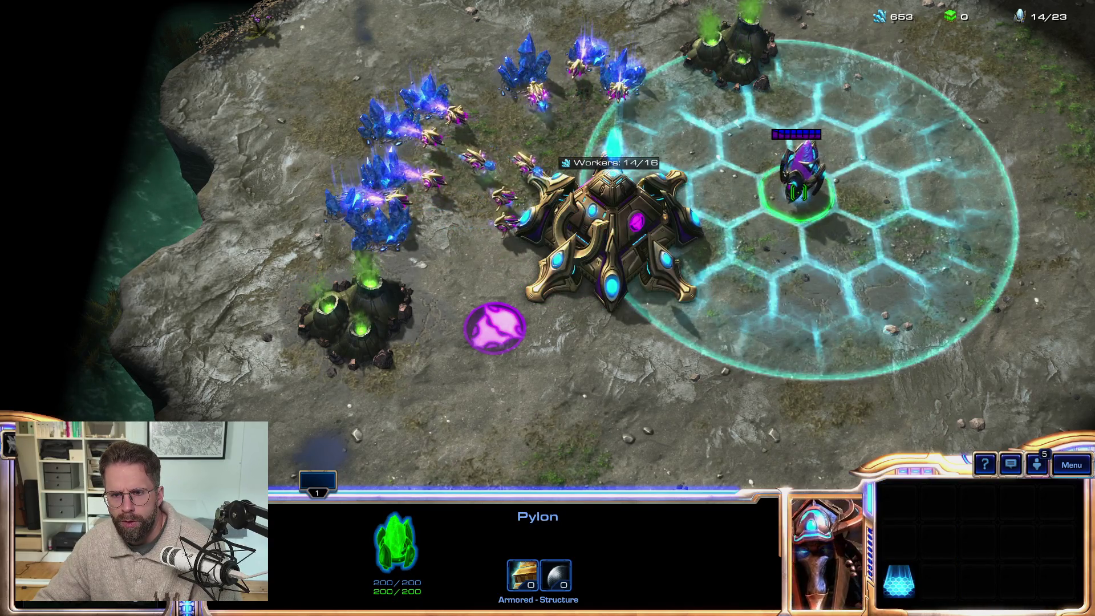
{"action": "key", "text": "F10"}
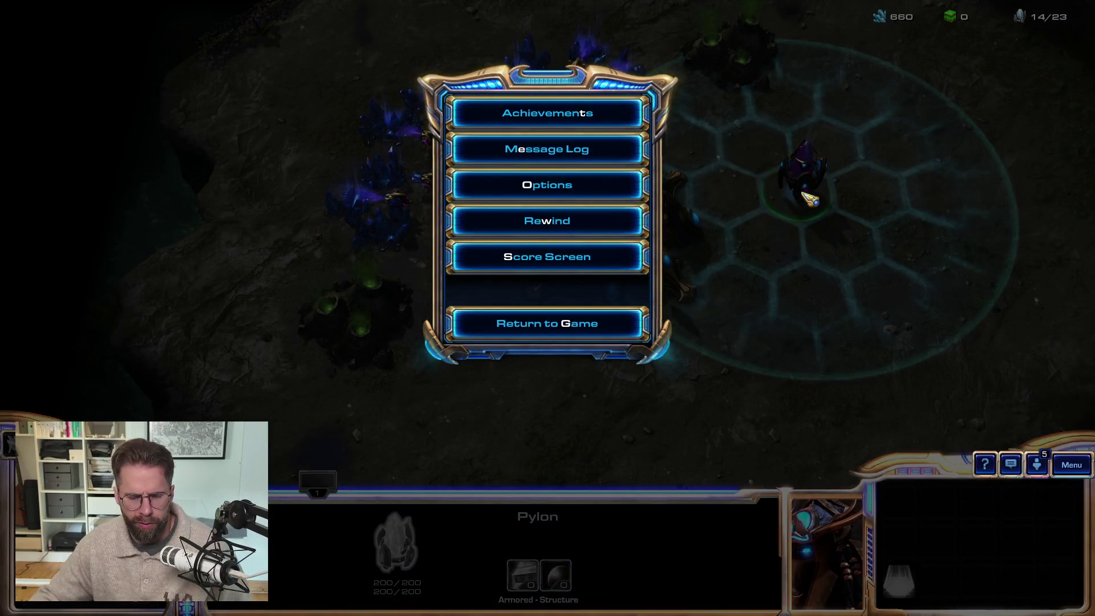
{"action": "key", "text": "alt+Tab"}
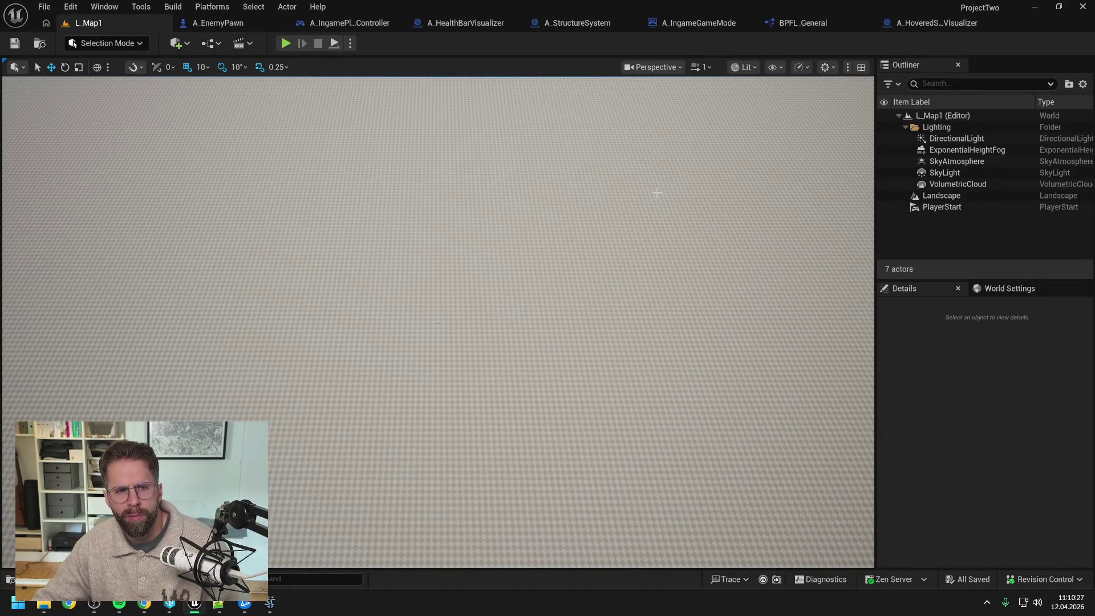
Review the Hovered Structure Visualizer and HealthBarVisualizer blueprints, then return to UpdateHoveredTile at Get Tile Content
{"action": "left_click", "coordinate": [349, 22]}
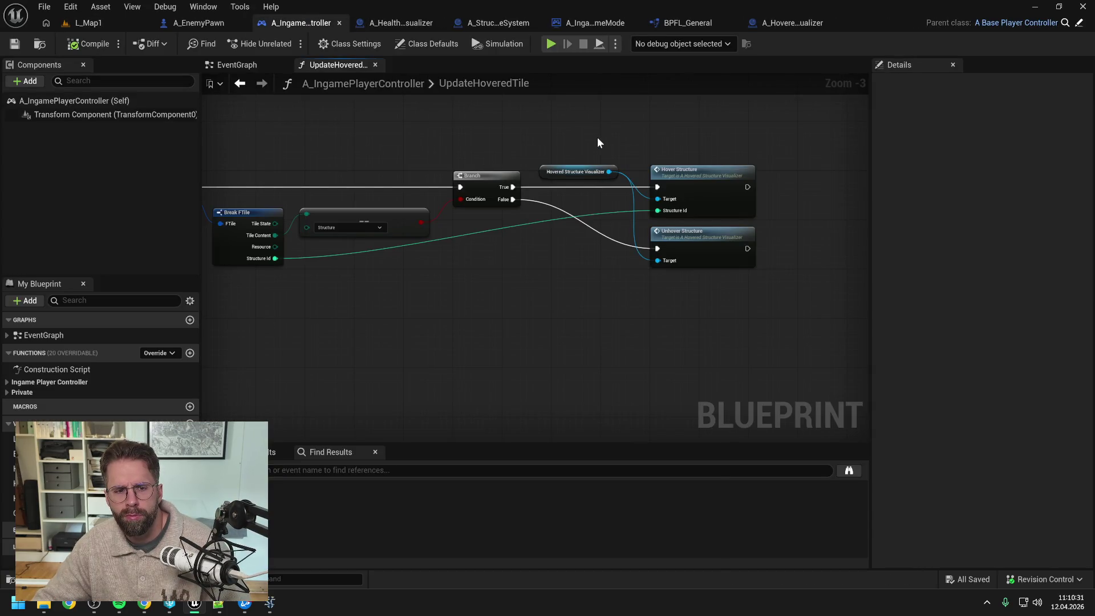
{"action": "left_click", "coordinate": [791, 24]}
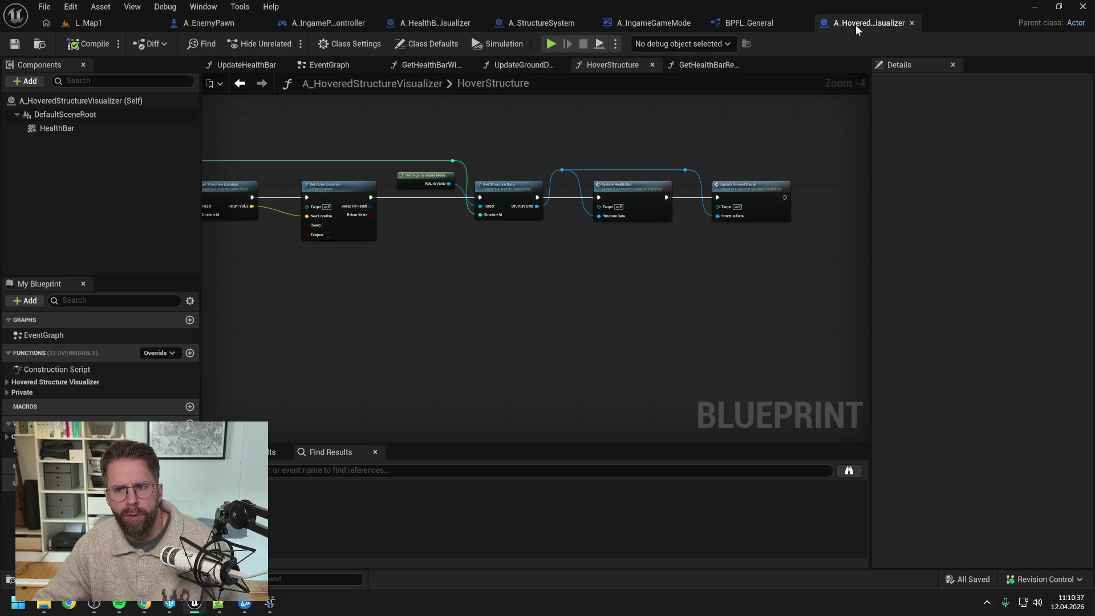
{"action": "left_click", "coordinate": [7, 382]}
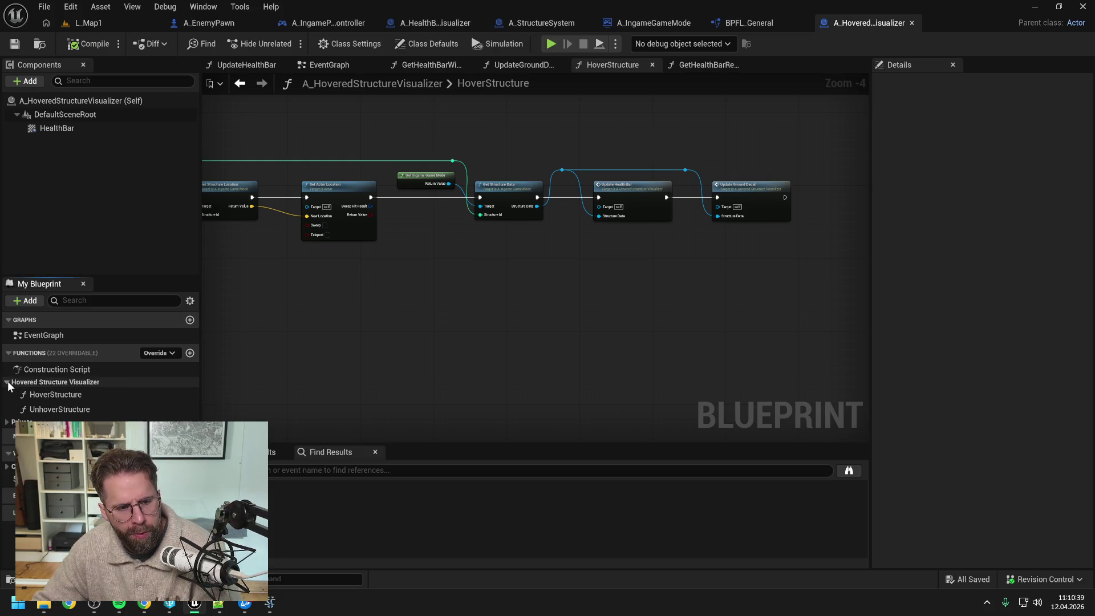
{"action": "left_click", "coordinate": [318, 326]}
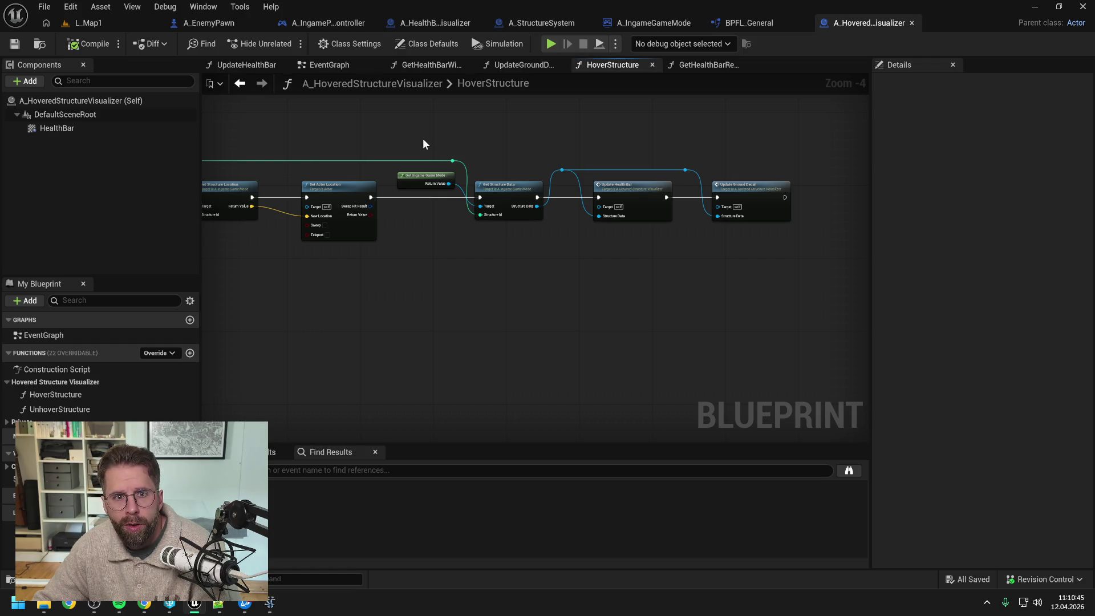
{"action": "left_click", "coordinate": [432, 24]}
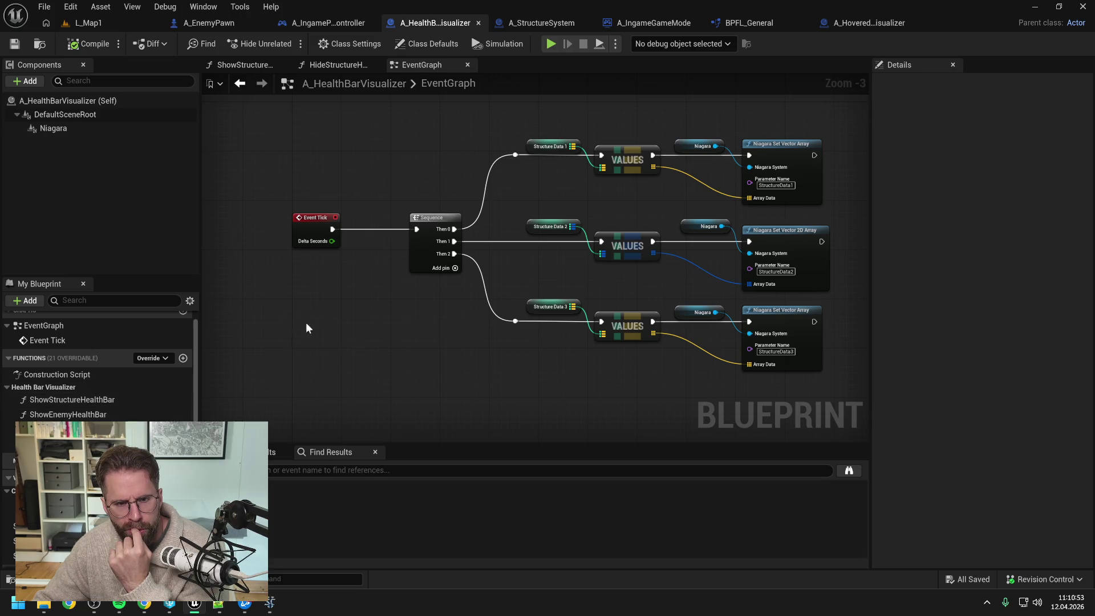
{"action": "left_click", "coordinate": [336, 24]}
{"action": "mouse_move", "coordinate": [528, 127]}
{"action": "left_mouse_down"}
{"action": "mouse_move", "coordinate": [687, 135]}
{"action": "mouse_move", "coordinate": [642, 149]}
{"action": "left_mouse_up"}
Promote Structure Id to a HoveredStructureId variable and run Branch True into its SET node
{"action": "mouse_move", "coordinate": [385, 272]}
{"action": "left_mouse_down"}
{"action": "mouse_move", "coordinate": [567, 252]}
{"action": "mouse_move", "coordinate": [707, 217]}
{"action": "left_mouse_up"}
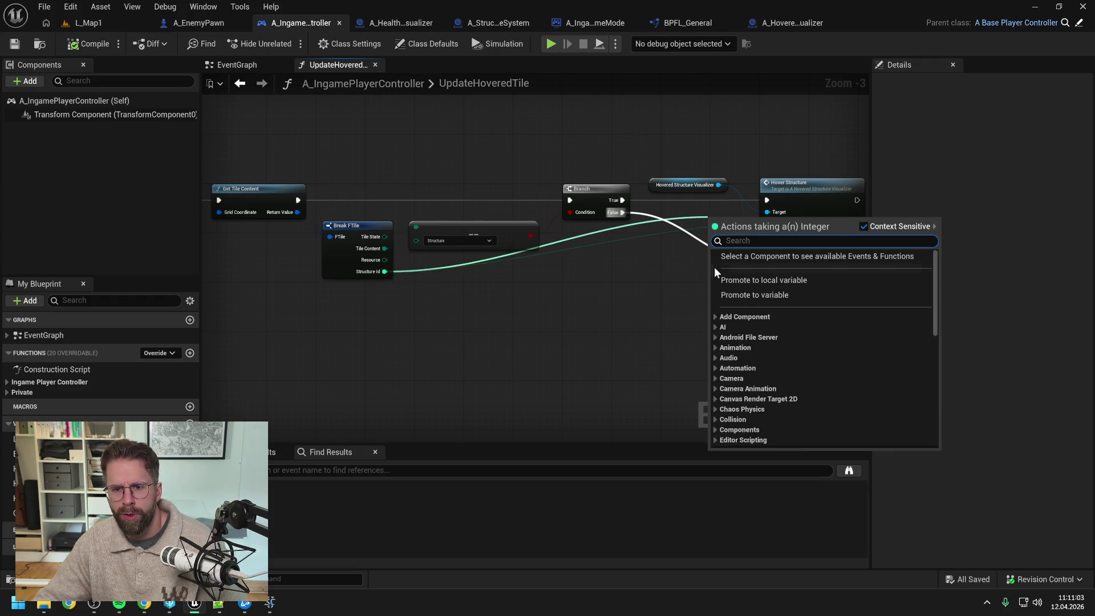
{"action": "left_click", "coordinate": [756, 296]}
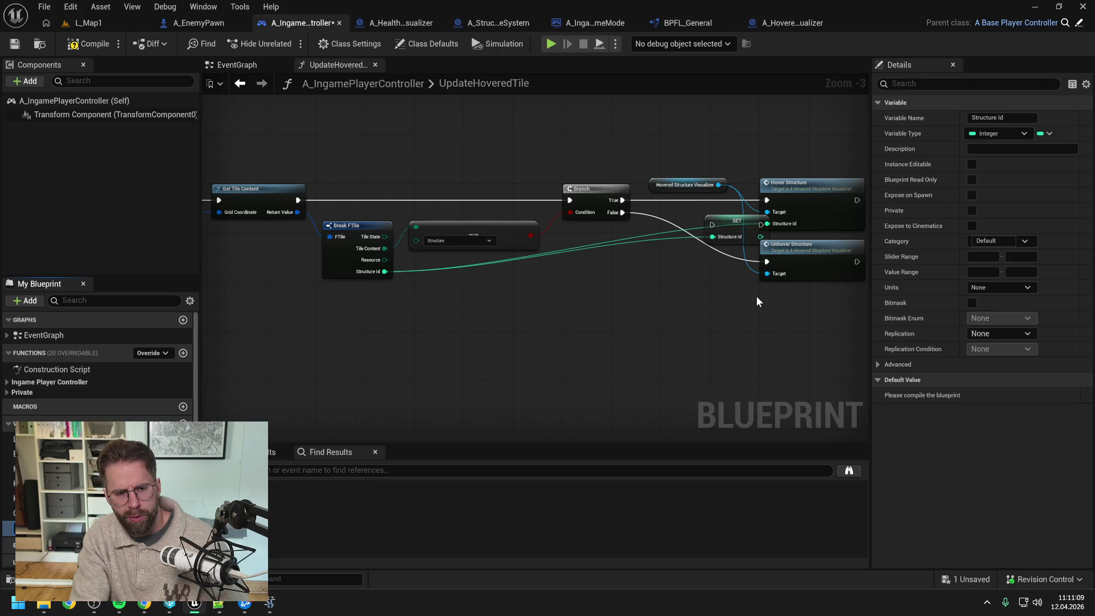
{"action": "key", "text": "Return"}
{"action": "key", "text": "ctrl+s"}
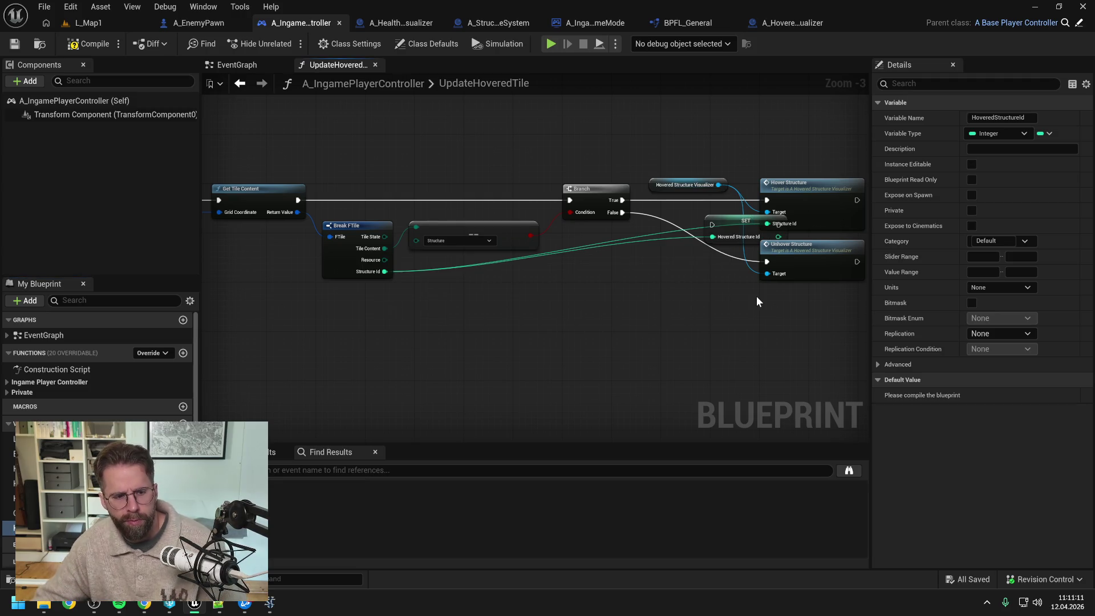
{"action": "mouse_move", "coordinate": [662, 237]}
{"action": "left_mouse_down"}
{"action": "mouse_move", "coordinate": [662, 181]}
{"action": "mouse_move", "coordinate": [674, 162]}
{"action": "left_mouse_up"}
{"action": "left_click_drag", "start_coordinate": [548, 211], "coordinate": [649, 162]}
{"action": "left_click_drag", "start_coordinate": [806, 171], "coordinate": [774, 165]}
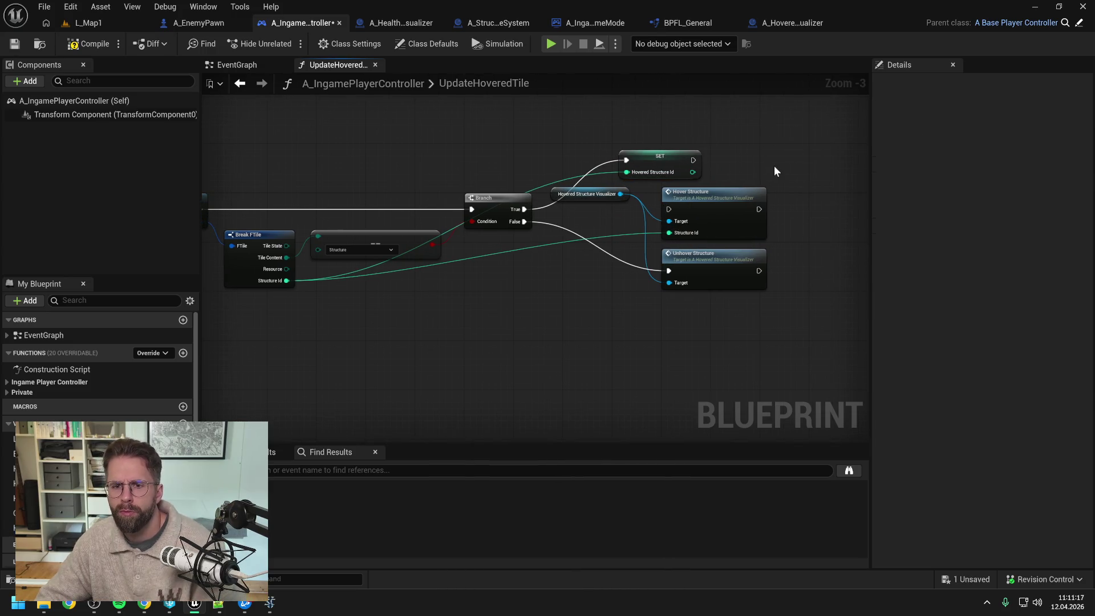
Delete the old Hover and Unhover Structure nodes, tidy the SET, save, and add a HealthBarVisualizer getter
{"action": "left_click_drag", "start_coordinate": [714, 313], "coordinate": [628, 197]}
{"action": "key", "text": "Delete"}
{"action": "mouse_move", "coordinate": [647, 160]}
{"action": "left_mouse_down"}
{"action": "mouse_move", "coordinate": [672, 204]}
{"action": "mouse_move", "coordinate": [651, 209]}
{"action": "left_mouse_up"}
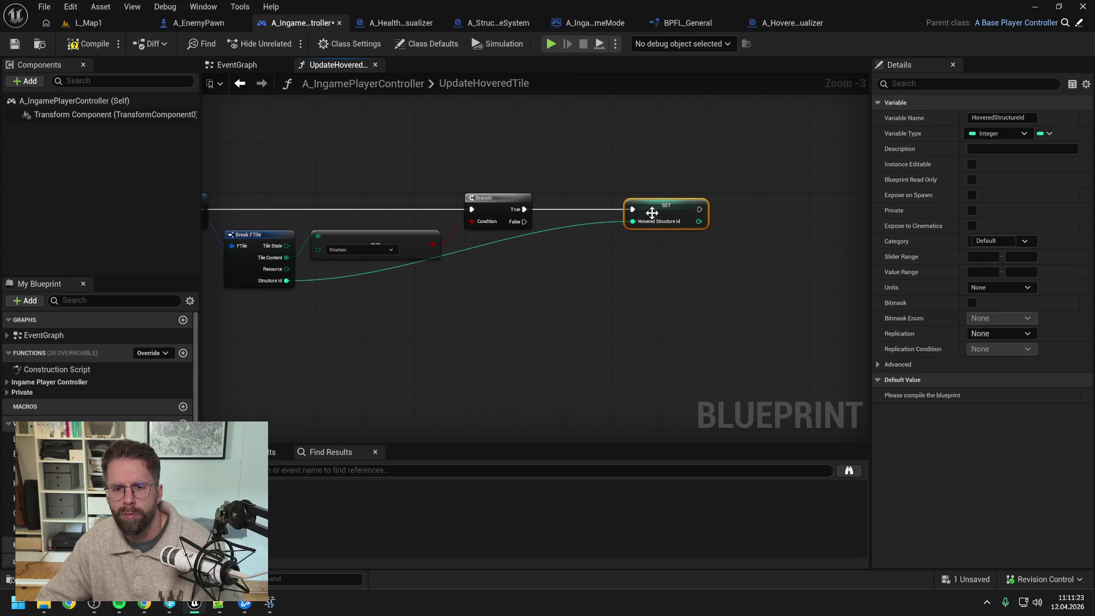
{"action": "left_click", "coordinate": [613, 268]}
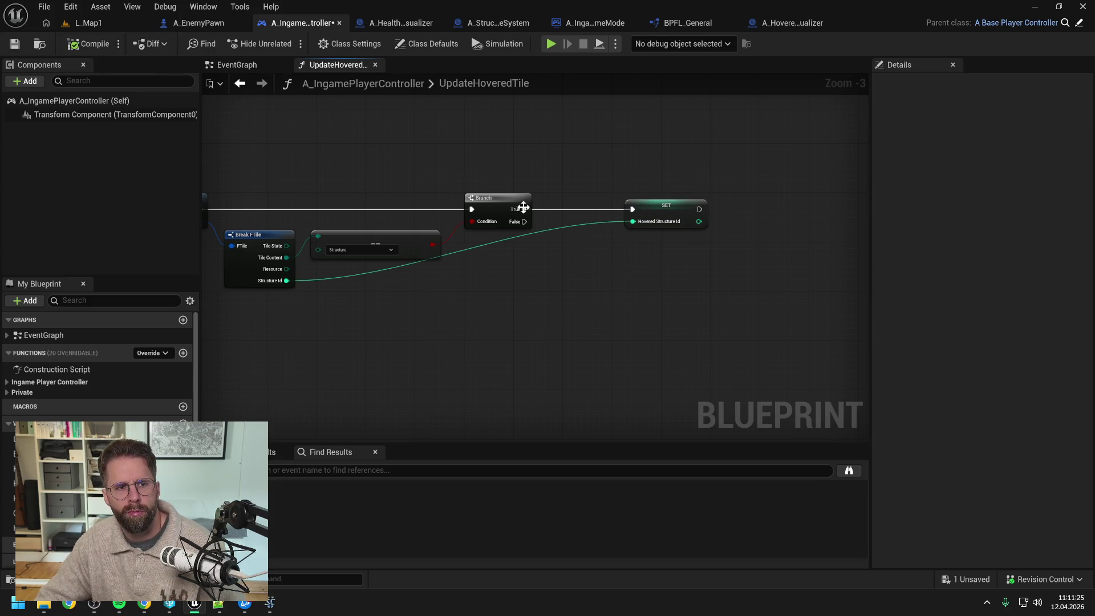
{"action": "left_click", "coordinate": [632, 221], "text": "alt"}
{"action": "left_click_drag", "start_coordinate": [664, 207], "coordinate": [748, 210]}
{"action": "key", "text": "ctrl+s"}
{"action": "left_click", "coordinate": [638, 255]}
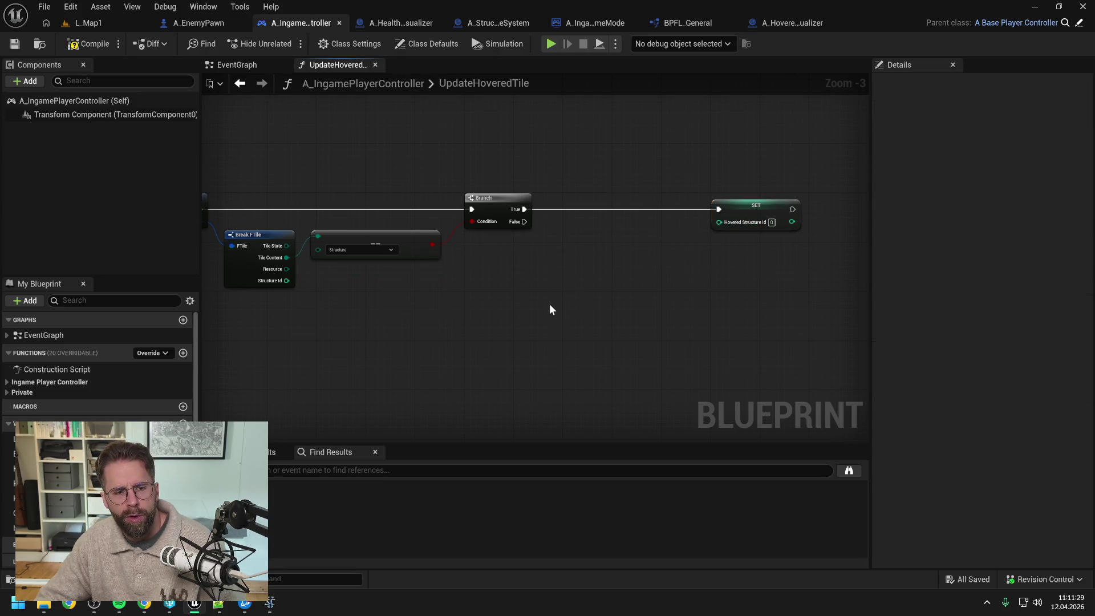
{"action": "mouse_move", "coordinate": [11, 483]}
{"action": "left_mouse_down"}
{"action": "mouse_move", "coordinate": [568, 186]}
{"action": "mouse_move", "coordinate": [637, 215]}
{"action": "left_mouse_up"}
{"action": "left_click", "coordinate": [592, 210]}
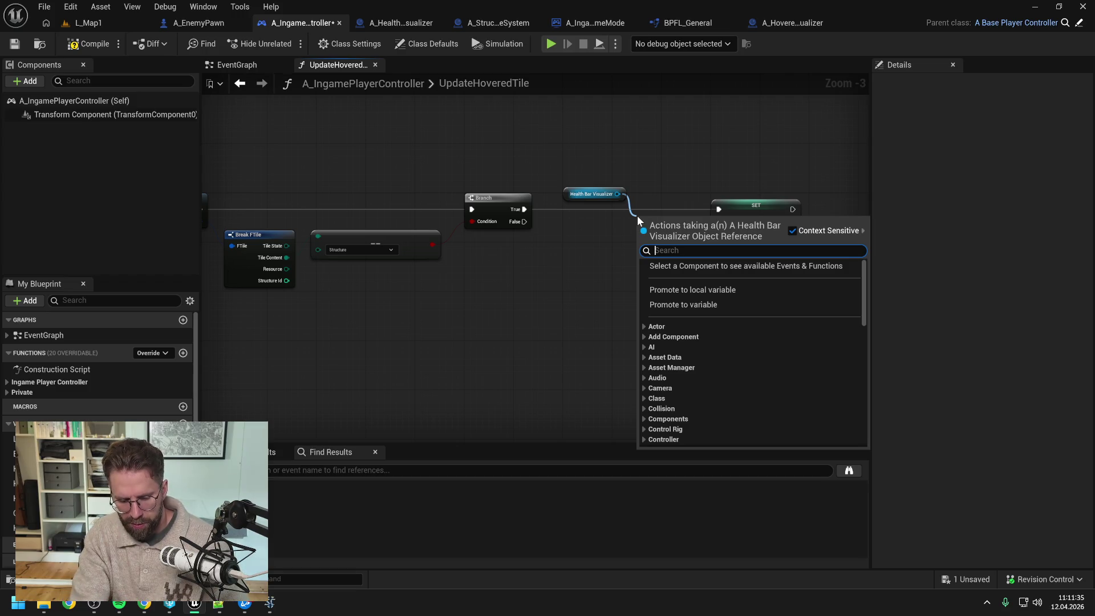
Add a Hide Structure Health Bar call on Branch True, fed by HoveredStructureId
{"action": "type", "text": "hide"}
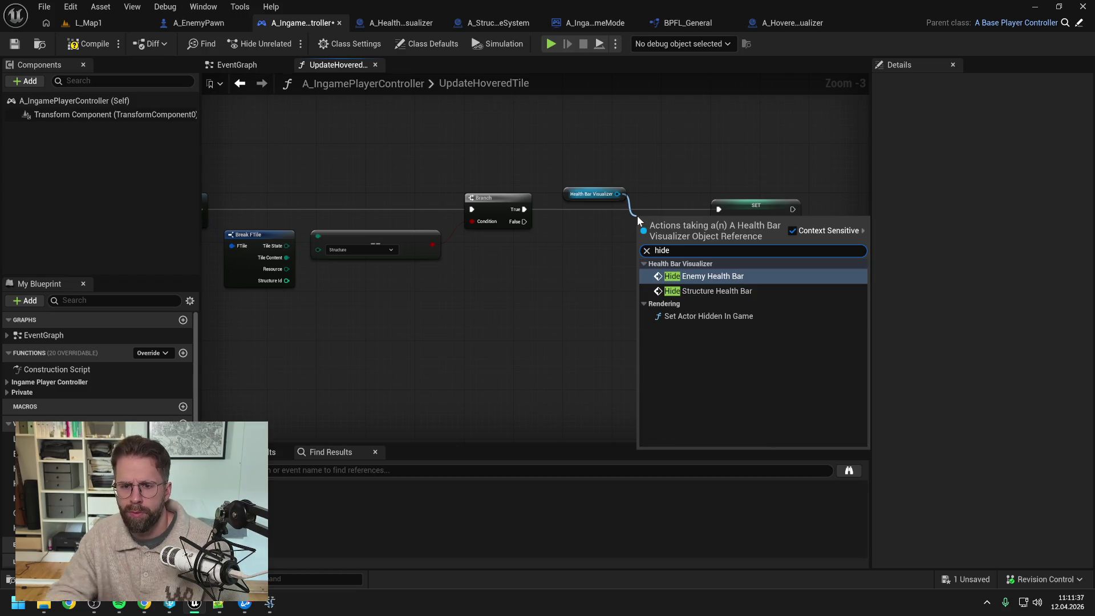
{"action": "left_click", "coordinate": [723, 289]}
{"action": "left_click_drag", "start_coordinate": [740, 208], "coordinate": [802, 207]}
{"action": "left_click_drag", "start_coordinate": [697, 220], "coordinate": [710, 197]}
{"action": "left_click_drag", "start_coordinate": [526, 209], "coordinate": [650, 209]}
{"action": "left_click", "coordinate": [616, 243]}
{"action": "mouse_move", "coordinate": [69, 527]}
{"action": "left_mouse_down"}
{"action": "mouse_move", "coordinate": [551, 261]}
{"action": "mouse_move", "coordinate": [563, 224]}
{"action": "mouse_move", "coordinate": [585, 247]}
{"action": "mouse_move", "coordinate": [565, 226]}
{"action": "mouse_move", "coordinate": [650, 234]}
{"action": "mouse_move", "coordinate": [603, 229]}
{"action": "left_mouse_up"}
{"action": "left_click", "coordinate": [581, 183]}
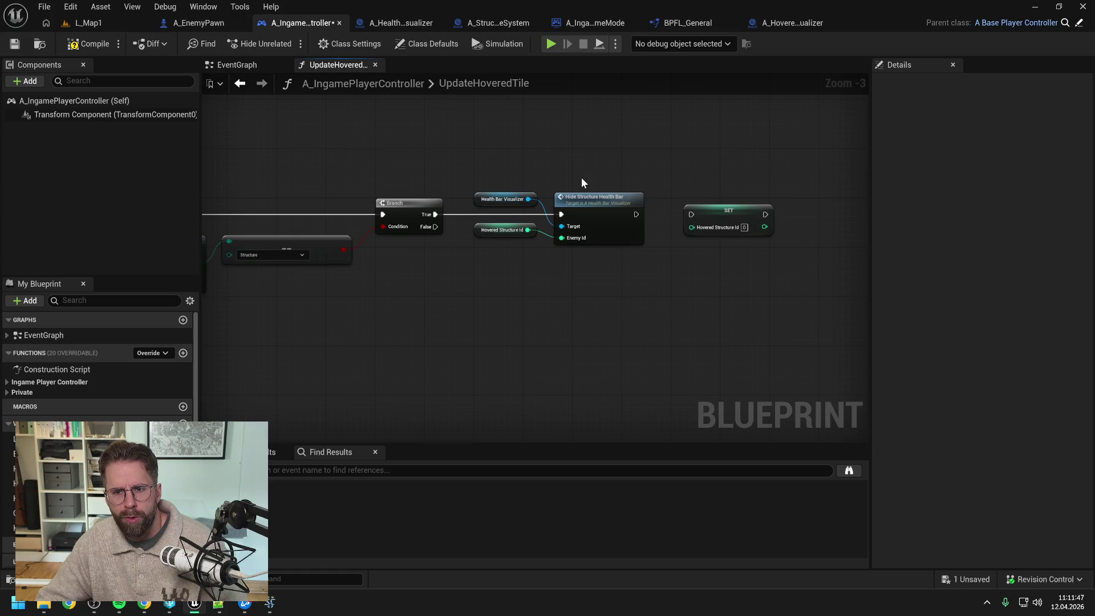
Add a Show Structure Health Bar call from a copied Health Bar Visualizer getter
{"action": "left_click", "coordinate": [496, 199]}
{"action": "key", "text": "ctrl+c"}
{"action": "key", "text": "ctrl+v"}
{"action": "left_click_drag", "start_coordinate": [719, 199], "coordinate": [760, 198]}
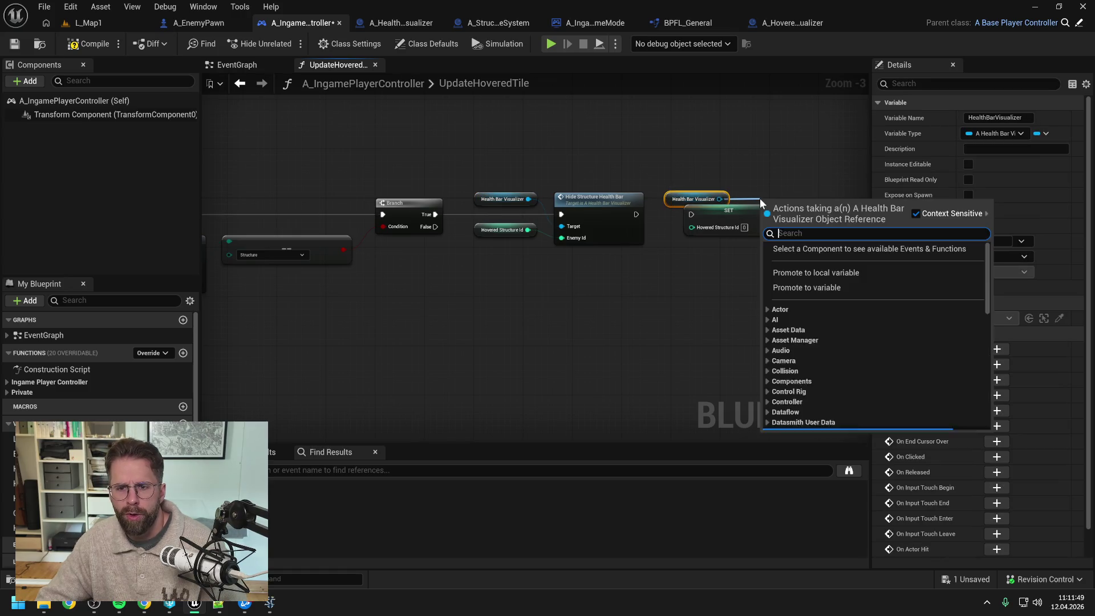
{"action": "type", "text": "show hea"}
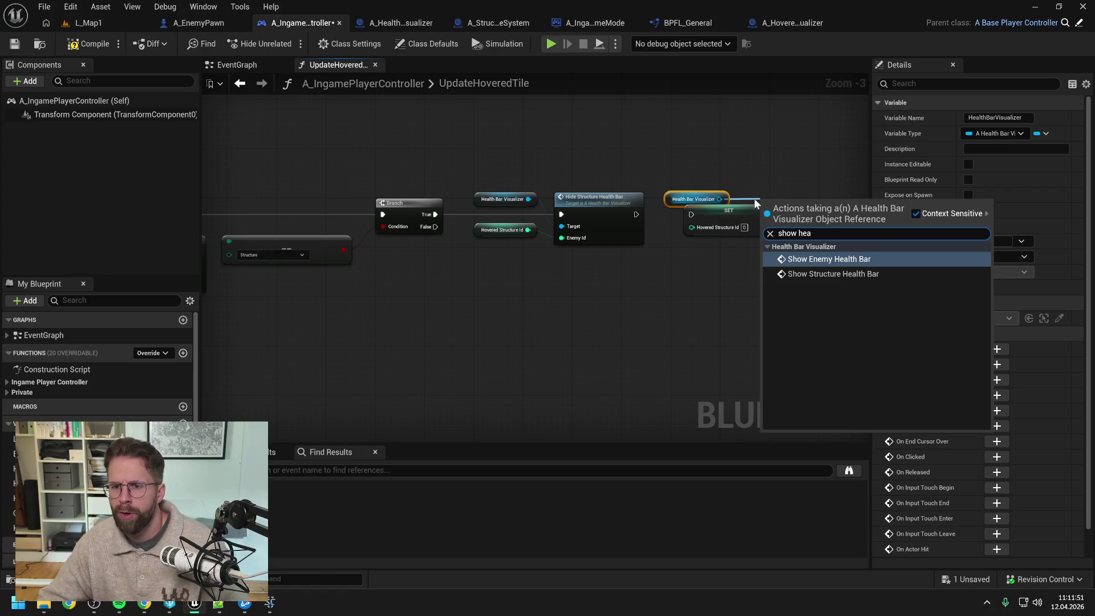
{"action": "left_click", "coordinate": [814, 273]}
{"action": "left_click_drag", "start_coordinate": [794, 223], "coordinate": [823, 222]}
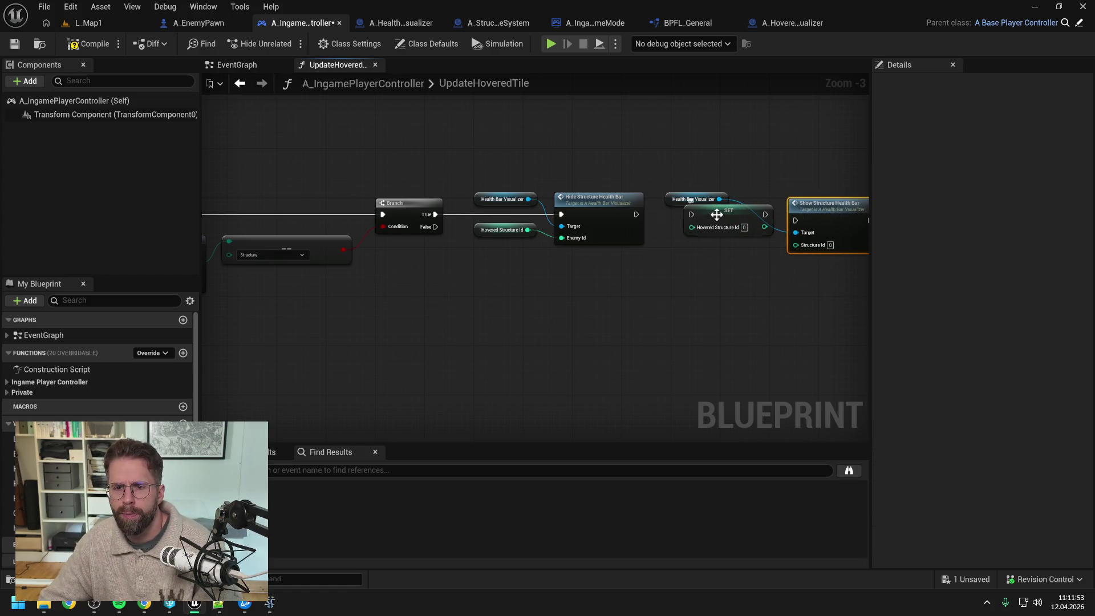
Chain Hide, SET HoveredStructureId, then Show, passing the stored id to Show
{"action": "left_click_drag", "start_coordinate": [716, 215], "coordinate": [720, 271]}
{"action": "left_click_drag", "start_coordinate": [549, 227], "coordinate": [712, 233]}
{"action": "left_click_drag", "start_coordinate": [611, 189], "coordinate": [736, 228]}
{"action": "left_click_drag", "start_coordinate": [741, 218], "coordinate": [785, 218]}
{"action": "mouse_move", "coordinate": [630, 281]}
{"action": "left_mouse_down"}
{"action": "mouse_move", "coordinate": [641, 225]}
{"action": "mouse_move", "coordinate": [548, 227]}
{"action": "left_mouse_up"}
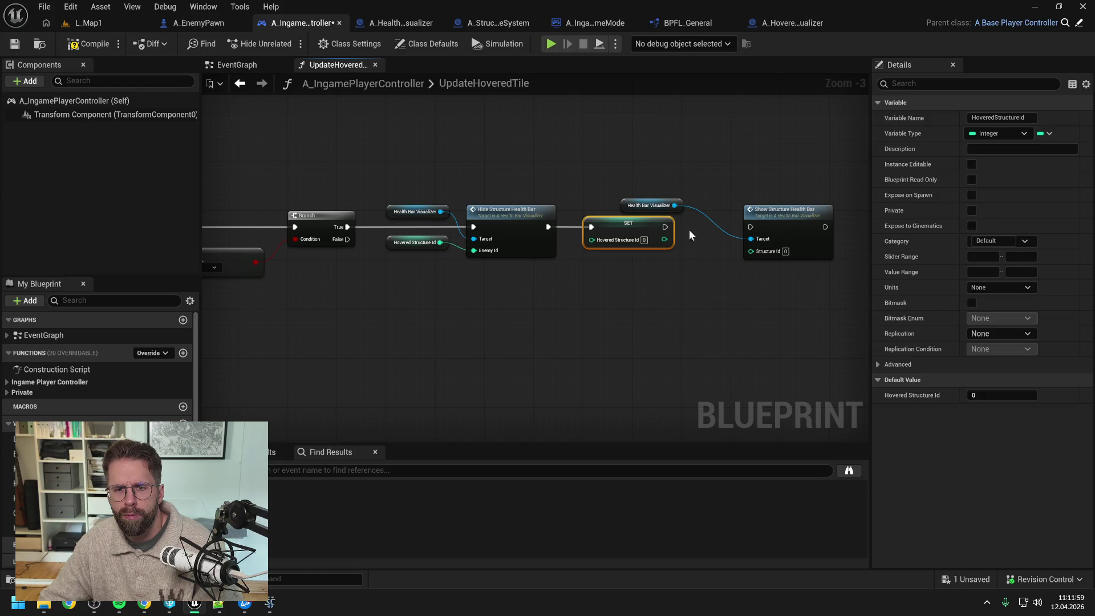
{"action": "left_click", "coordinate": [678, 228]}
{"action": "left_click_drag", "start_coordinate": [783, 213], "coordinate": [832, 214]}
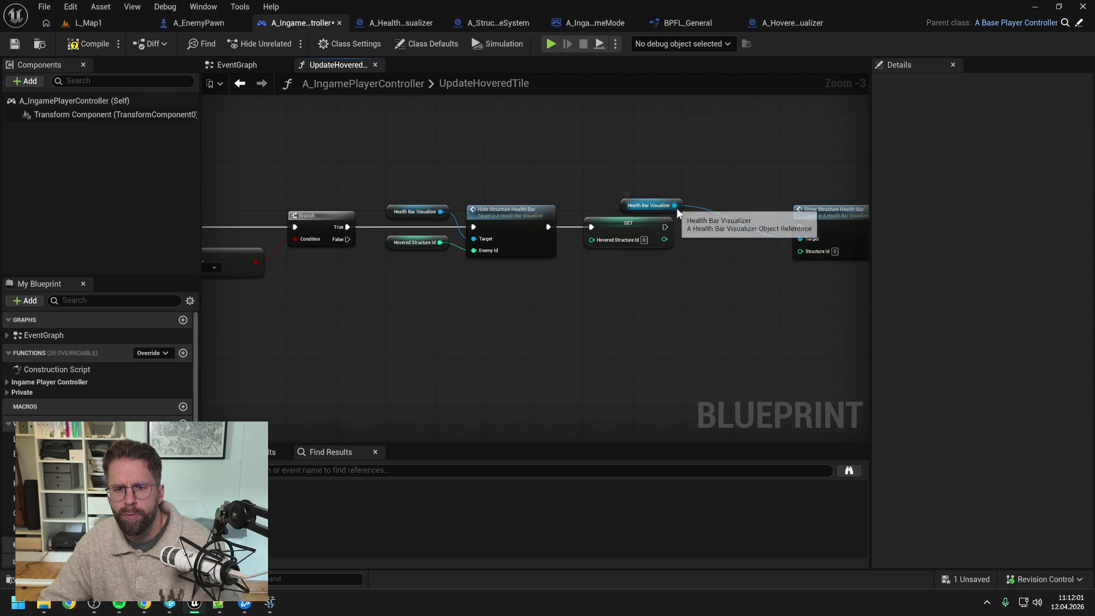
{"action": "left_click_drag", "start_coordinate": [666, 208], "coordinate": [734, 216]}
{"action": "mouse_move", "coordinate": [665, 227]}
{"action": "left_mouse_down"}
{"action": "mouse_move", "coordinate": [796, 227]}
{"action": "mouse_move", "coordinate": [800, 251]}
{"action": "left_mouse_up"}
{"action": "left_click_drag", "start_coordinate": [621, 252], "coordinate": [632, 252]}
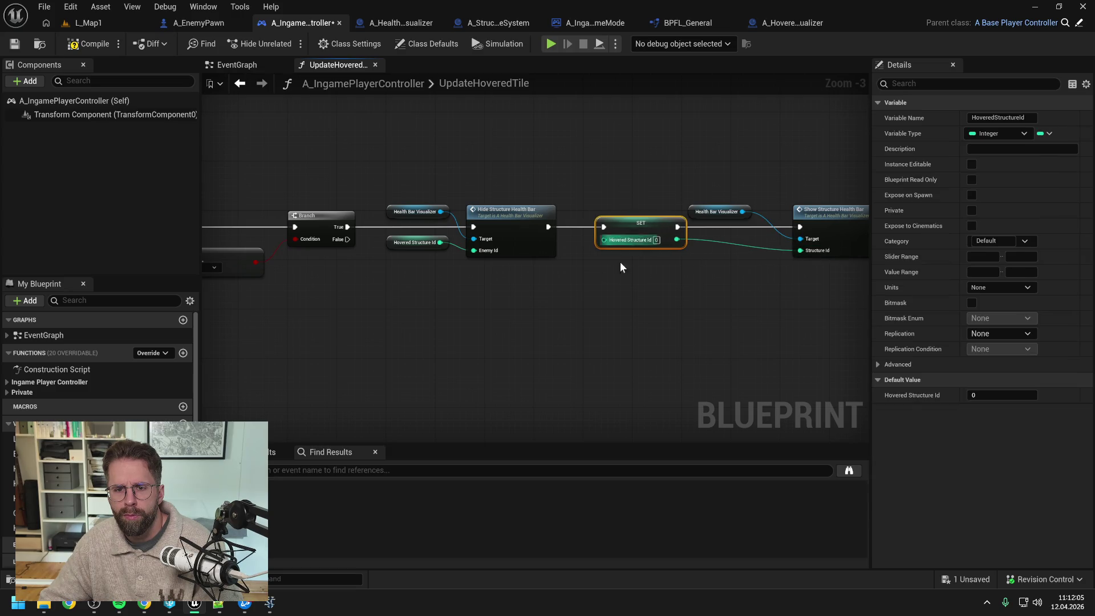
{"action": "left_click", "coordinate": [661, 263]}
Wire Break FTile's Structure Id into the SET node, routed above the Branch via reroutes
{"action": "left_click_drag", "start_coordinate": [551, 286], "coordinate": [739, 268]}
{"action": "mouse_move", "coordinate": [298, 280]}
{"action": "left_mouse_down"}
{"action": "mouse_move", "coordinate": [791, 221]}
{"action": "mouse_move", "coordinate": [771, 180]}
{"action": "left_mouse_up"}
{"action": "double_click", "coordinate": [759, 221]}
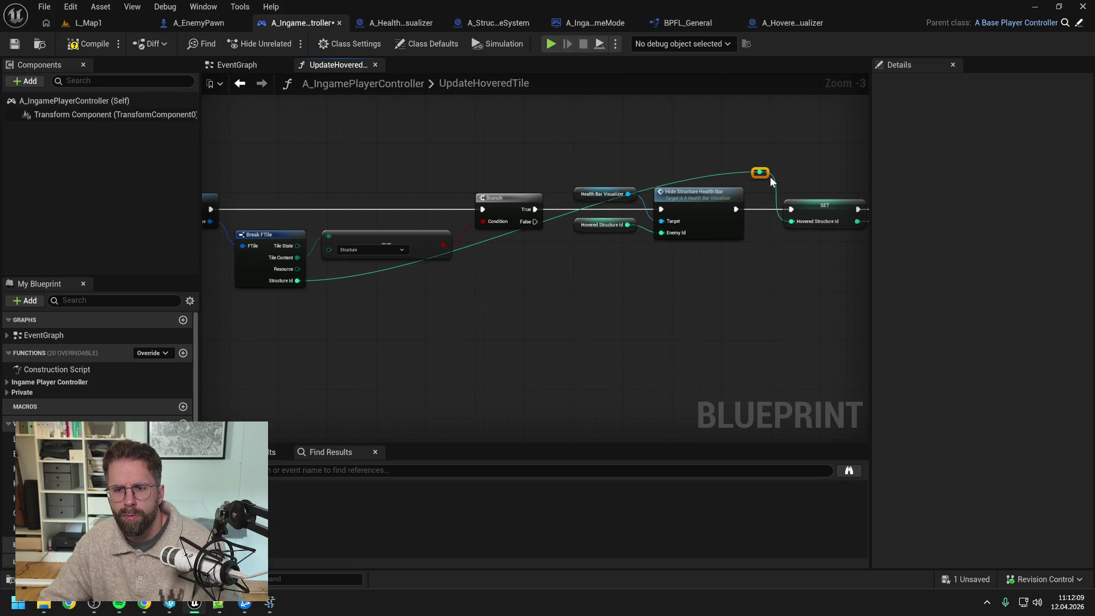
{"action": "double_click", "coordinate": [721, 172]}
{"action": "left_click_drag", "start_coordinate": [723, 173], "coordinate": [359, 175]}
{"action": "left_click_drag", "start_coordinate": [628, 139], "coordinate": [513, 139]}
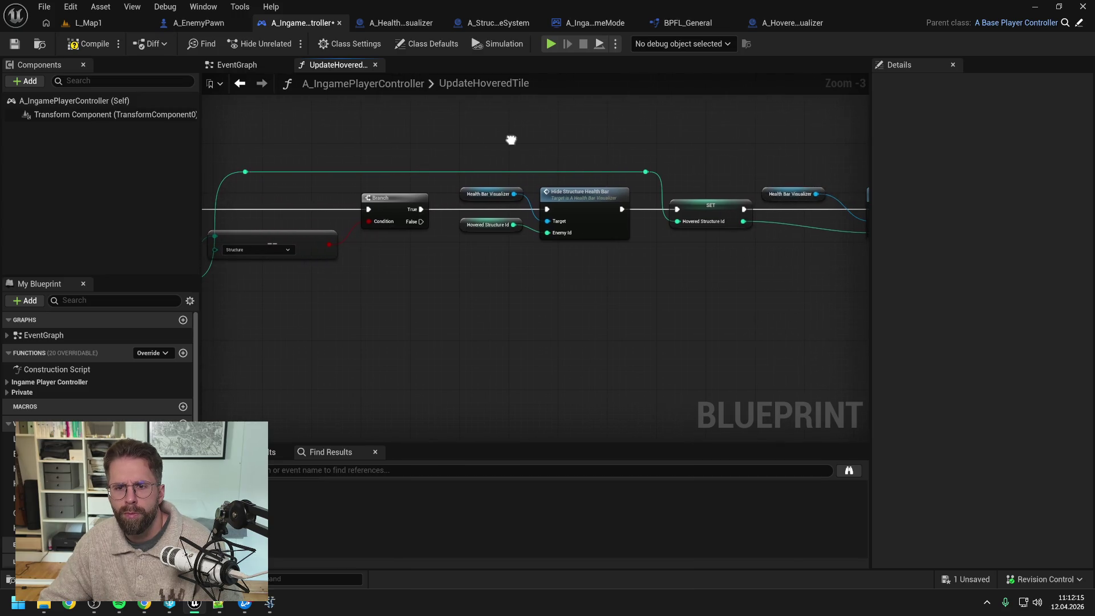
Duplicate the Hide Structure Health Bar setup and connect it to Branch False
{"action": "mouse_move", "coordinate": [442, 221]}
{"action": "left_mouse_down"}
{"action": "mouse_move", "coordinate": [633, 245]}
{"action": "mouse_move", "coordinate": [583, 267]}
{"action": "left_mouse_up"}
{"action": "key", "text": "ctrl+c"}
{"action": "key", "text": "ctrl+v"}
{"action": "mouse_move", "coordinate": [421, 221]}
{"action": "left_mouse_down"}
{"action": "mouse_move", "coordinate": [546, 277]}
{"action": "mouse_move", "coordinate": [463, 279]}
{"action": "left_mouse_up"}
{"action": "double_click", "coordinate": [518, 272]}
{"action": "left_click_drag", "start_coordinate": [689, 283], "coordinate": [606, 280]}
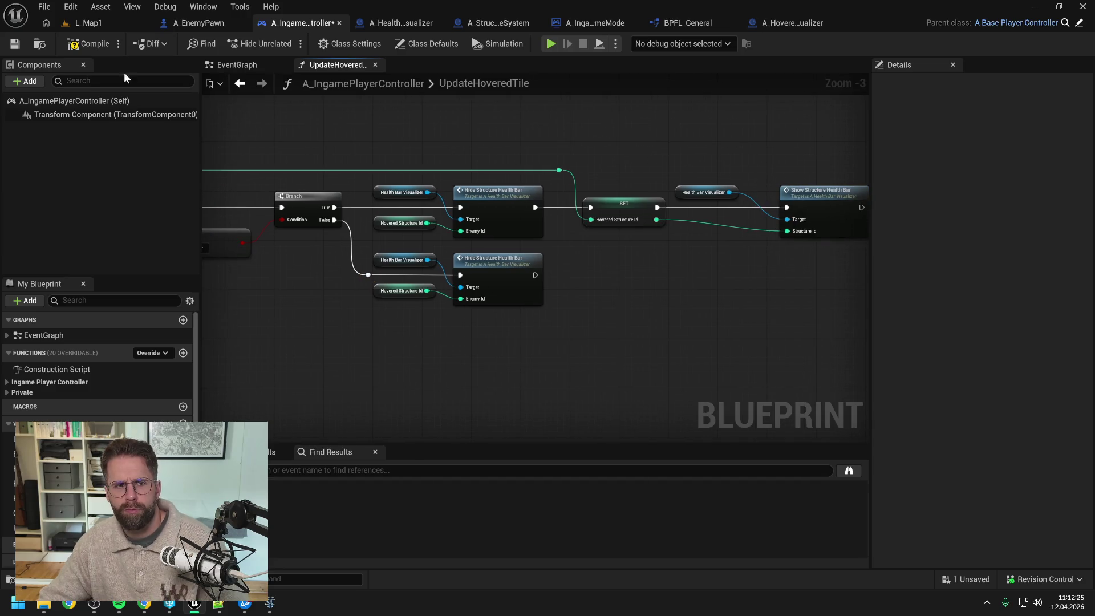
Save the blueprint and review the function back to its entry node
{"action": "key", "text": "ctrl+s"}
{"action": "scroll", "coordinate": [591, 137], "scroll_direction": "down", "scroll_amount": 1}
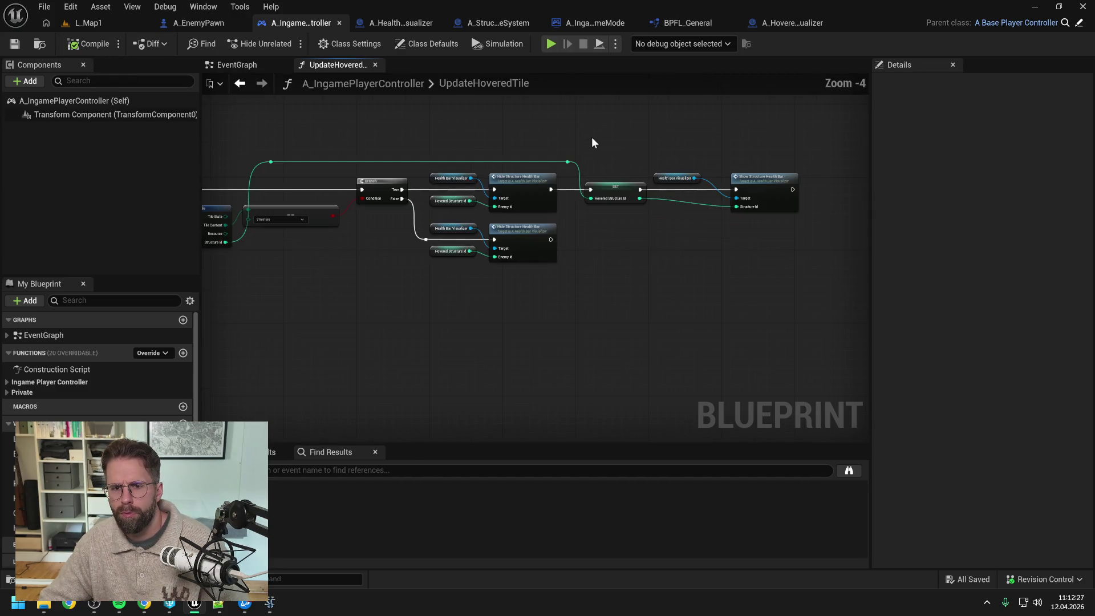
{"action": "left_click_drag", "start_coordinate": [575, 175], "coordinate": [624, 151]}
{"action": "mouse_move", "coordinate": [464, 139]}
{"action": "left_mouse_down"}
{"action": "mouse_move", "coordinate": [665, 159]}
{"action": "mouse_move", "coordinate": [652, 180]}
{"action": "left_mouse_up"}
{"action": "left_click_drag", "start_coordinate": [516, 171], "coordinate": [682, 165]}
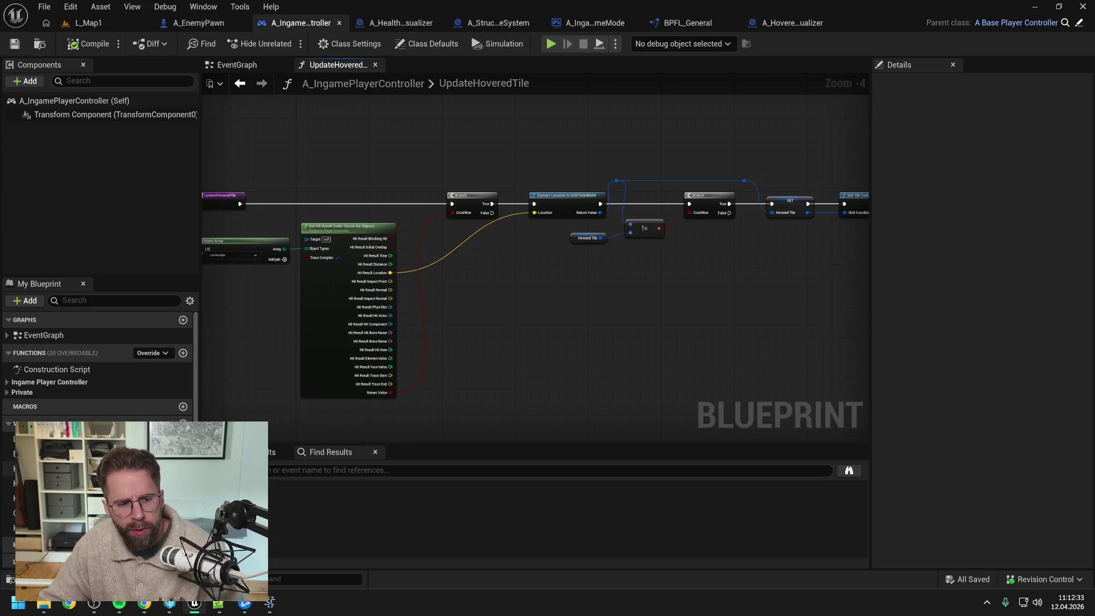
Find HoveredStructureVisualizer's references and delete its SpawnActor and SET nodes in EventGraph
{"action": "left_click", "coordinate": [51, 469]}
{"action": "right_click", "coordinate": [74, 341]}
{"action": "mouse_move", "coordinate": [123, 383]}
{"action": "left_click", "coordinate": [224, 386]}
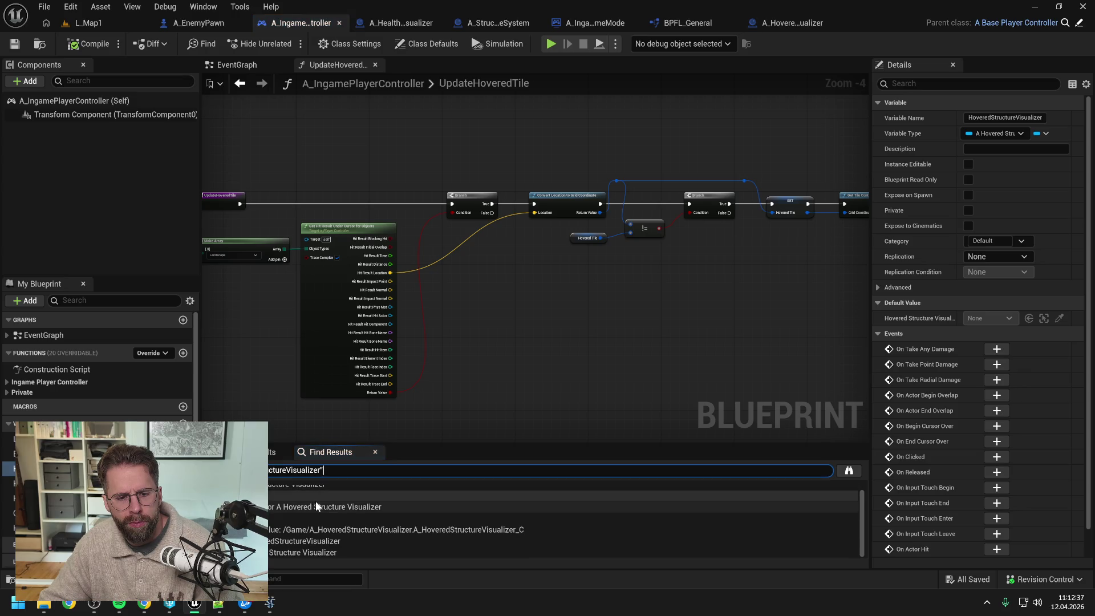
{"action": "double_click", "coordinate": [313, 550]}
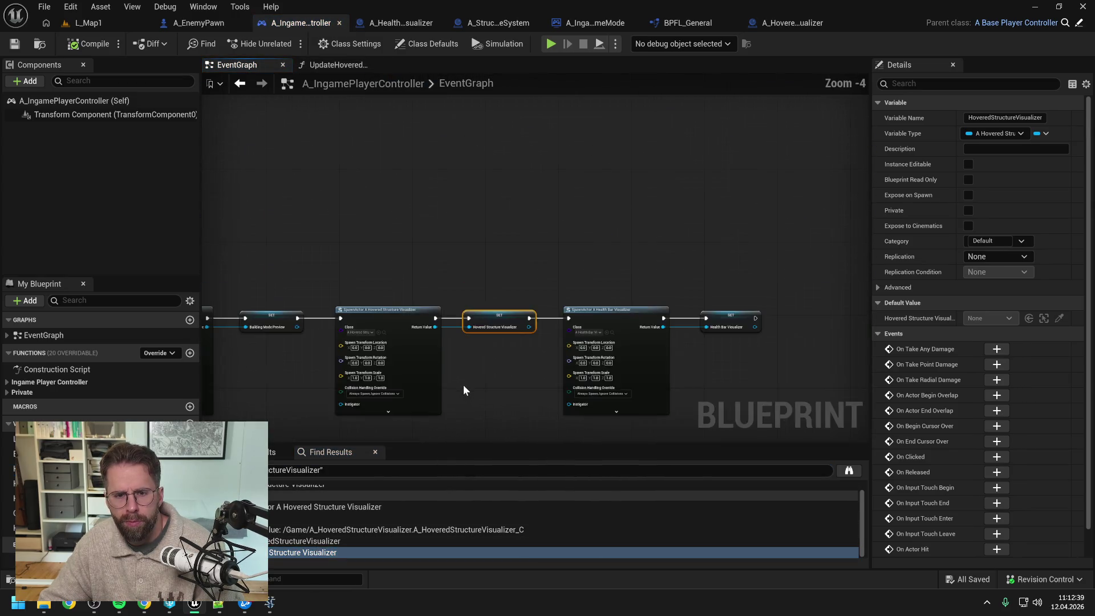
{"action": "key", "text": "Delete"}
{"action": "mouse_move", "coordinate": [518, 308]}
{"action": "left_mouse_down"}
{"action": "mouse_move", "coordinate": [710, 372]}
{"action": "mouse_move", "coordinate": [512, 373]}
{"action": "left_mouse_up"}
{"action": "left_click", "coordinate": [679, 372]}
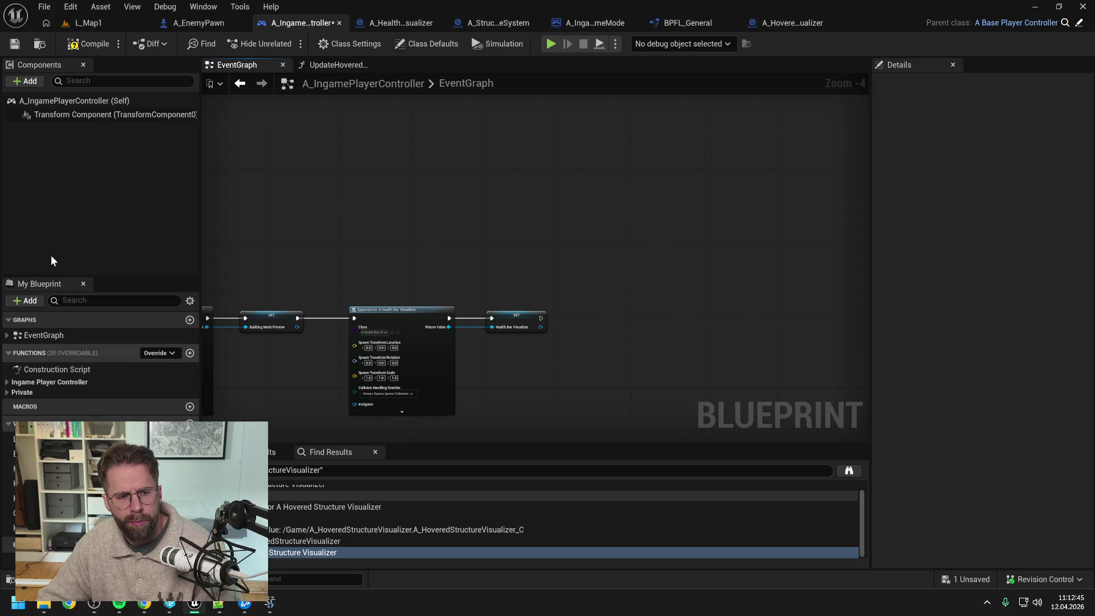
Compile and save the controller blueprint, then switch to the A_HealthBarVisualizer blueprint
{"action": "left_click", "coordinate": [88, 44]}
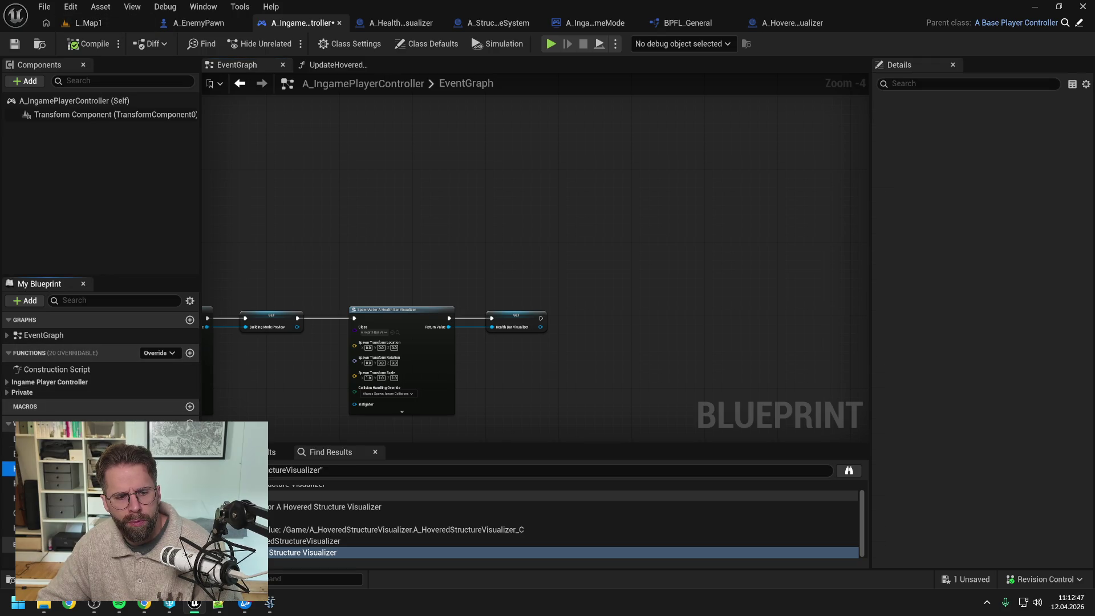
{"action": "left_click", "coordinate": [97, 50]}
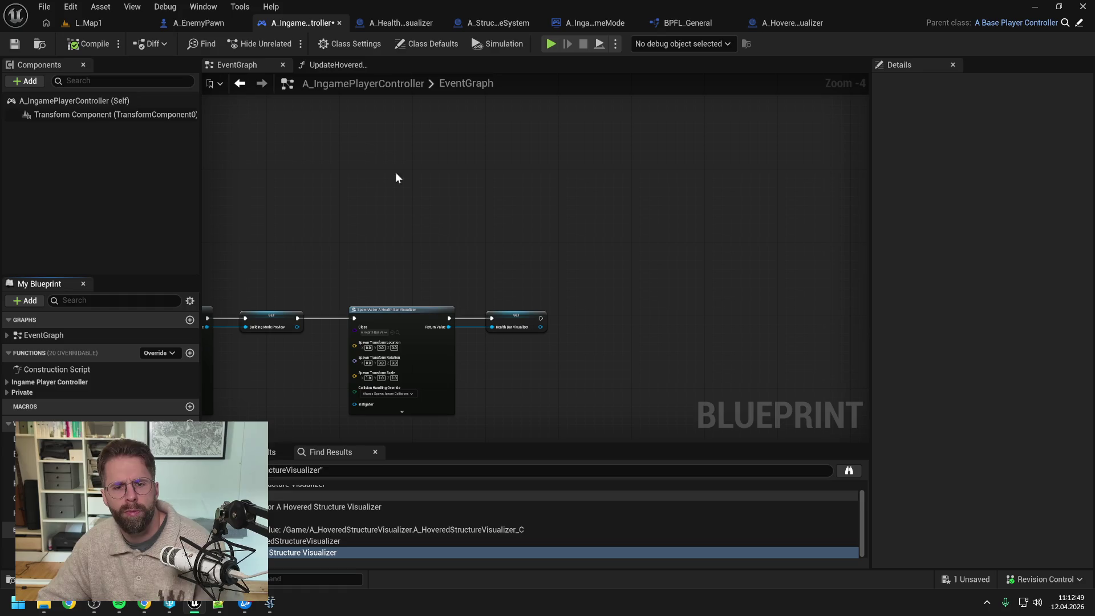
{"action": "key", "text": "ctrl+s"}
{"action": "left_click", "coordinate": [401, 23]}
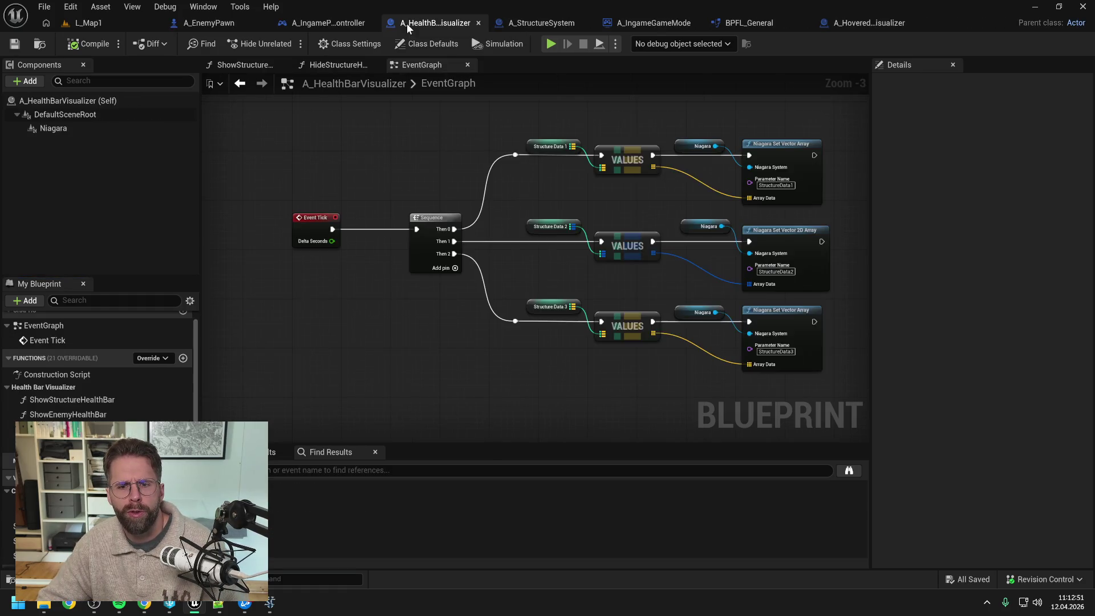
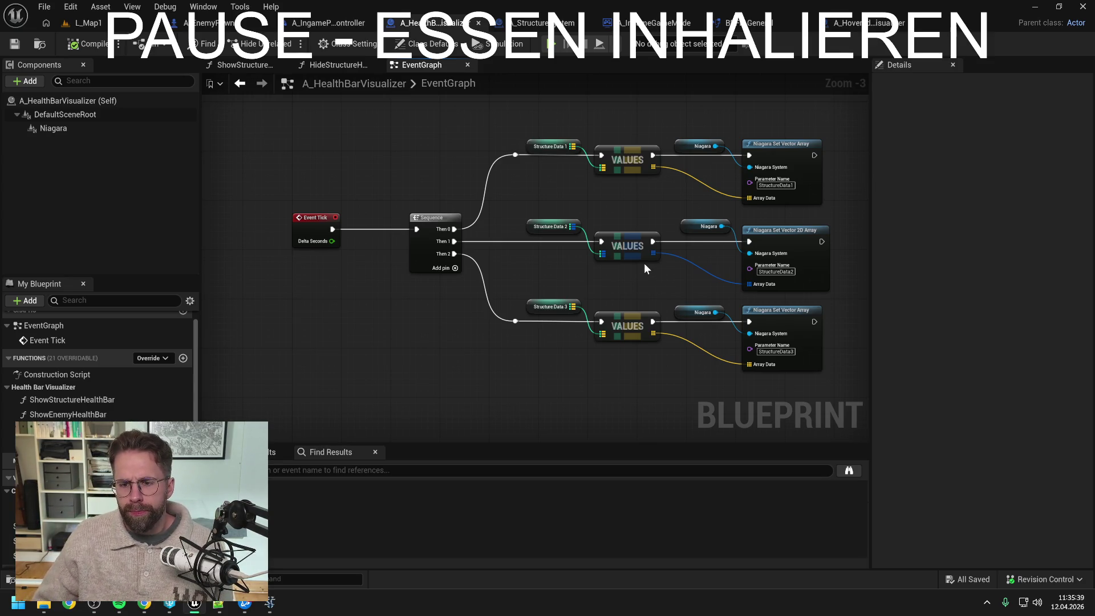
Search the Content Drawer for 'niaga' and open NSy_HealthBars in the Niagara editor
{"action": "left_click_drag", "start_coordinate": [610, 208], "coordinate": [601, 202]}
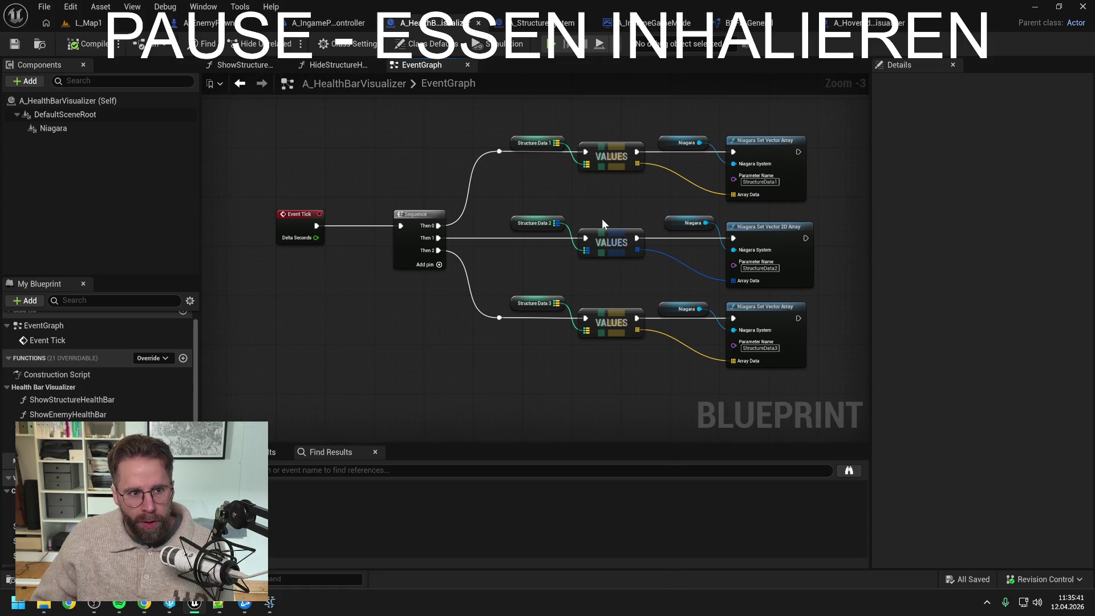
{"action": "key", "text": "ctrl+space"}
{"action": "key", "text": "ctrl+a"}
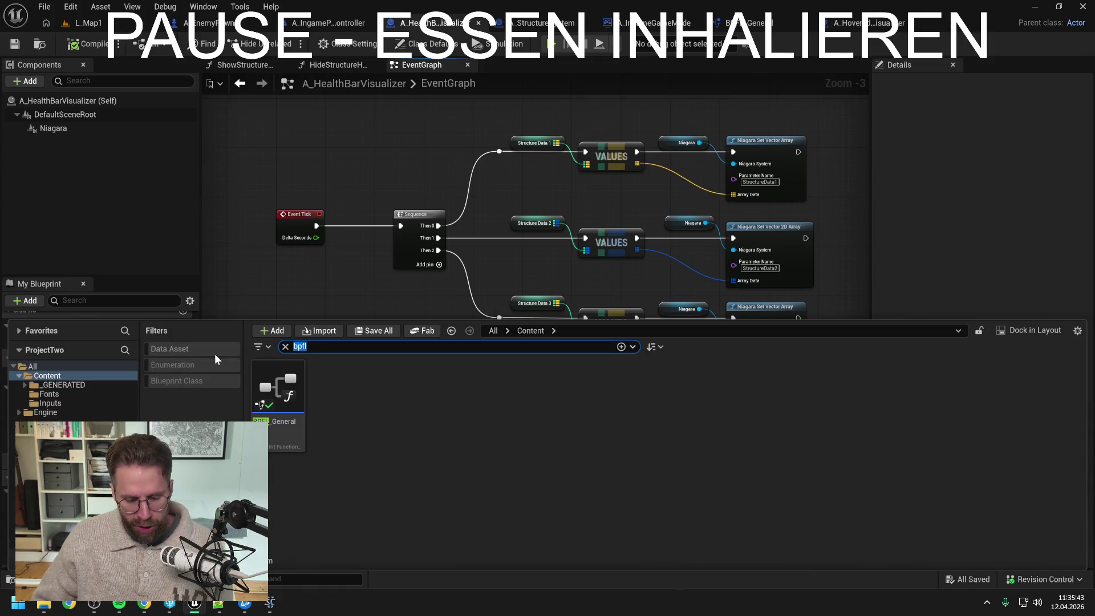
{"action": "type", "text": "niaga"}
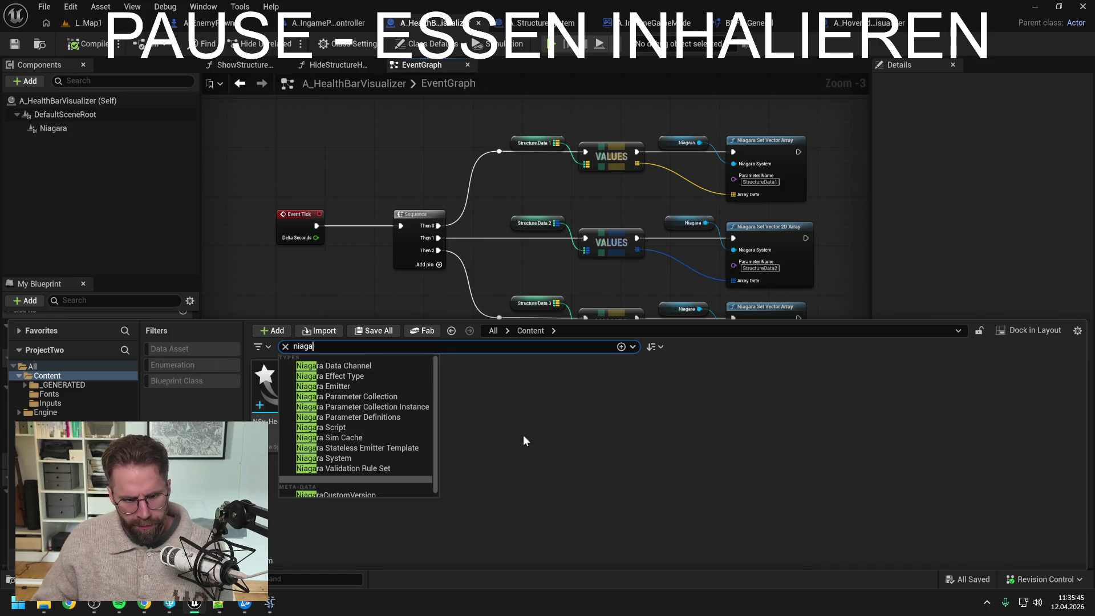
{"action": "key", "text": "Return"}
{"action": "left_click", "coordinate": [291, 392]}
{"action": "double_click", "coordinate": [291, 391]}
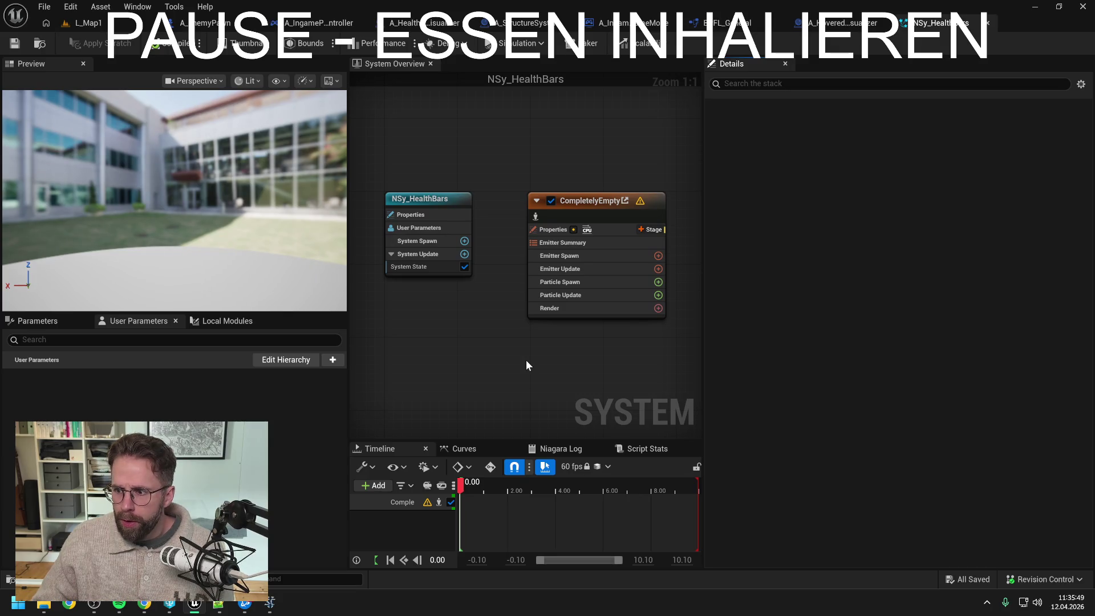
Switch the CompletelyEmpty emitter to GPUCompute Sim with Fixed bounds mode
{"action": "left_click", "coordinate": [576, 214]}
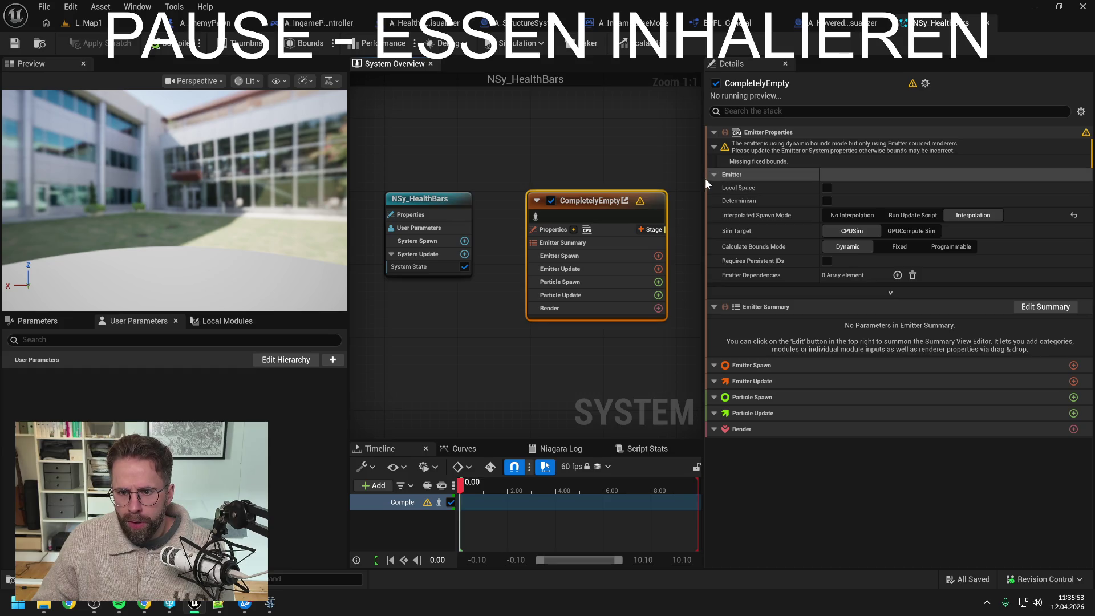
{"action": "left_click_drag", "start_coordinate": [703, 120], "coordinate": [772, 119]}
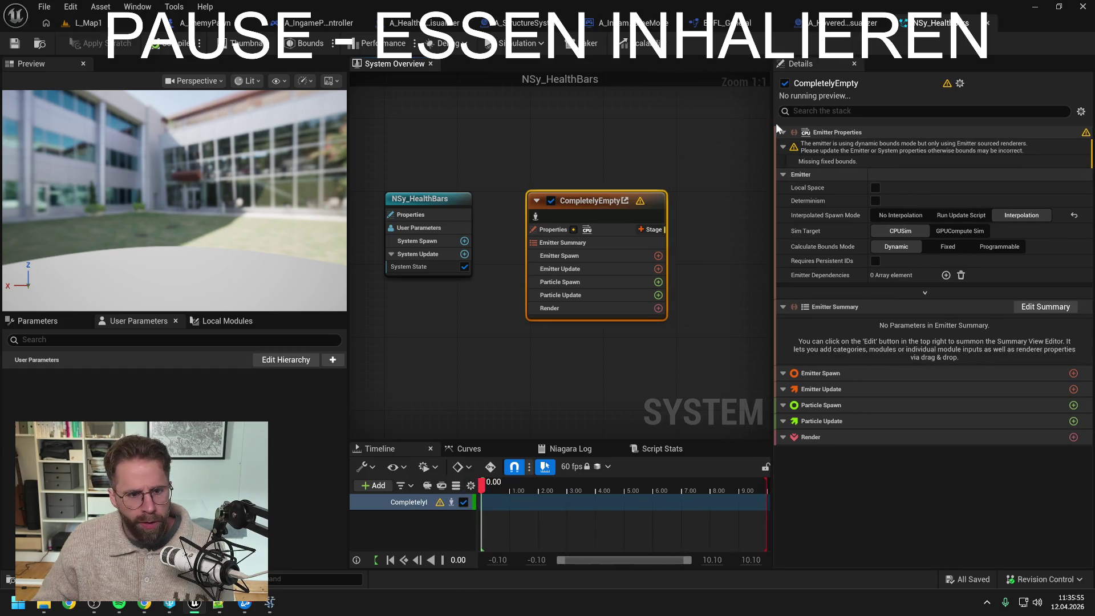
{"action": "left_click_drag", "start_coordinate": [348, 148], "coordinate": [272, 148]}
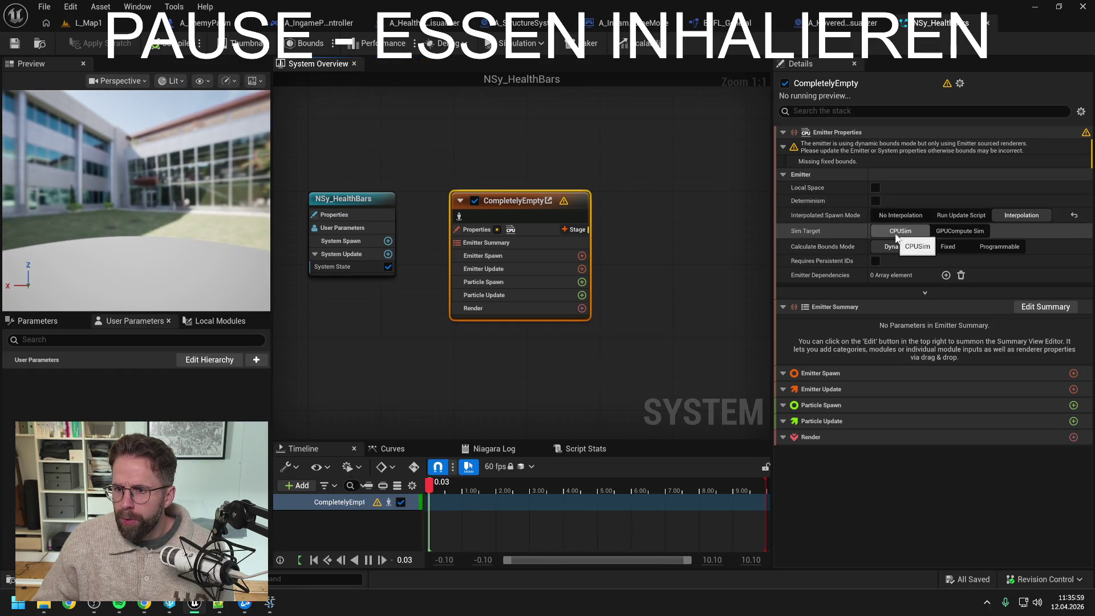
{"action": "left_click", "coordinate": [966, 231]}
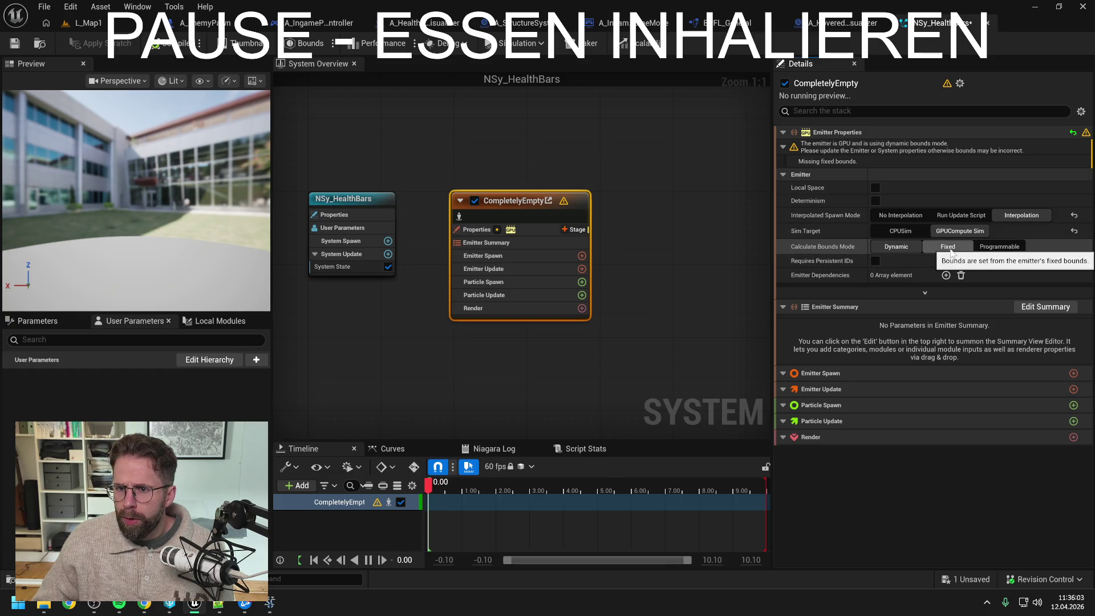
{"action": "left_click", "coordinate": [950, 248]}
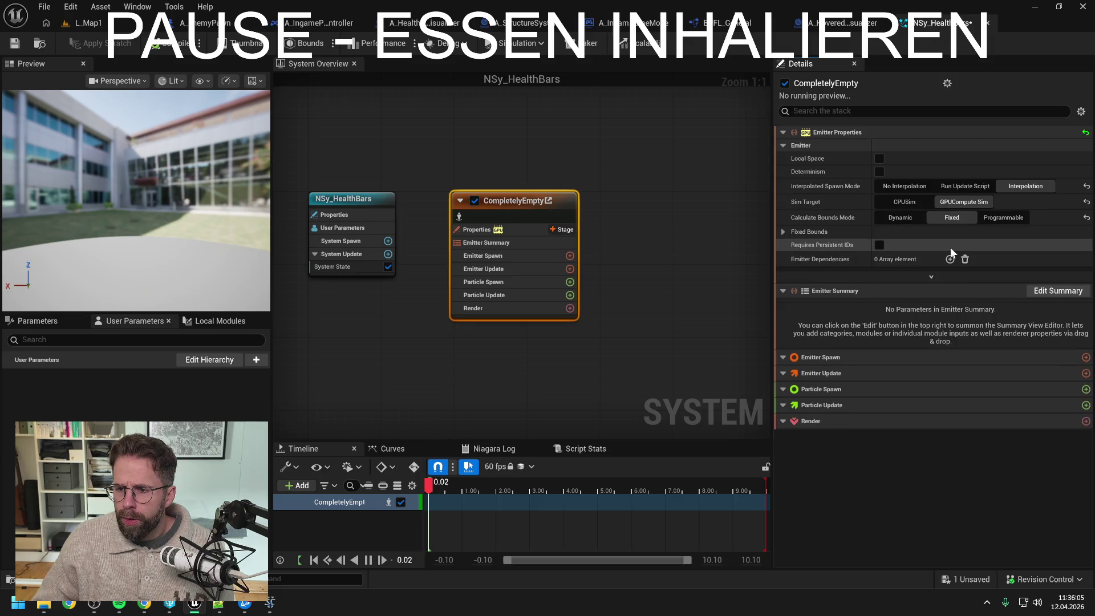
Set the Fixed Bounds minimum to -10000 on X, Y and Z
{"action": "left_click", "coordinate": [783, 230]}
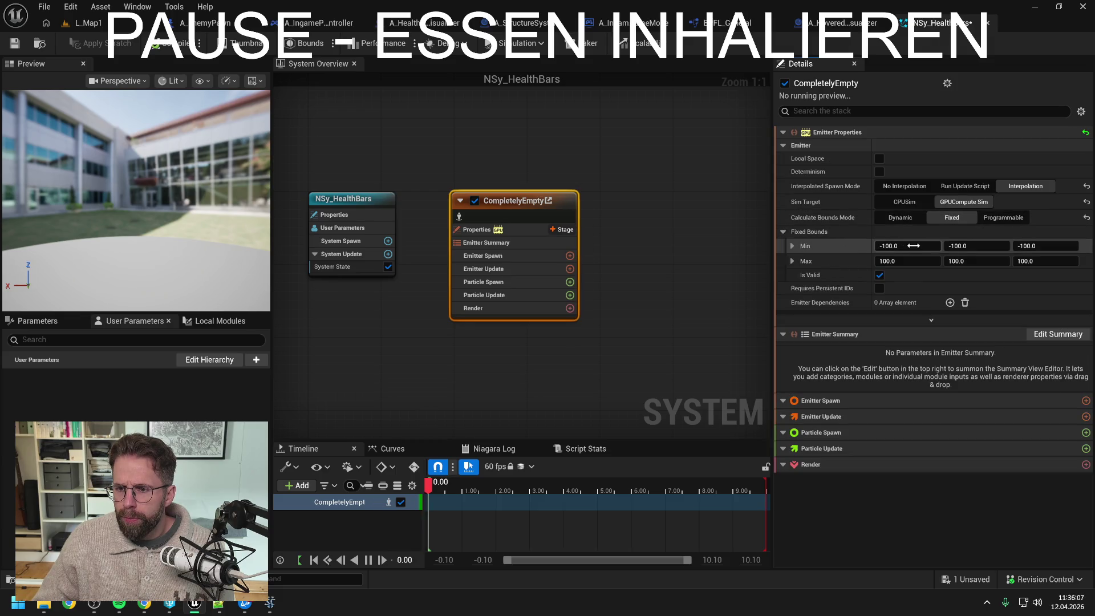
{"action": "left_click", "coordinate": [907, 246]}
{"action": "type", "text": "-1000"}
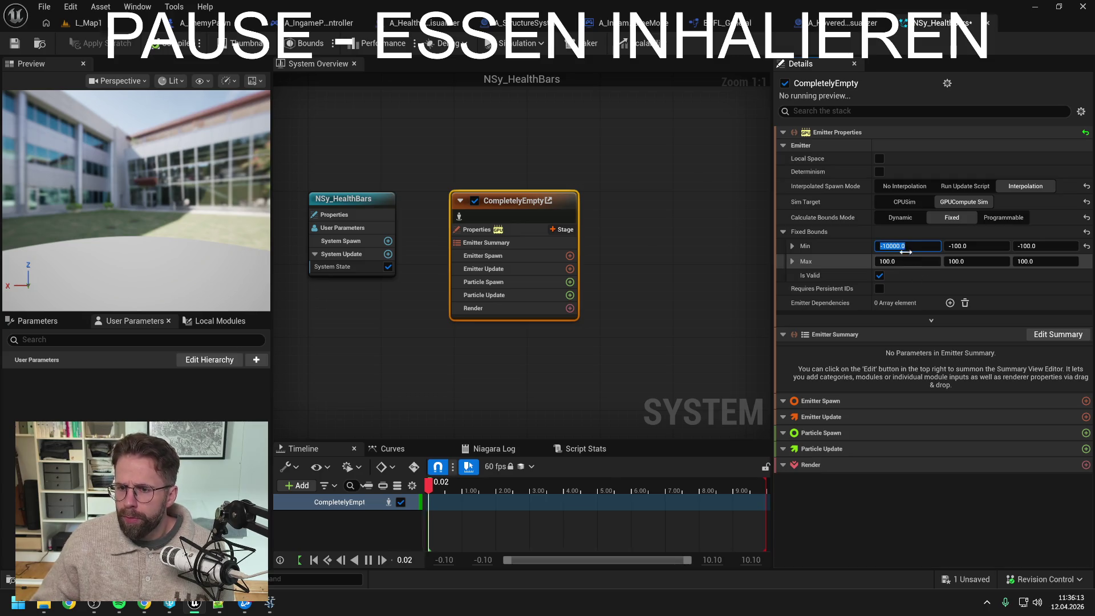
{"action": "key", "text": "Return"}
{"action": "double_click", "coordinate": [894, 246]}
{"action": "left_click", "coordinate": [992, 247]}
{"action": "type", "text": "-10000"}
{"action": "left_click", "coordinate": [1047, 246]}
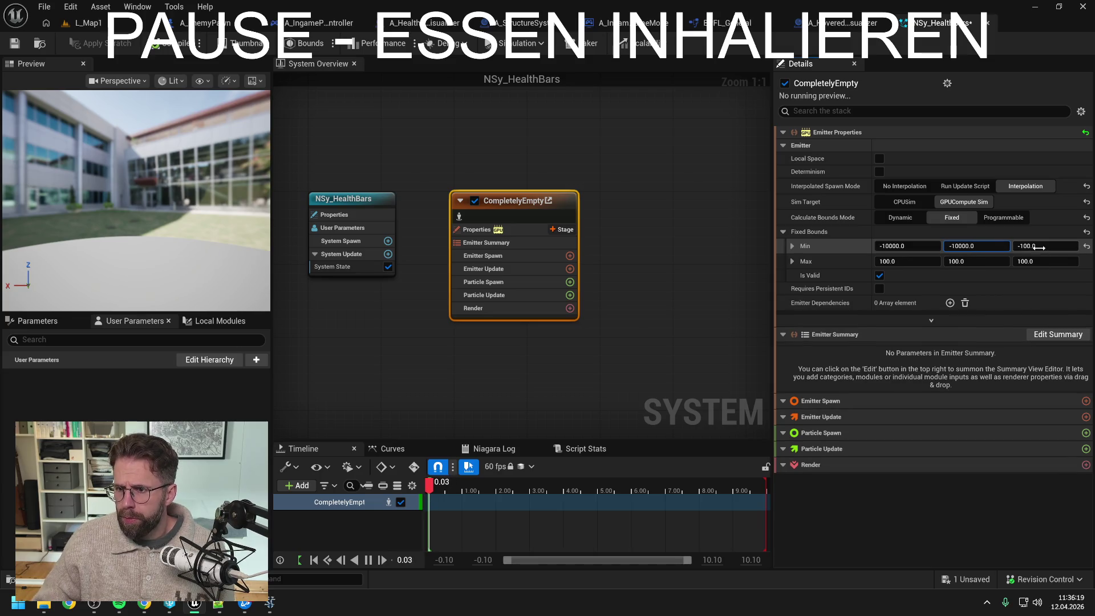
{"action": "type", "text": "-10000"}
Set the Fixed Bounds maximum to 10000 on all three axes and save the system
{"action": "key", "text": "Tab"}
{"action": "type", "text": "10000"}
{"action": "key", "text": "Tab"}
{"action": "type", "text": "10000"}
{"action": "key", "text": "Tab"}
{"action": "type", "text": "10000.0"}
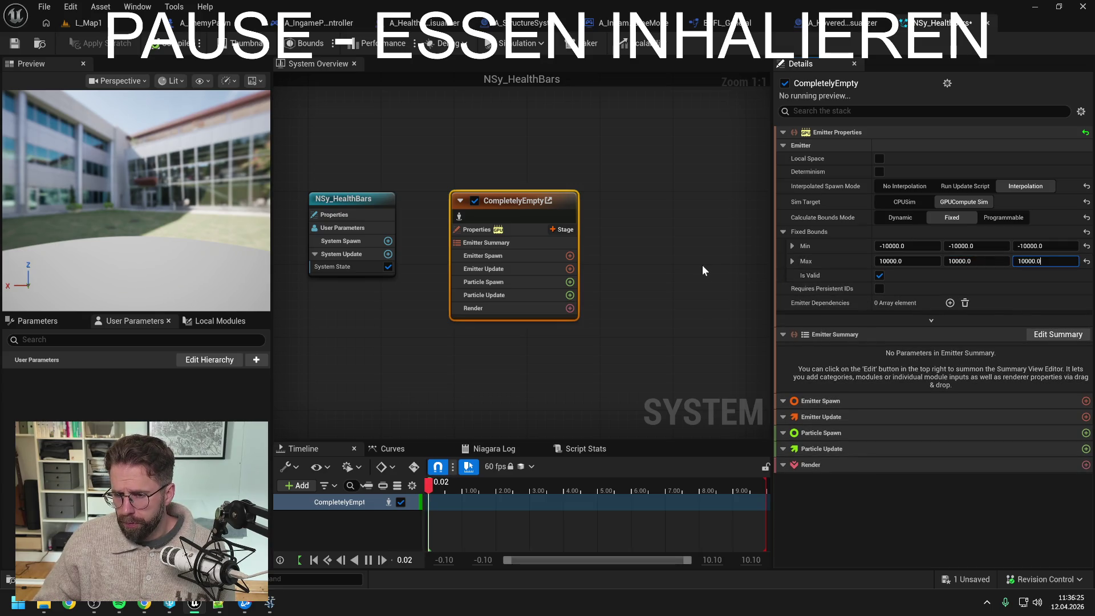
{"action": "key", "text": "ctrl+s"}
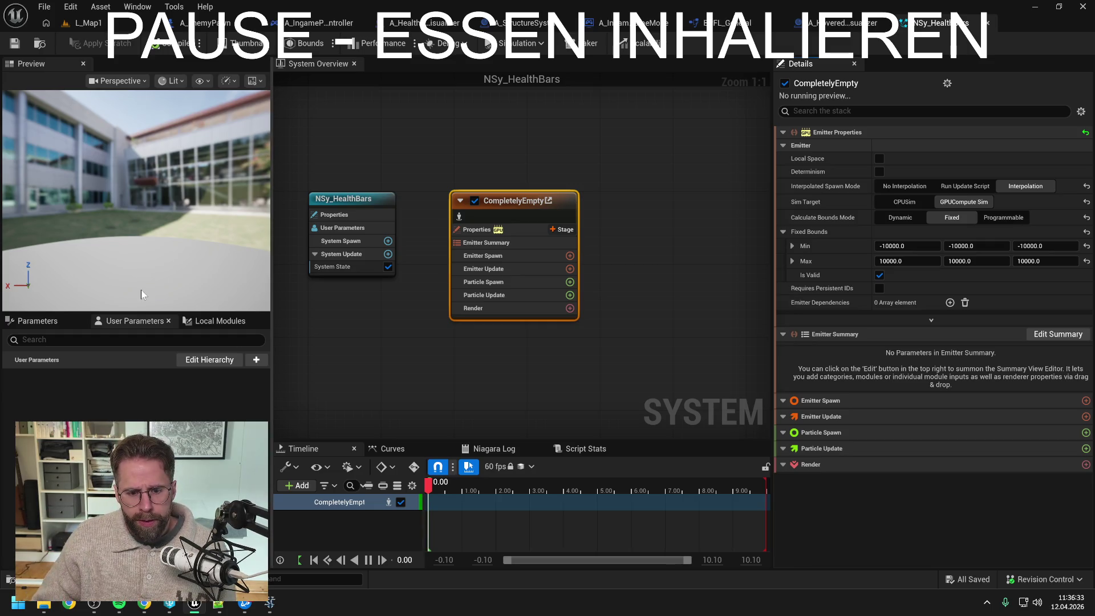
{"action": "left_click", "coordinate": [387, 355]}
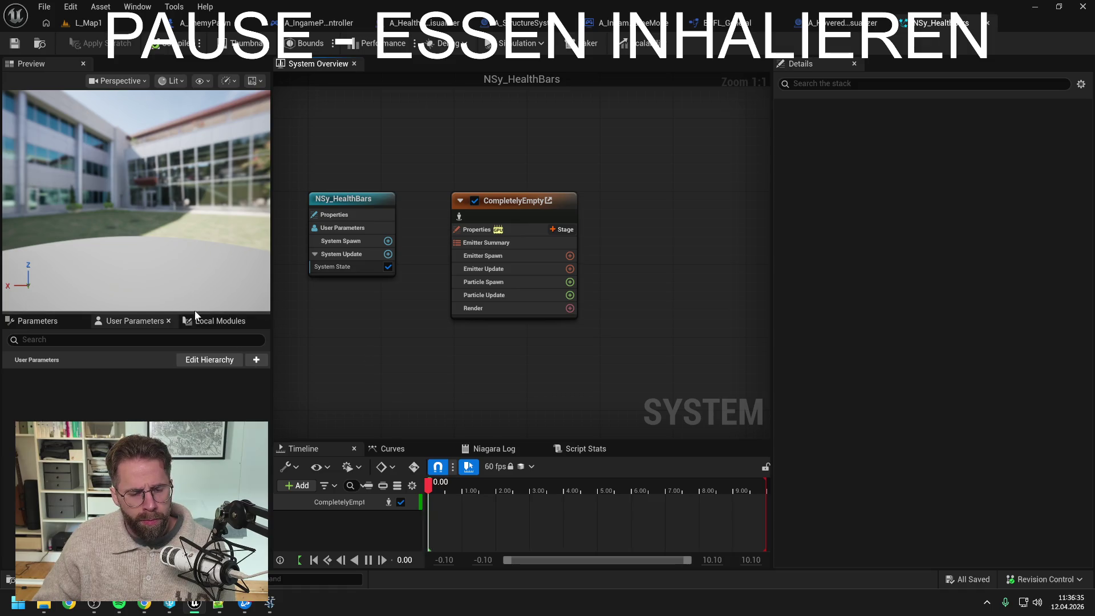
{"action": "left_click", "coordinate": [46, 322]}
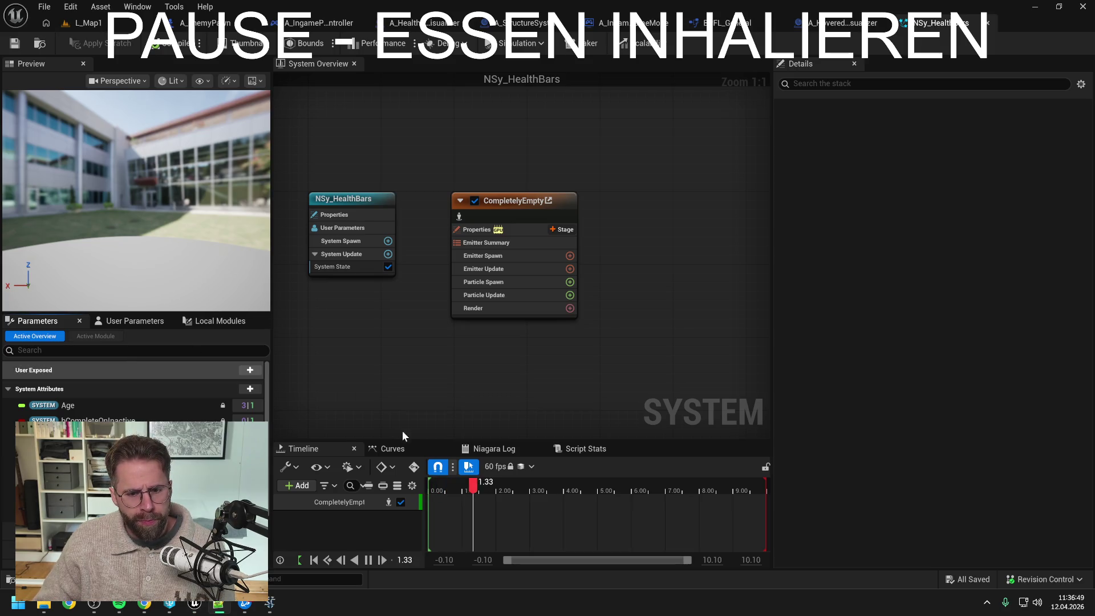
{"action": "left_click", "coordinate": [454, 483]}
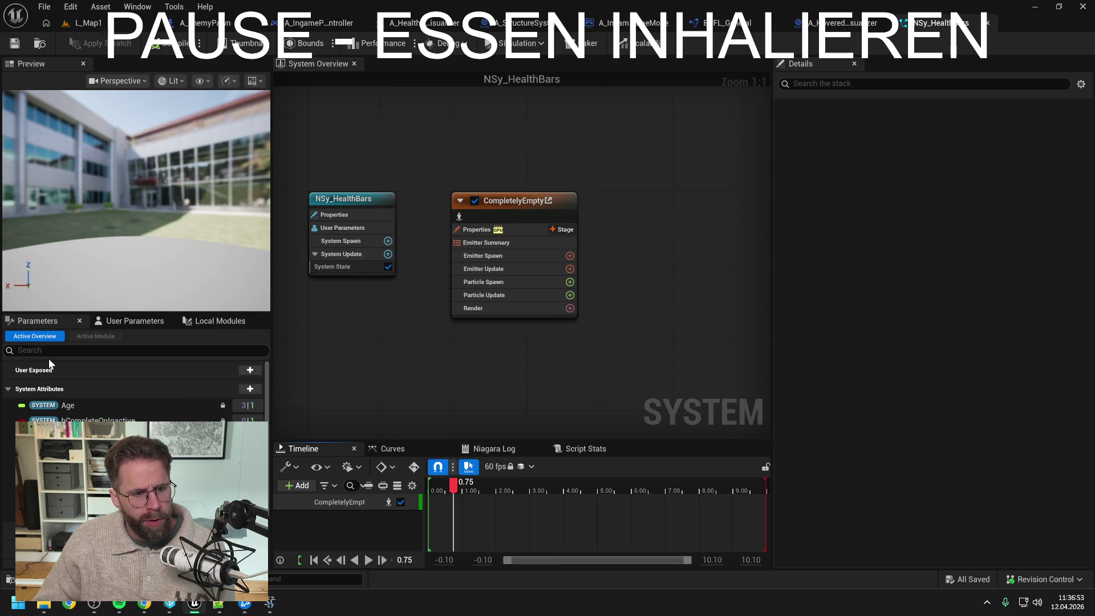
{"action": "left_click", "coordinate": [128, 323]}
{"action": "left_click", "coordinate": [256, 359]}
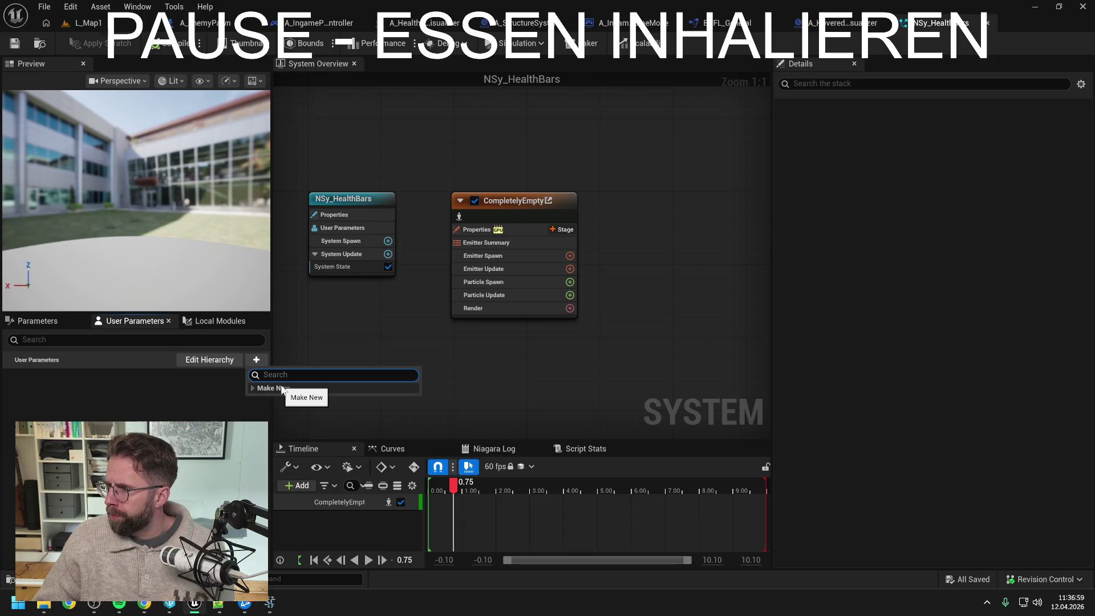
Add a Vector Array user parameter named StructureData1 and save
{"action": "type", "text": "vec 3"}
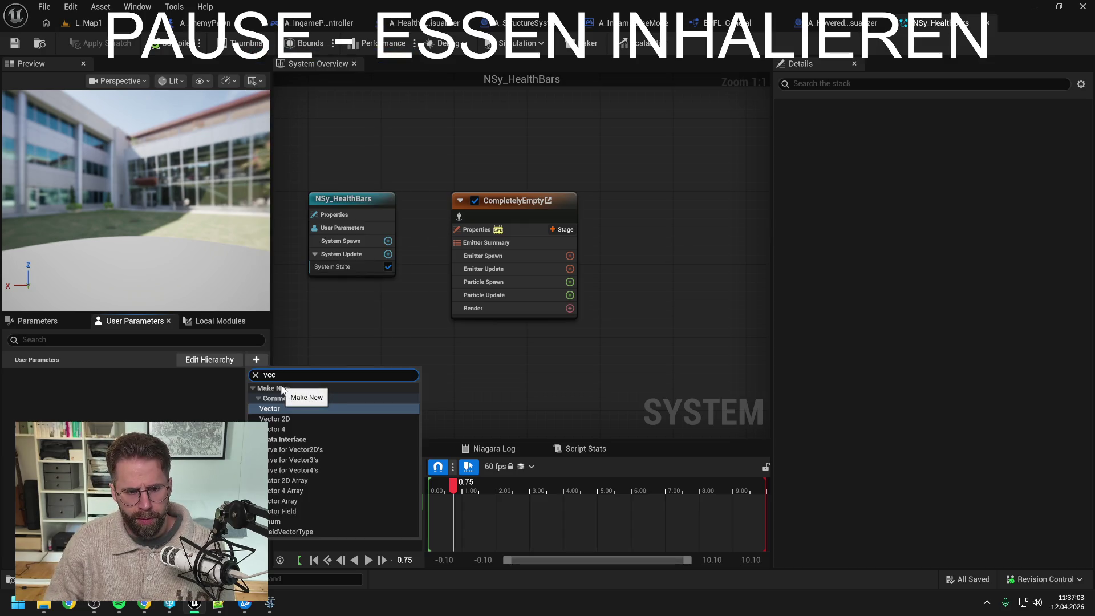
{"action": "key", "text": "BackSpace"}
{"action": "key", "text": "BackSpace"}
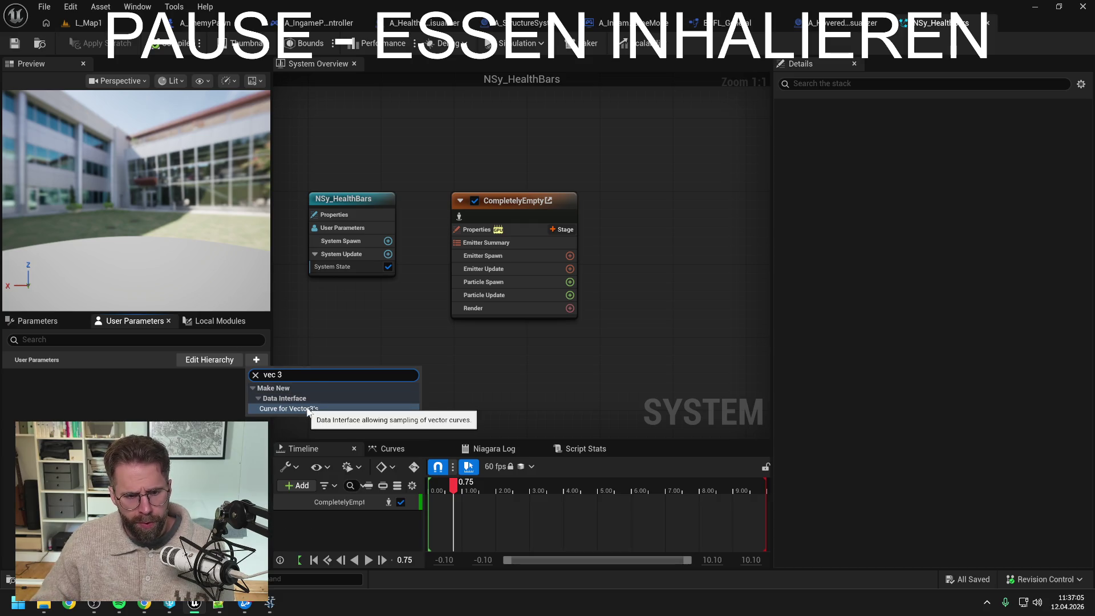
{"action": "key", "text": "BackSpace"}
{"action": "key", "text": "BackSpace"}
{"action": "key", "text": "BackSpace"}
{"action": "type", "text": "arra"}
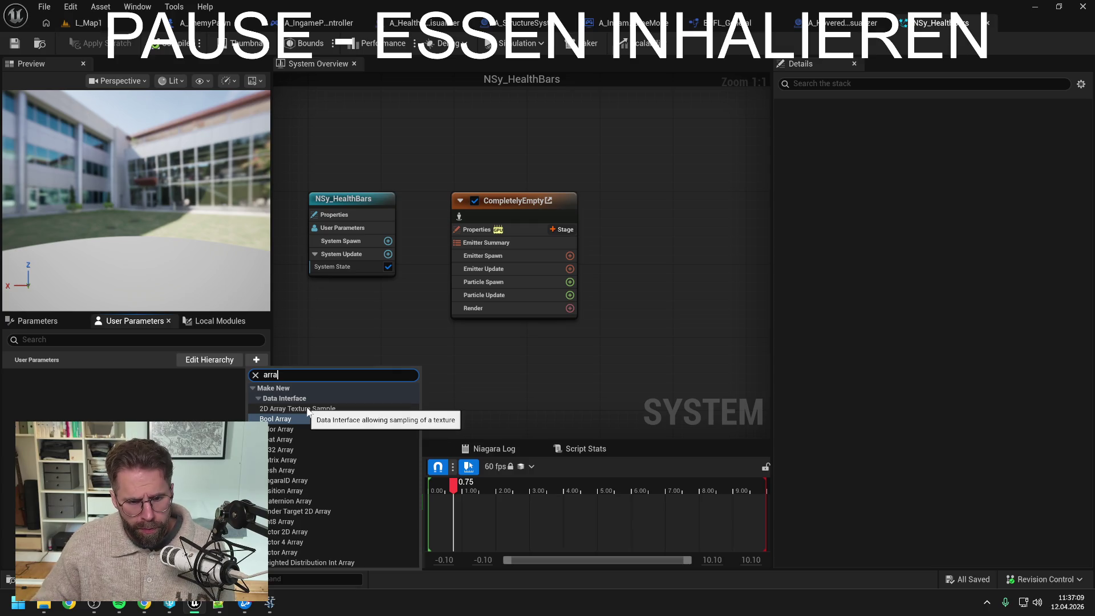
{"action": "type", "text": " ve"}
{"action": "left_click", "coordinate": [305, 426]}
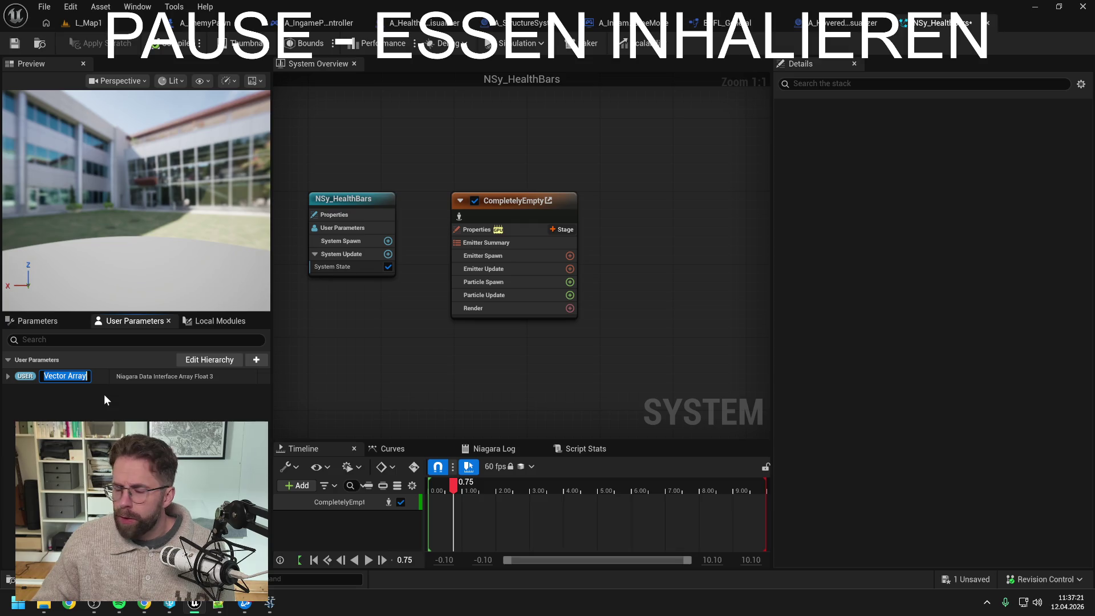
{"action": "type", "text": "S"}
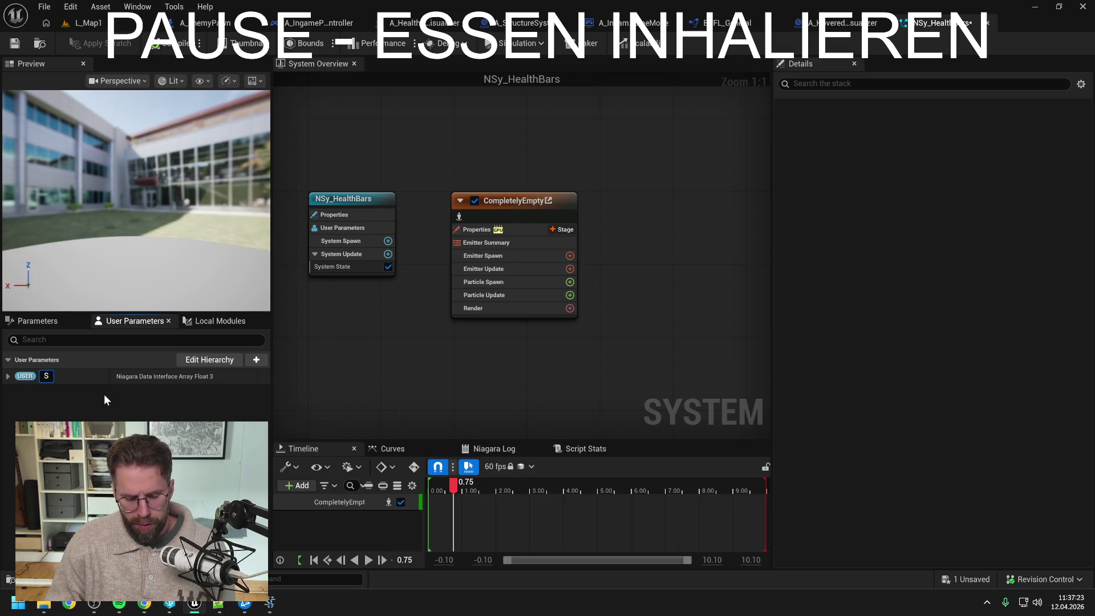
{"action": "type", "text": "tructureData1"}
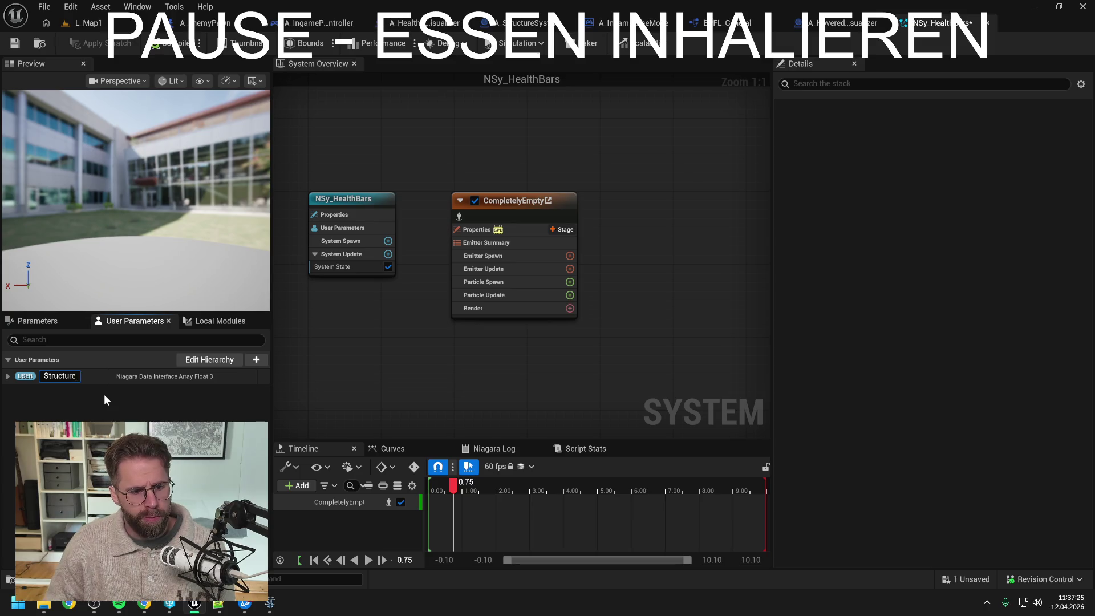
{"action": "key", "text": "Return"}
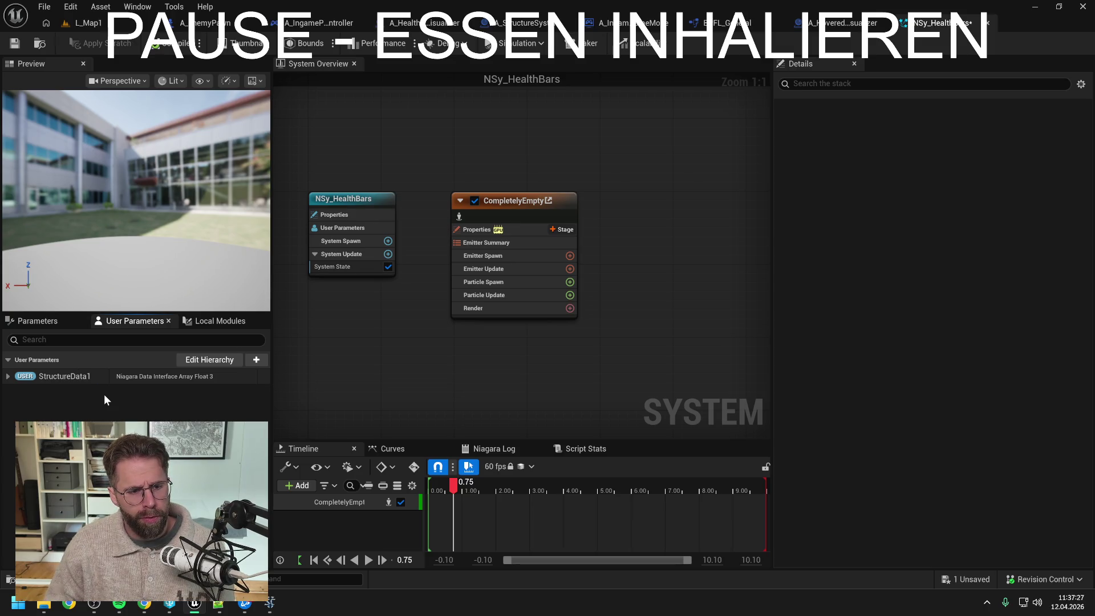
{"action": "key", "text": "ctrl+s"}
Add a Vector 2D Array user parameter named StructureData2 and save
{"action": "left_click", "coordinate": [251, 361]}
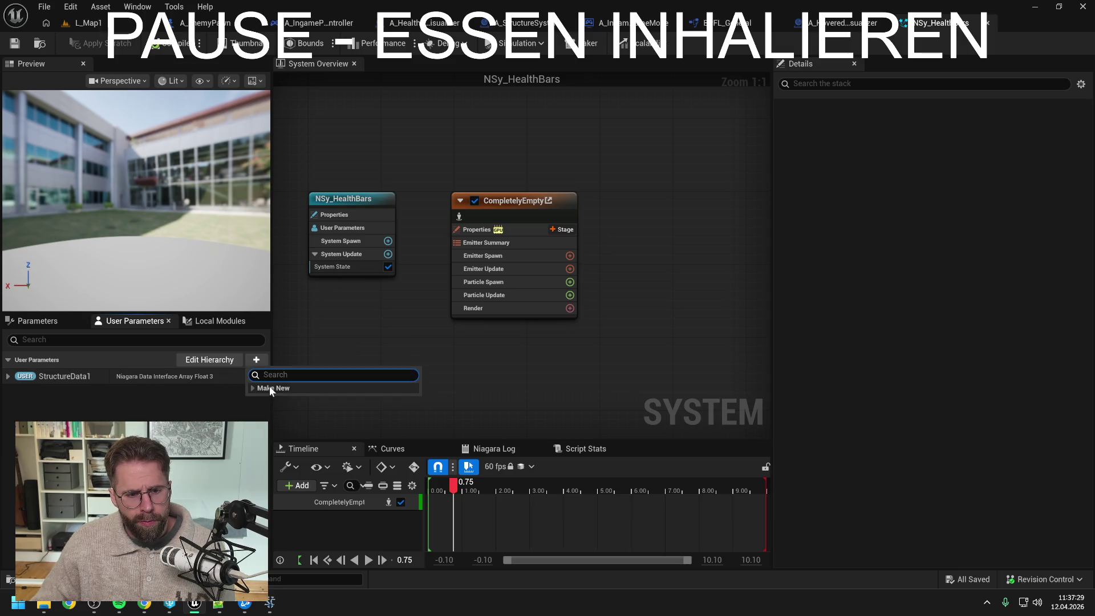
{"action": "type", "text": "vec"}
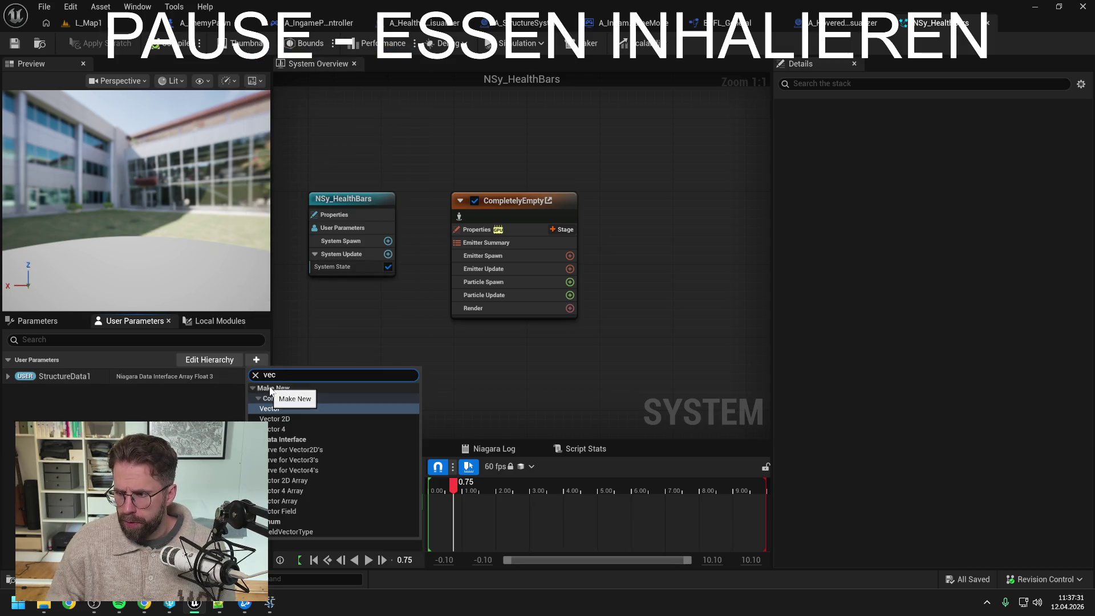
{"action": "type", "text": "tor 2"}
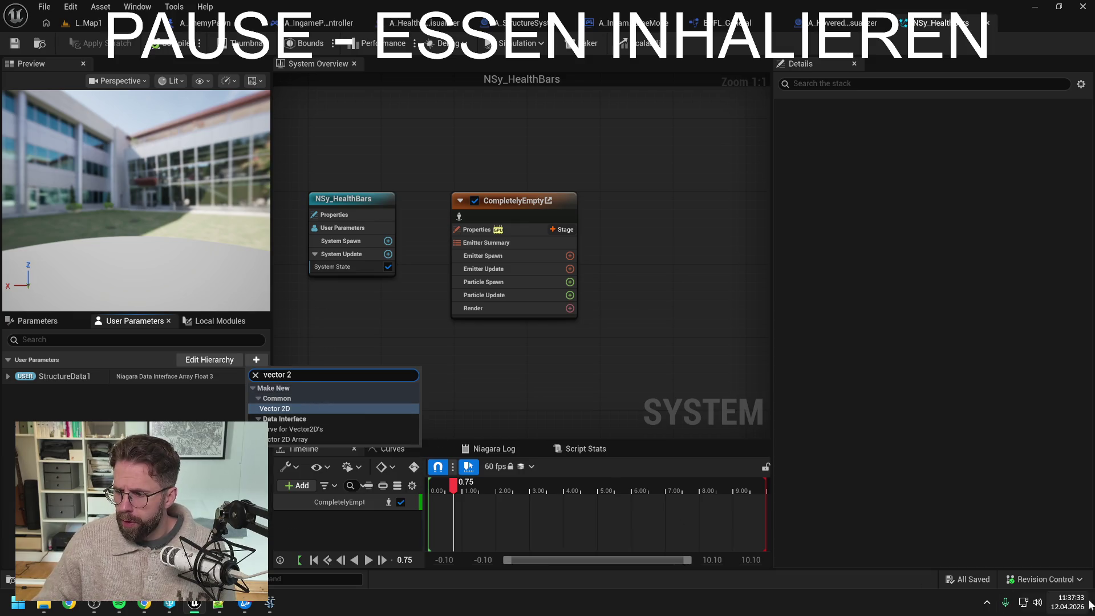
{"action": "key", "text": "Escape"}
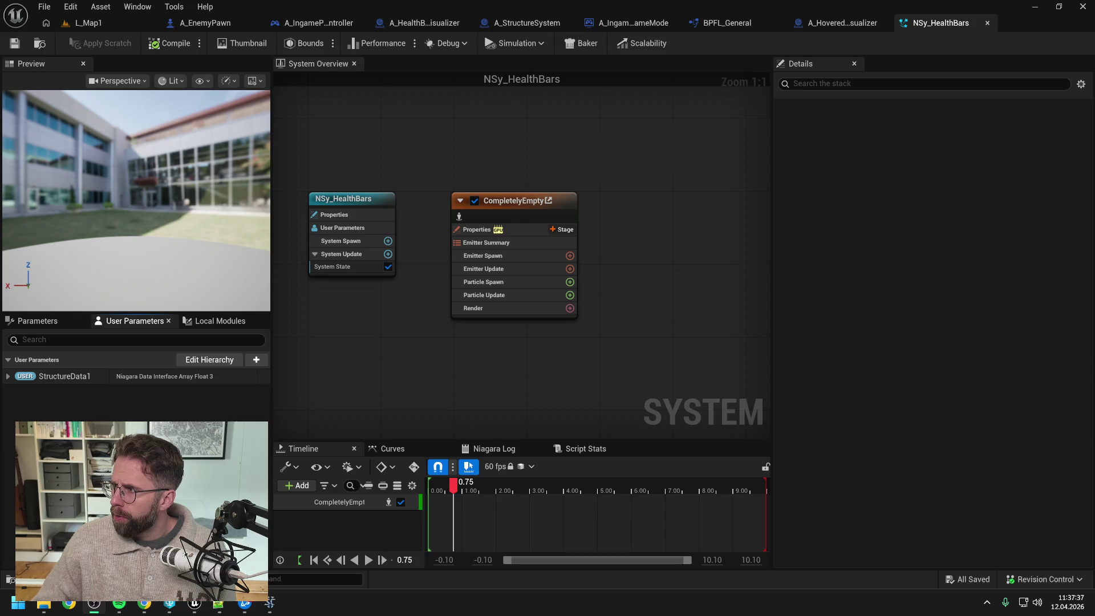
{"action": "left_click", "coordinate": [256, 359]}
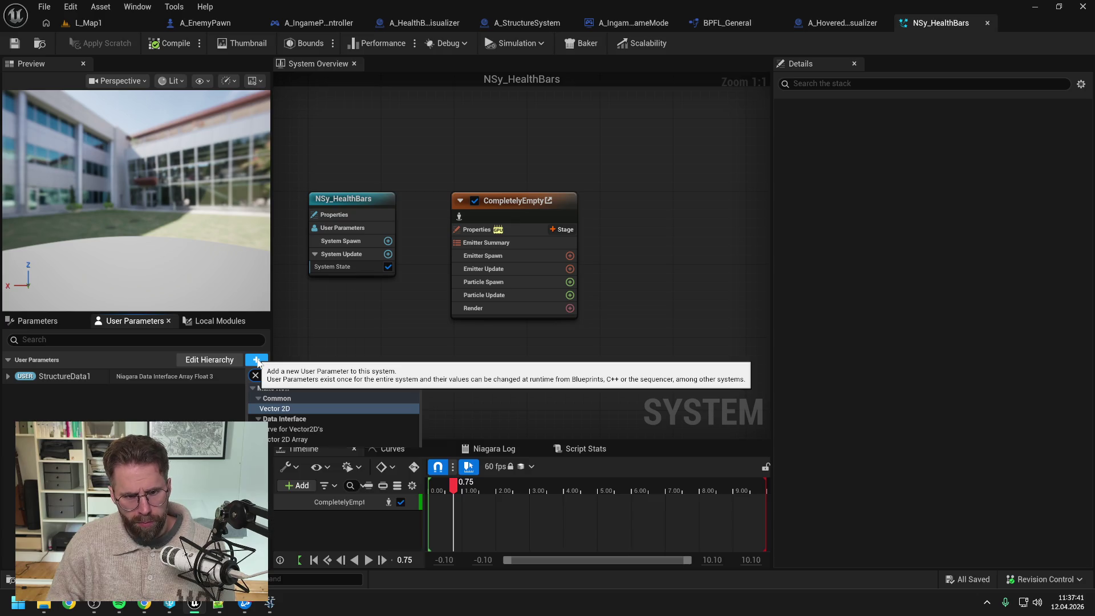
{"action": "left_click", "coordinate": [296, 412]}
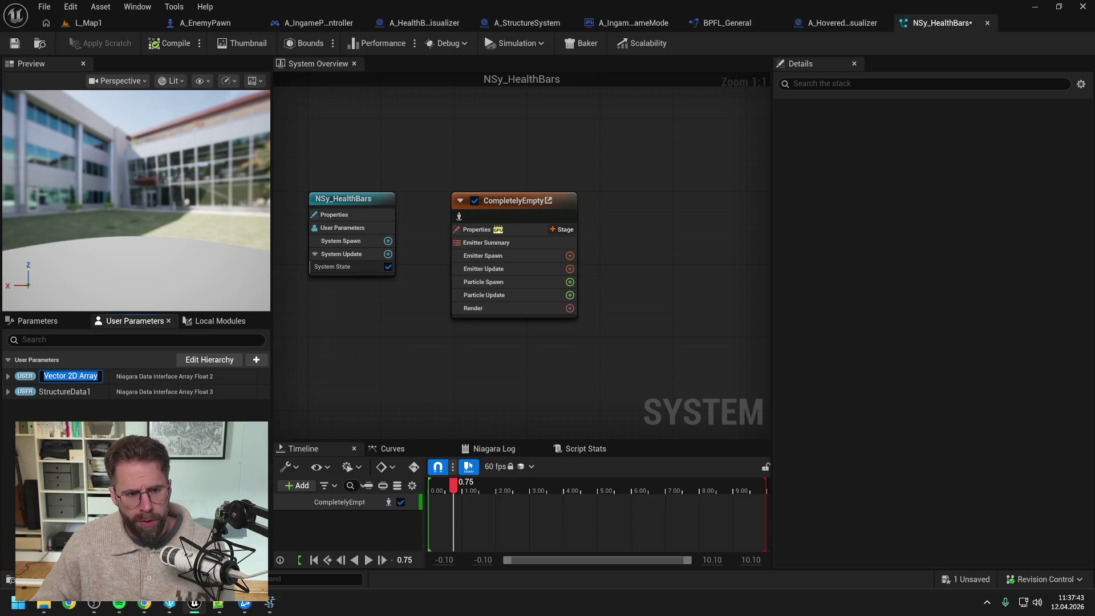
{"action": "type", "text": "StructureData2"}
{"action": "key", "text": "Return"}
{"action": "key", "text": "ctrl+s"}
Add a Vector Array user parameter named StructureData3 and save NSy_HealthBars
{"action": "left_click", "coordinate": [257, 359]}
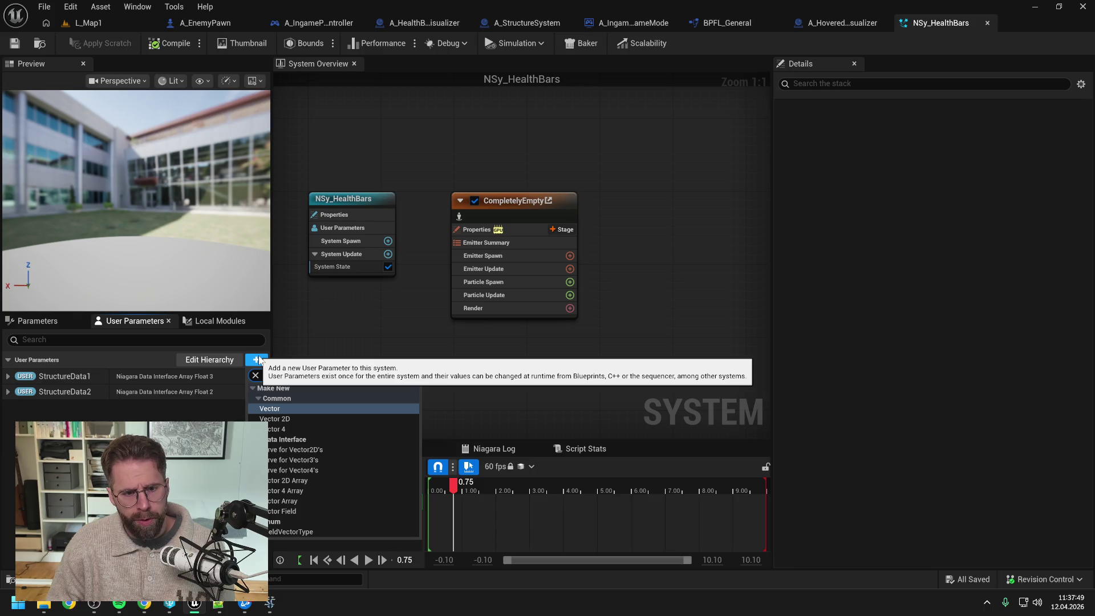
{"action": "type", "text": "vector array"}
{"action": "left_click", "coordinate": [286, 429]}
{"action": "type", "text": "StructureData3"}
{"action": "key", "text": "Return"}
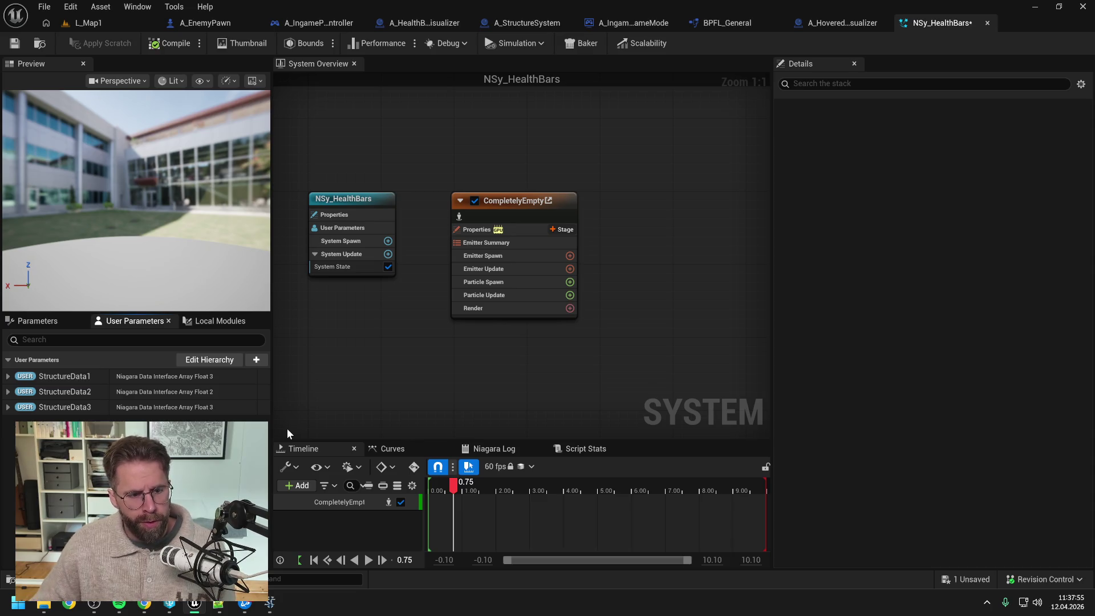
{"action": "left_click", "coordinate": [15, 44]}
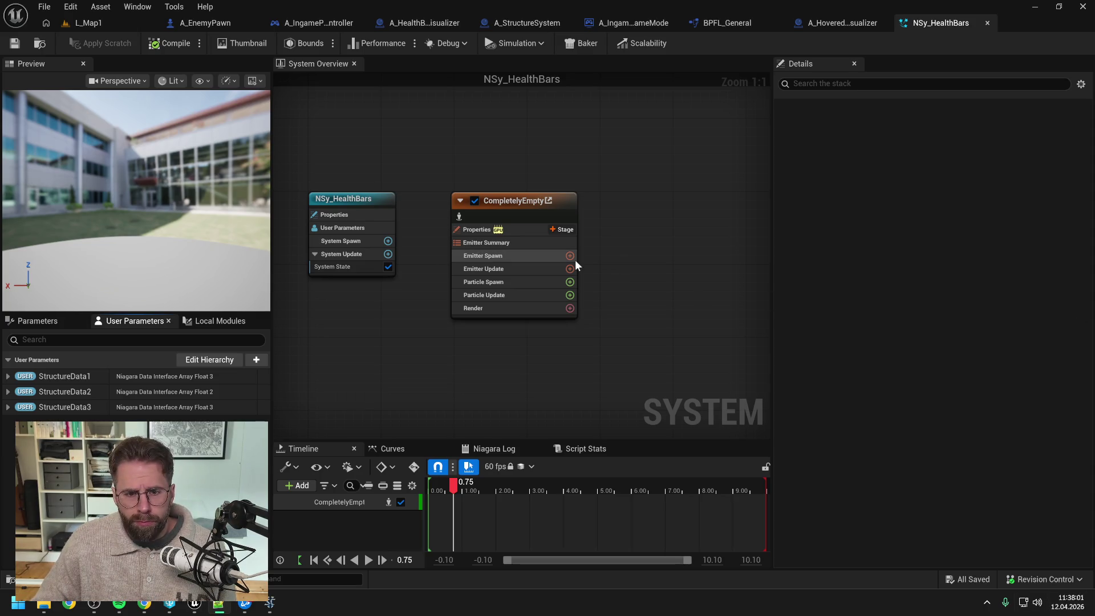
Retitle the CompletelyEmpty emitter node 'StructureHealthBars' and save NSy_HealthBars
{"action": "left_click", "coordinate": [507, 203]}
{"action": "left_click", "coordinate": [507, 201]}
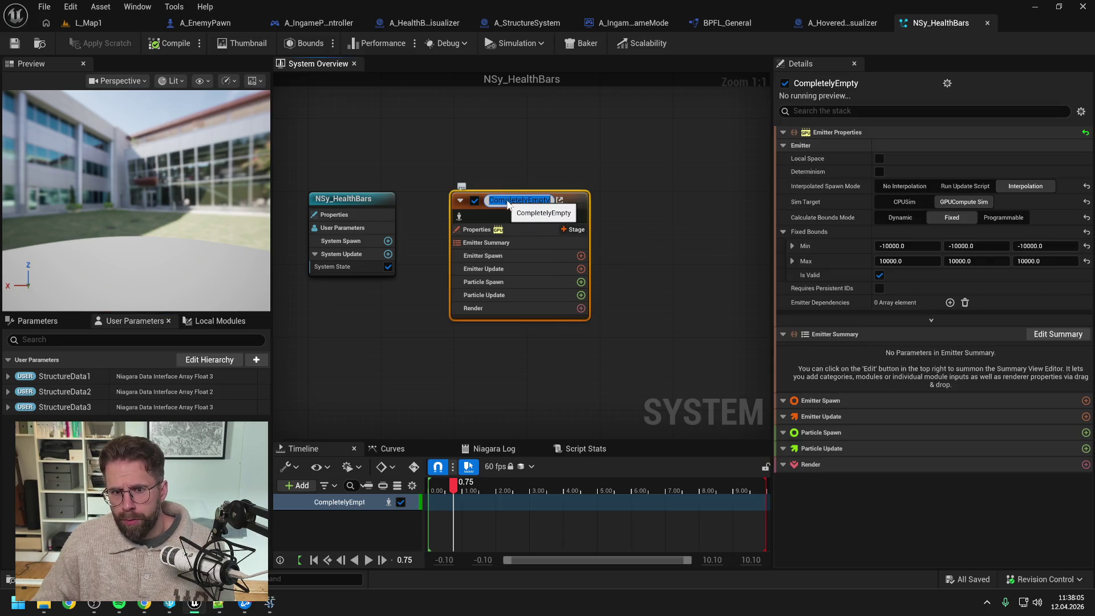
{"action": "type", "text": "St"}
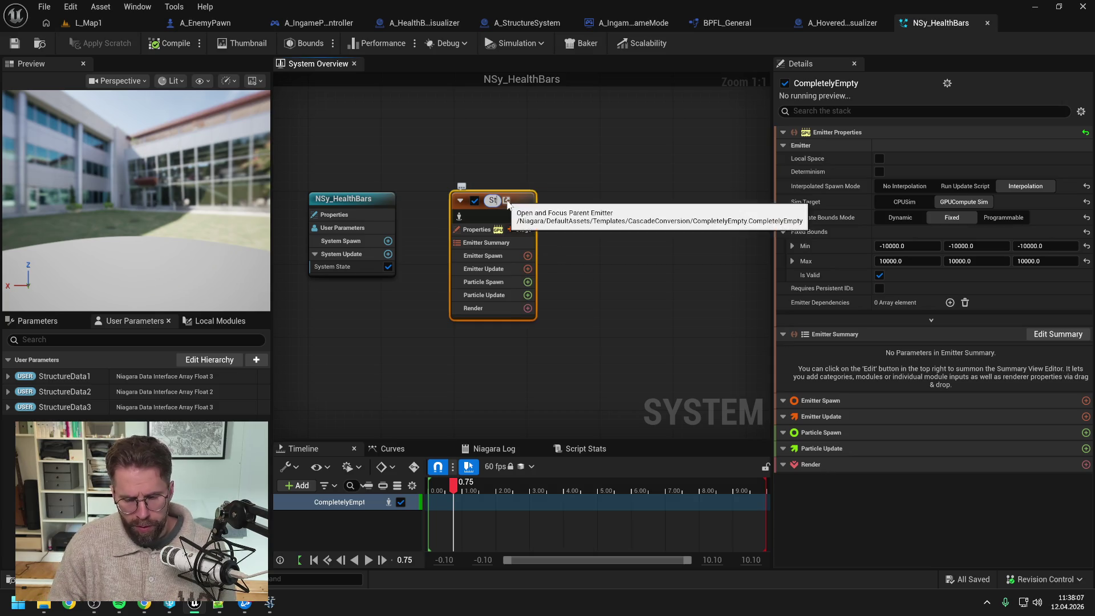
{"action": "type", "text": "ructureHealthBars"}
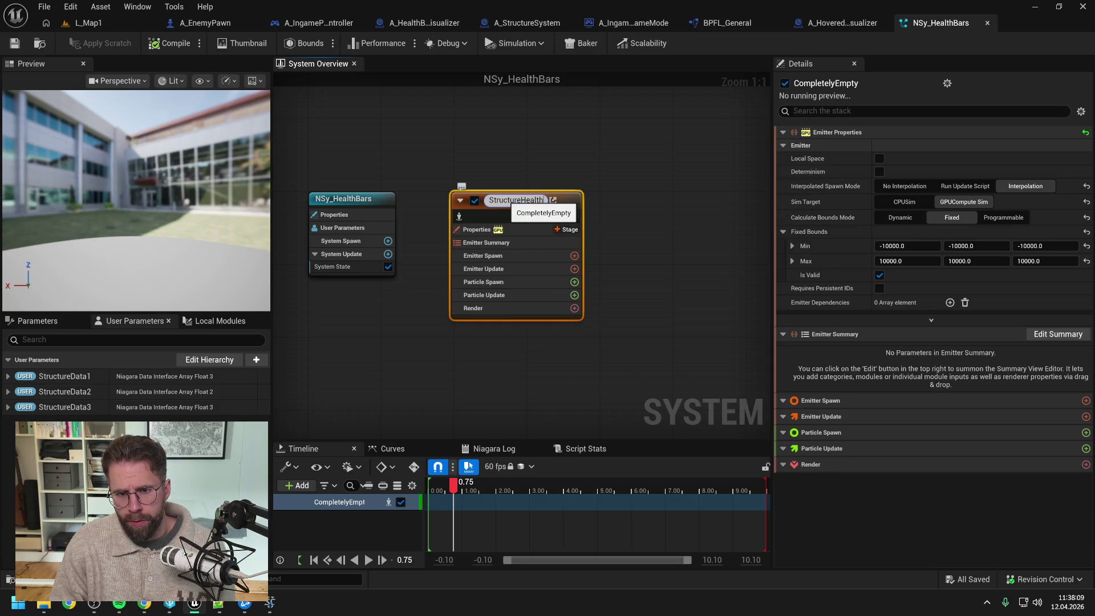
{"action": "key", "text": "Return"}
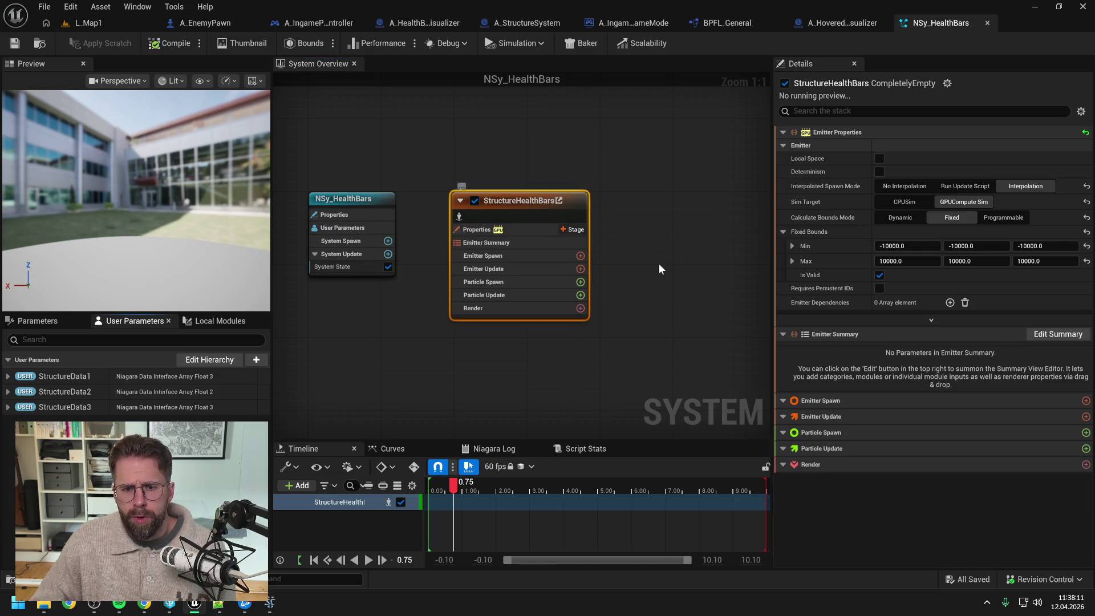
{"action": "key", "text": "ctrl+s"}
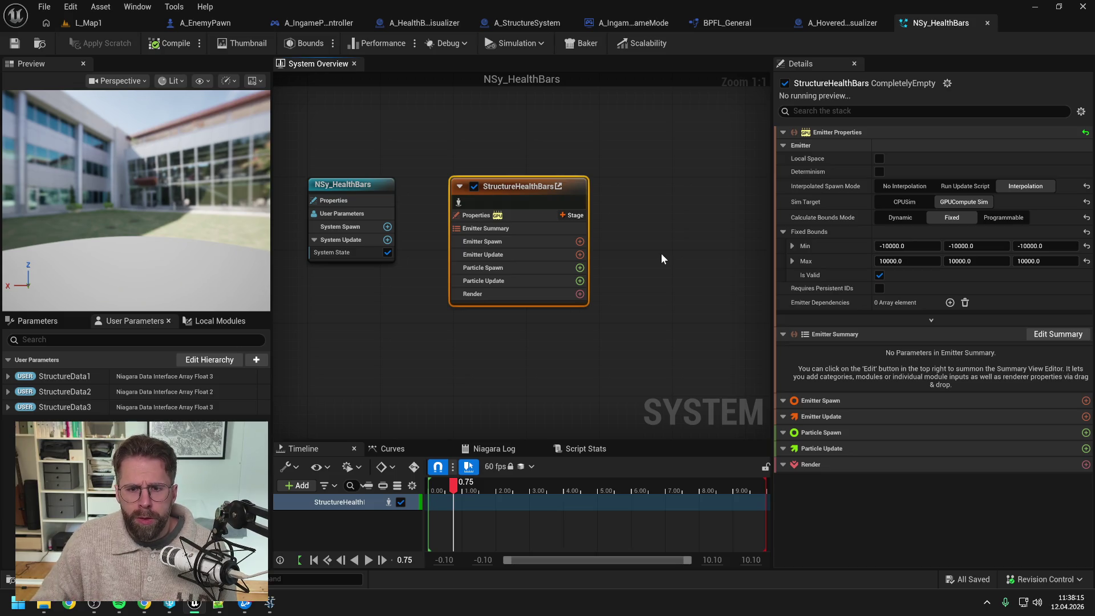
{"action": "left_click", "coordinate": [579, 255]}
Open the SpawnStructureHealthBars scratch module and uncheck Particle Spawn, Update, Event and Simulation Stage usages
{"action": "type", "text": "spawn"}
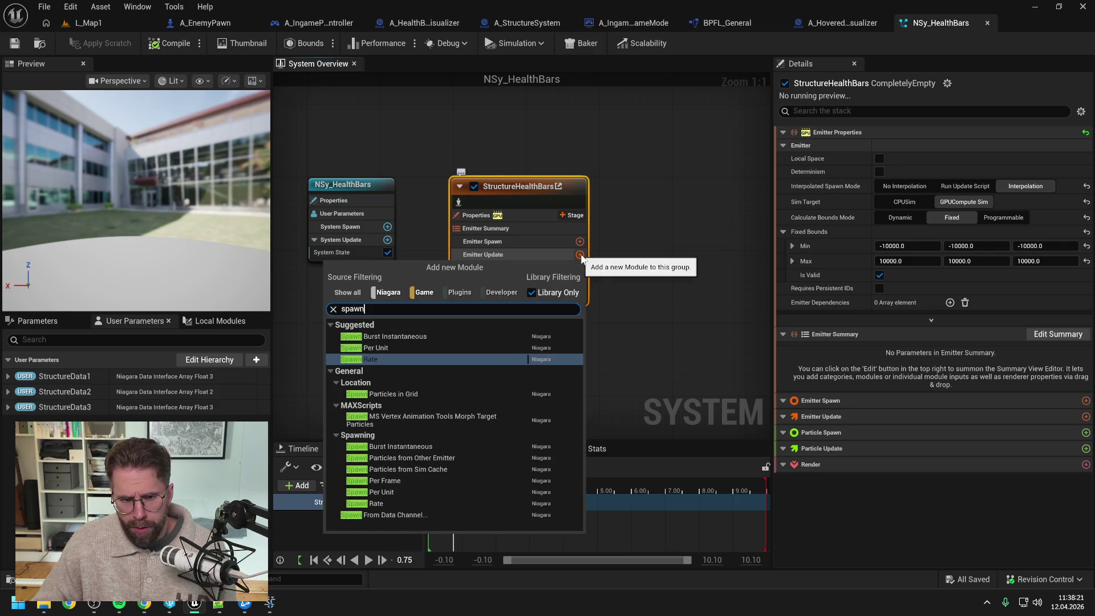
{"action": "left_click", "coordinate": [220, 320]}
{"action": "double_click", "coordinate": [177, 378]}
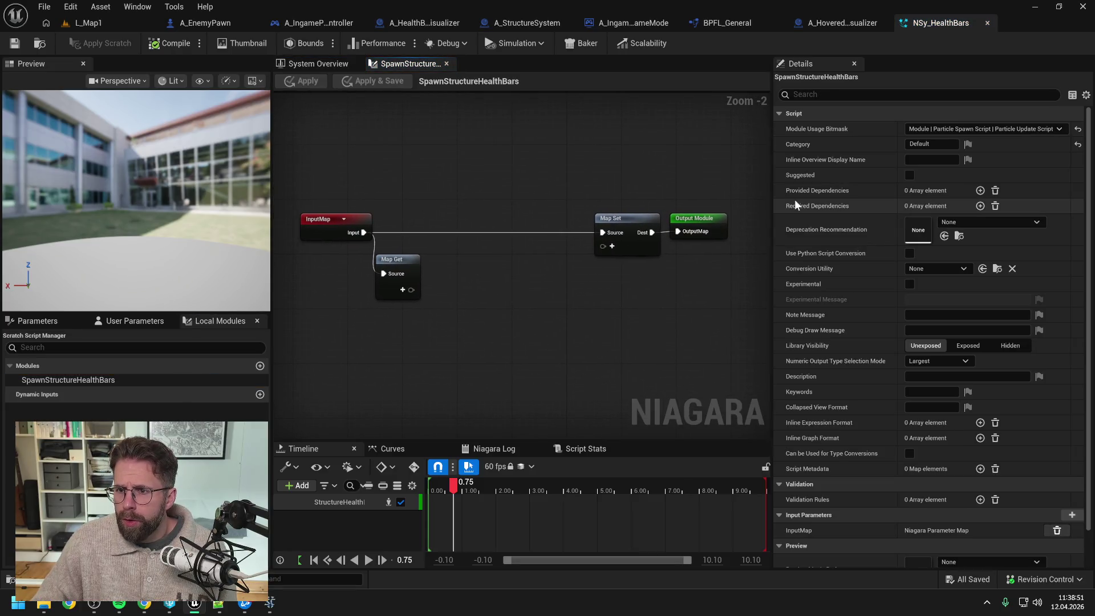
{"action": "left_click", "coordinate": [958, 128]}
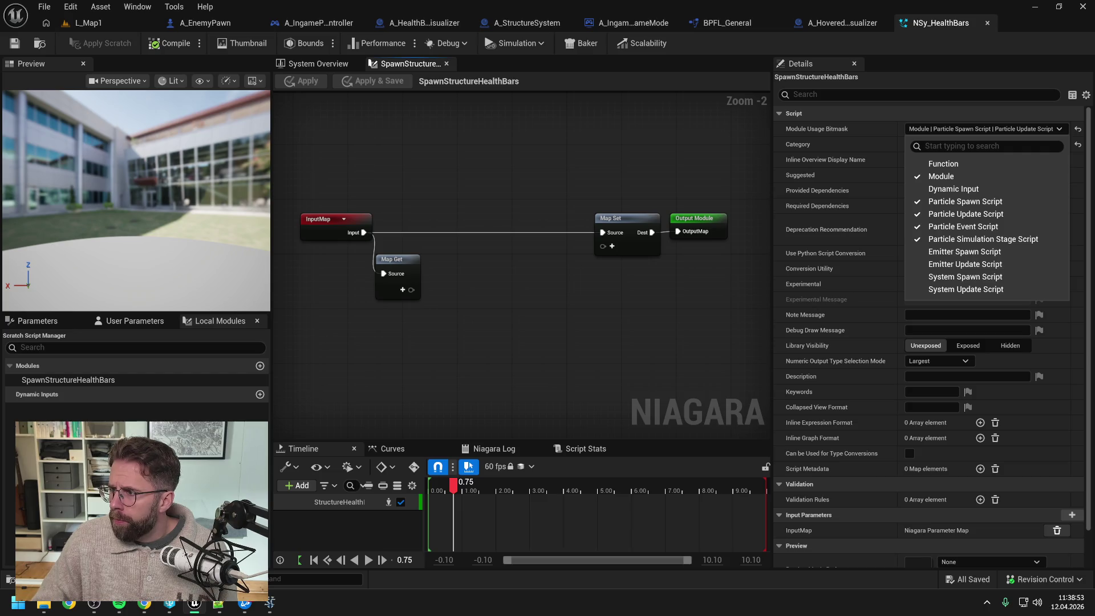
{"action": "left_click", "coordinate": [981, 128]}
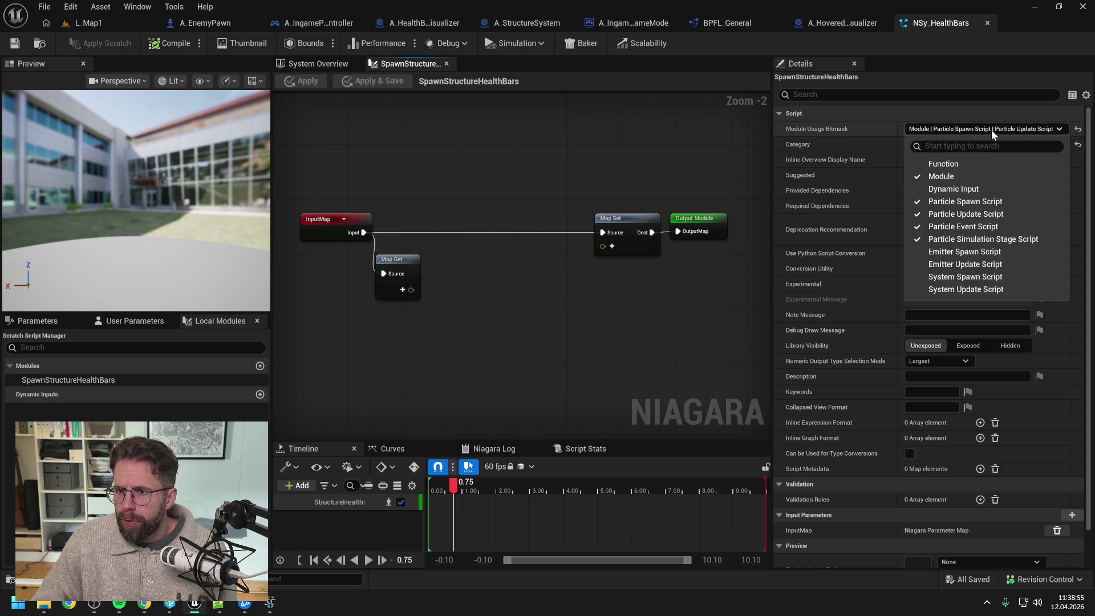
{"action": "left_click", "coordinate": [979, 202]}
{"action": "left_click", "coordinate": [969, 214]}
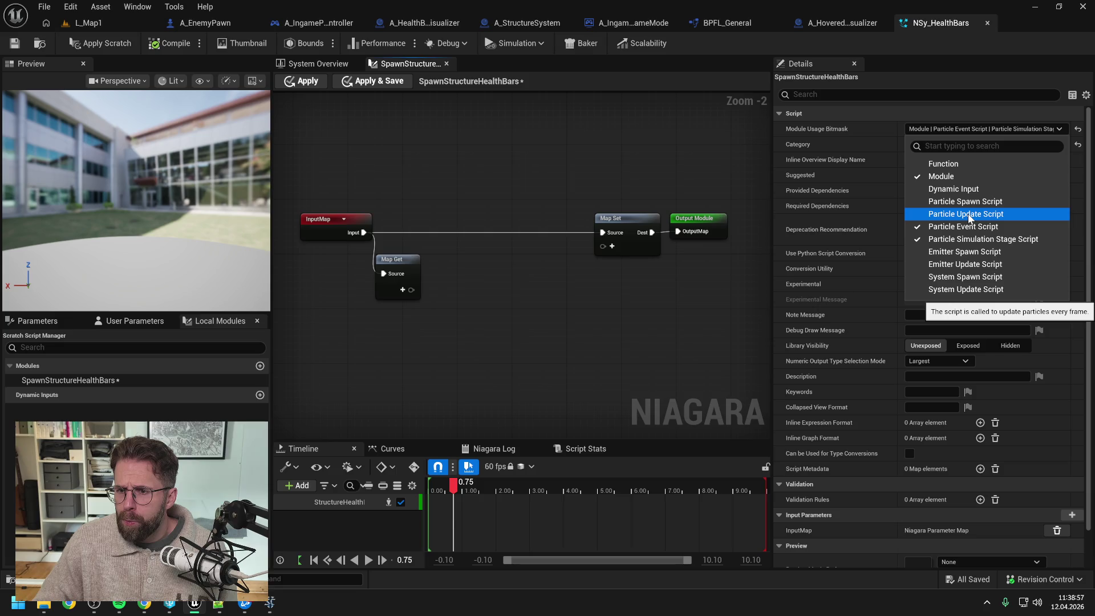
{"action": "left_click", "coordinate": [969, 239]}
{"action": "left_click", "coordinate": [968, 228]}
Enable Emitter Update Script usage and add a Spawn Info pin to the Map Set node
{"action": "left_click", "coordinate": [979, 266]}
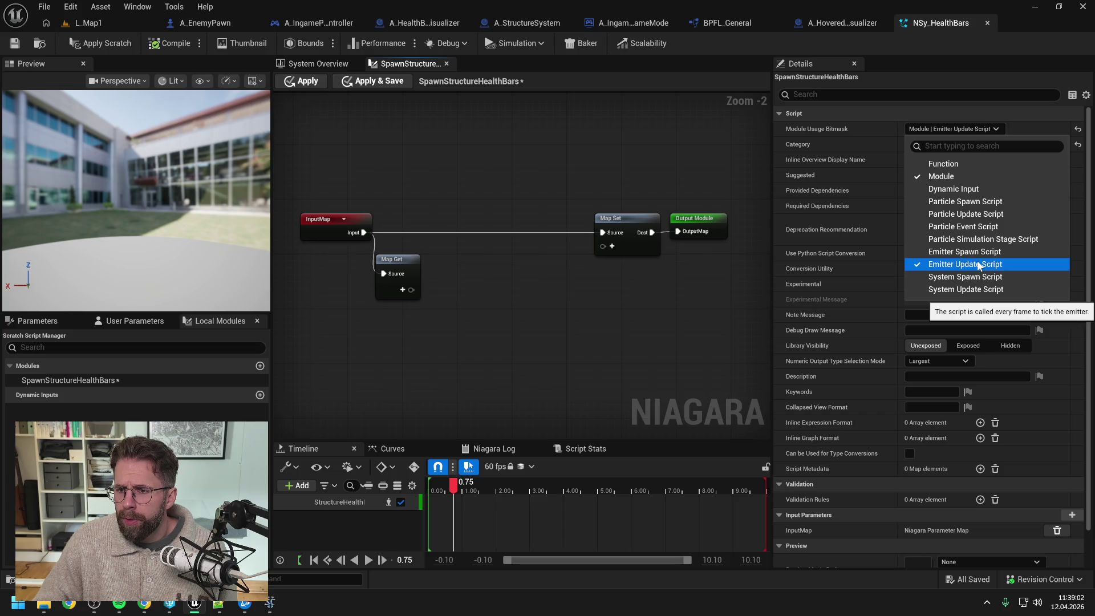
{"action": "left_click", "coordinate": [538, 175]}
{"action": "left_click", "coordinate": [612, 247]}
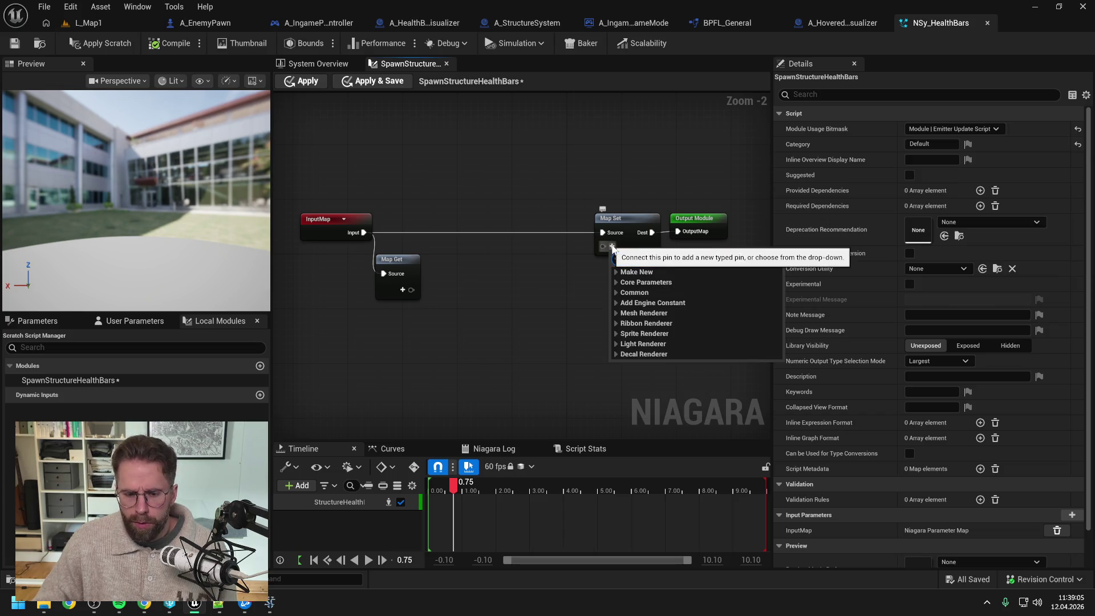
{"action": "type", "text": "spawn info"}
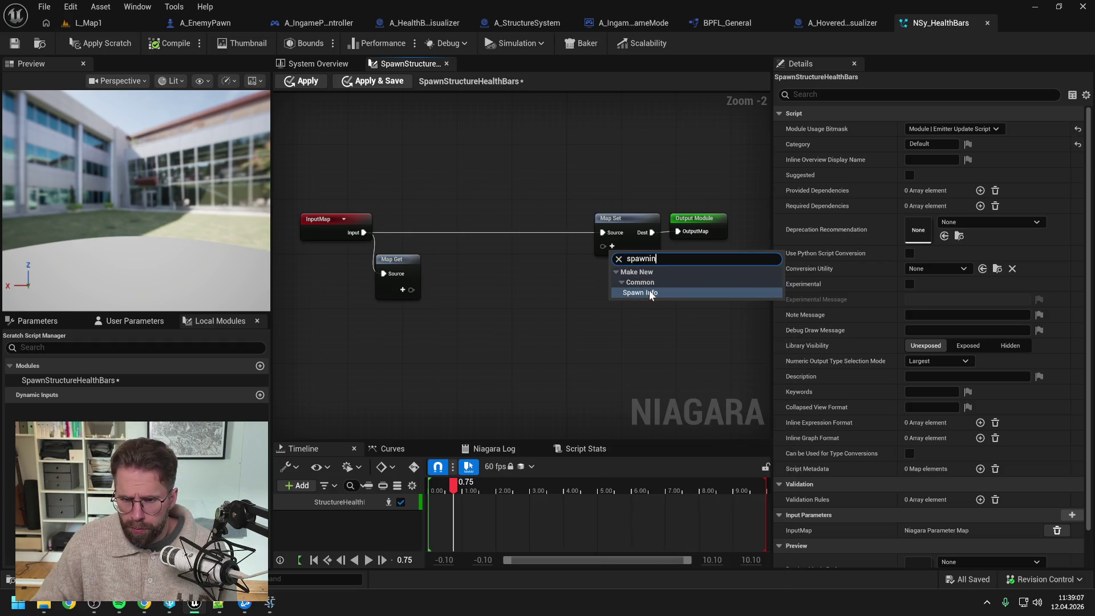
{"action": "left_click", "coordinate": [649, 290]}
{"action": "left_click_drag", "start_coordinate": [662, 233], "coordinate": [714, 221]}
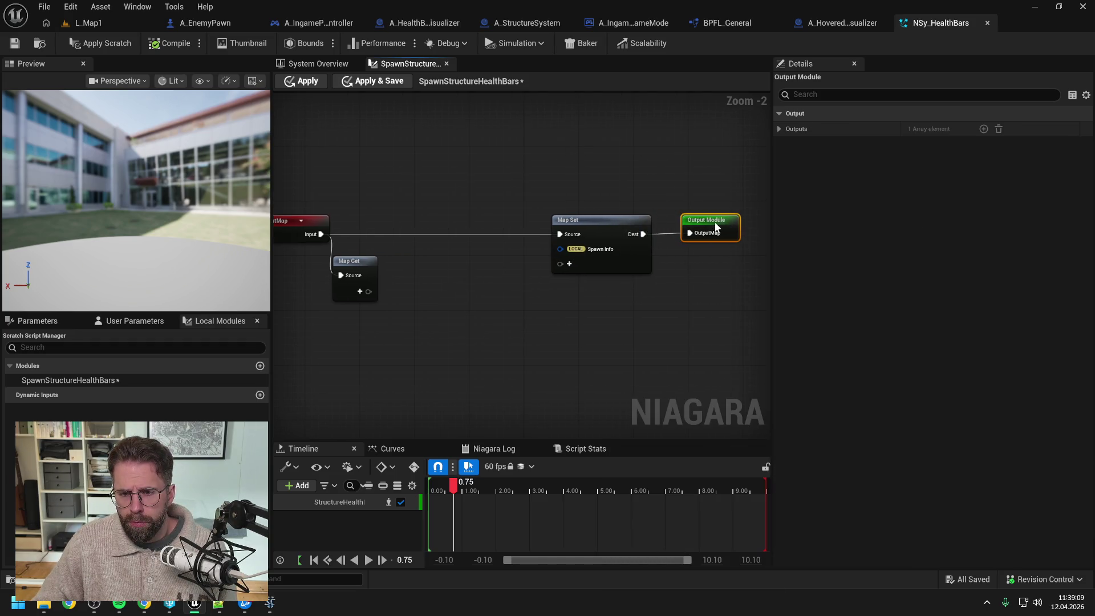
{"action": "mouse_move", "coordinate": [516, 289]}
{"action": "left_mouse_down"}
{"action": "mouse_move", "coordinate": [481, 284]}
{"action": "mouse_move", "coordinate": [515, 279]}
{"action": "left_mouse_up"}
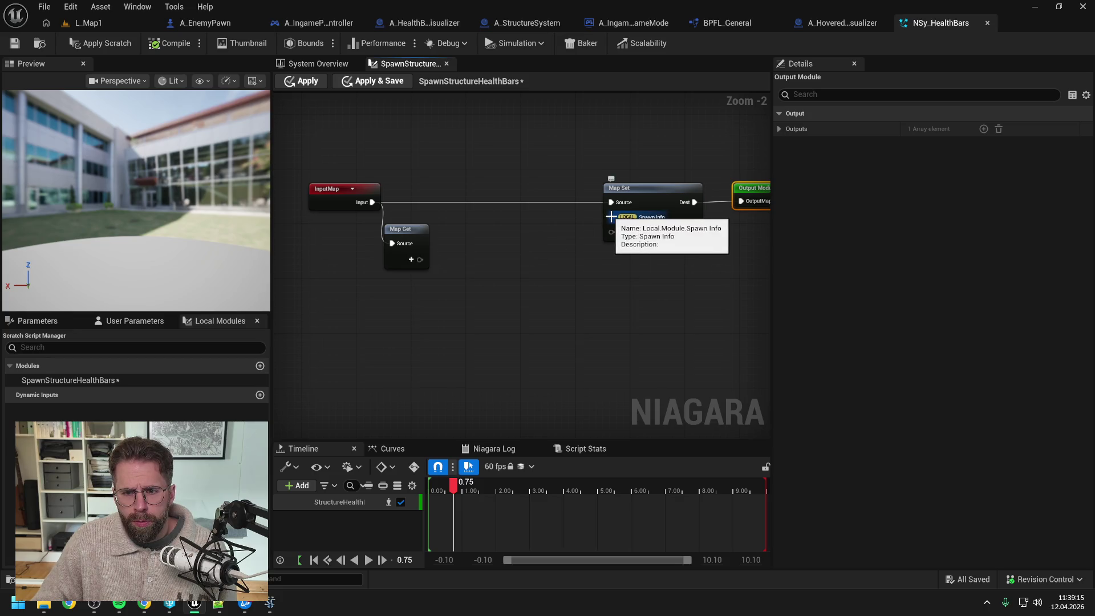
Wire a Make Spawn Info node into the Spawn Info pin and tidy the node layout
{"action": "left_click_drag", "start_coordinate": [610, 217], "coordinate": [571, 250]}
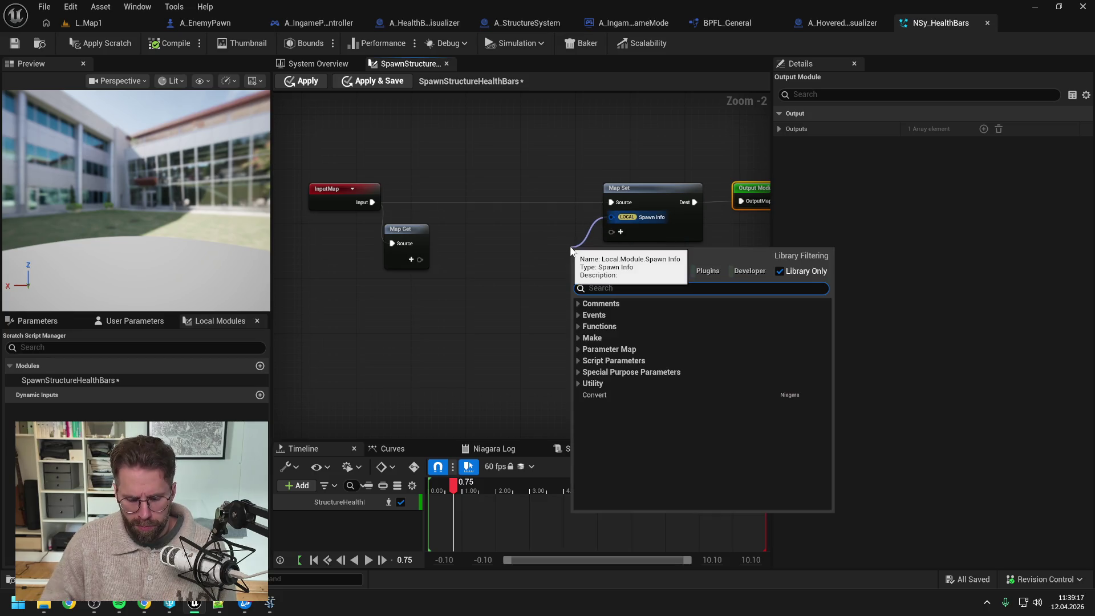
{"action": "type", "text": "make"}
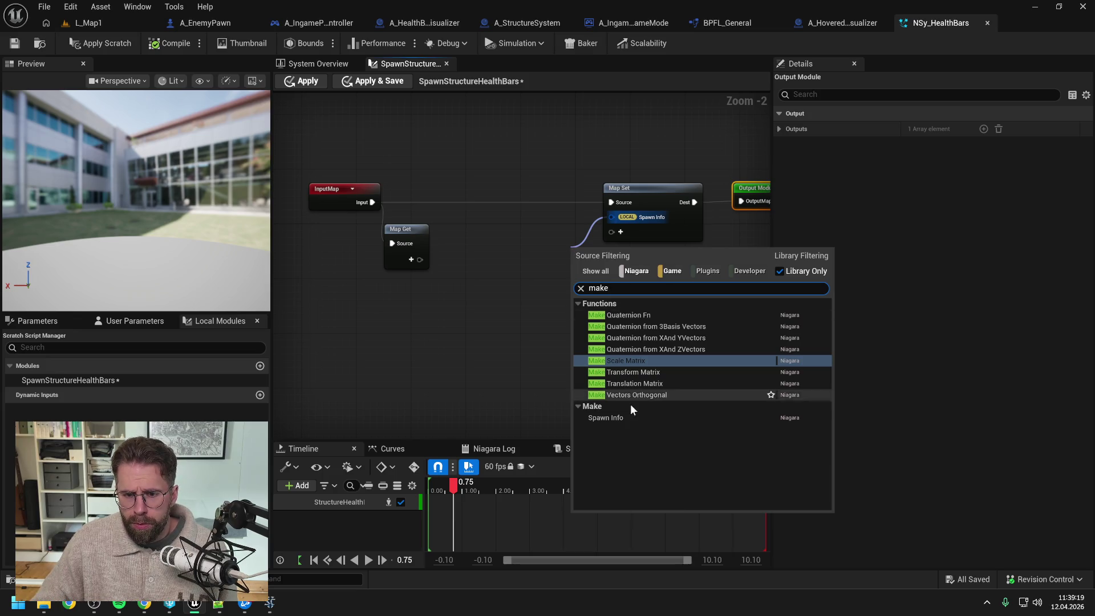
{"action": "left_click", "coordinate": [613, 417]}
{"action": "left_click_drag", "start_coordinate": [602, 248], "coordinate": [511, 239]}
{"action": "left_click_drag", "start_coordinate": [556, 151], "coordinate": [531, 190]}
{"action": "left_click", "coordinate": [536, 196]}
{"action": "left_click_drag", "start_coordinate": [520, 234], "coordinate": [527, 227]}
{"action": "left_click", "coordinate": [624, 263]}
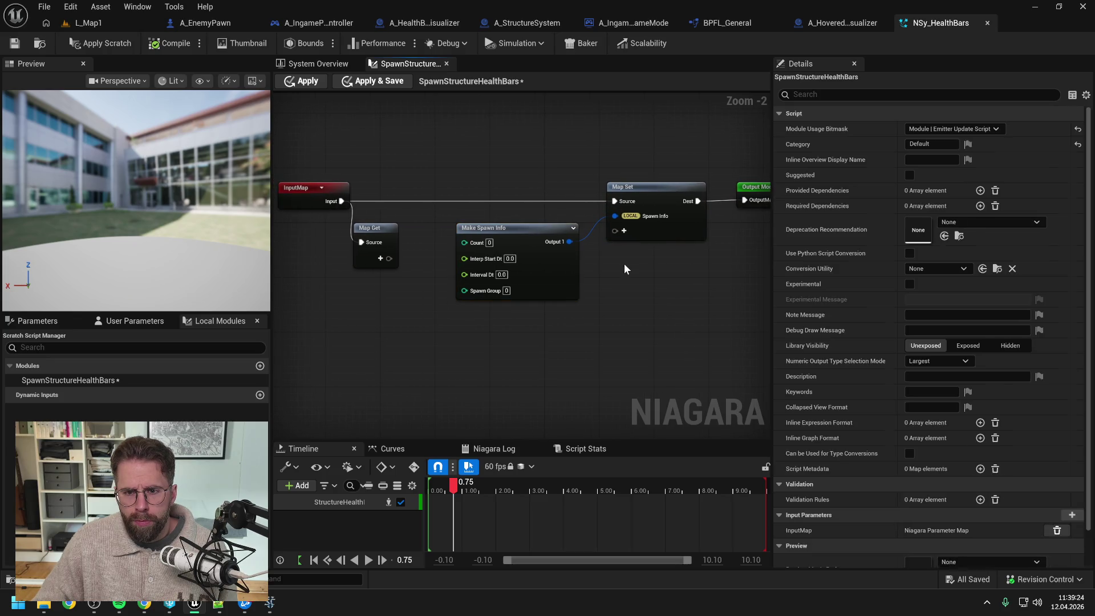
Move the Spawn Info pin into the EMITTER namespace, then apply and save
{"action": "right_click", "coordinate": [652, 219]}
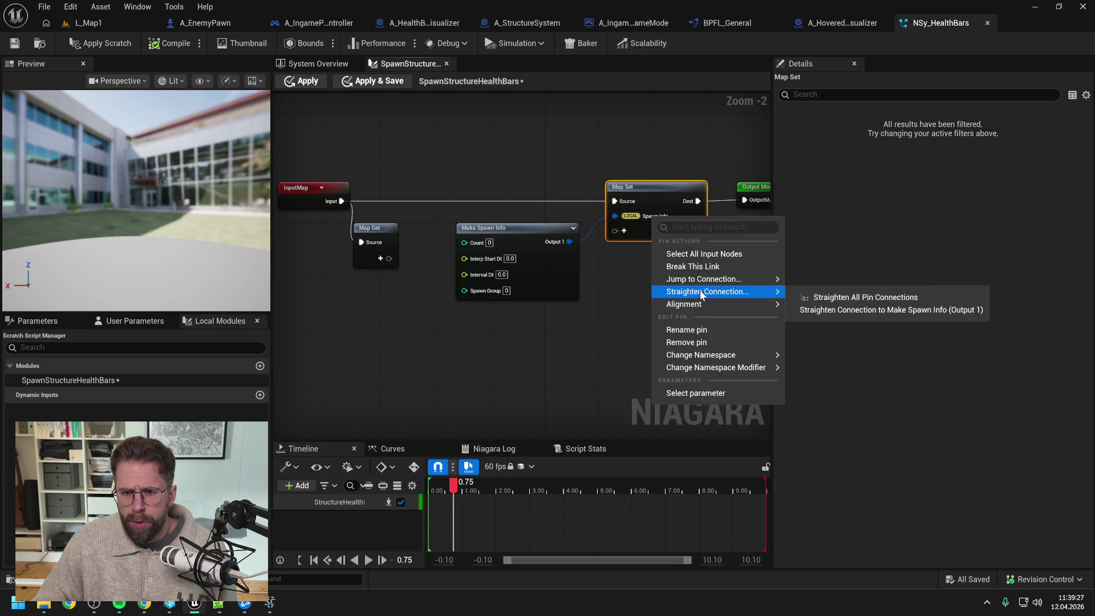
{"action": "mouse_move", "coordinate": [710, 356]}
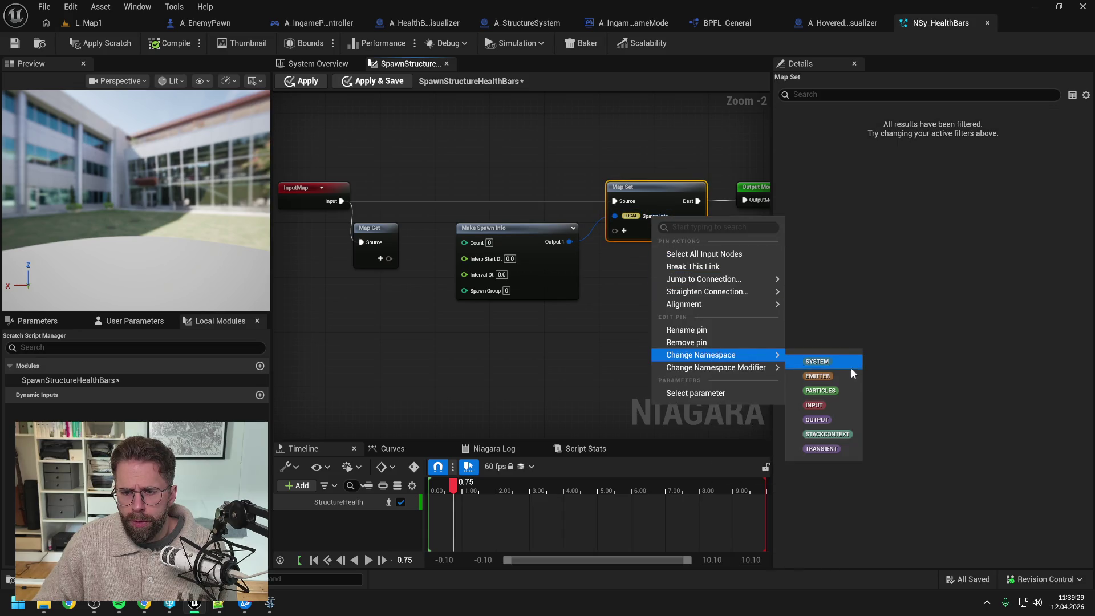
{"action": "left_click", "coordinate": [798, 358]}
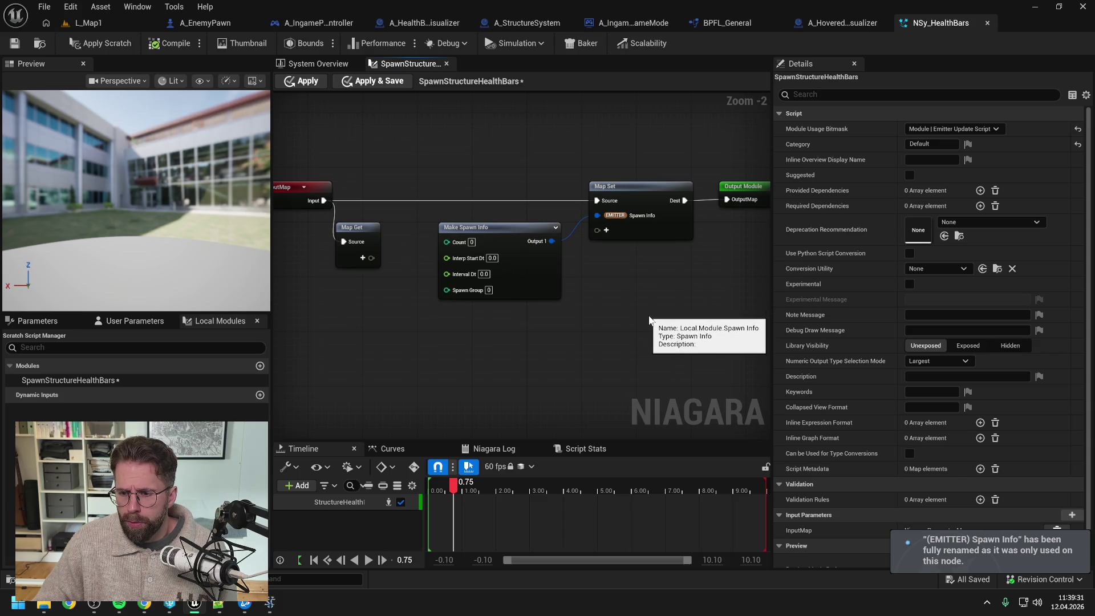
{"action": "left_click_drag", "start_coordinate": [636, 304], "coordinate": [589, 300]}
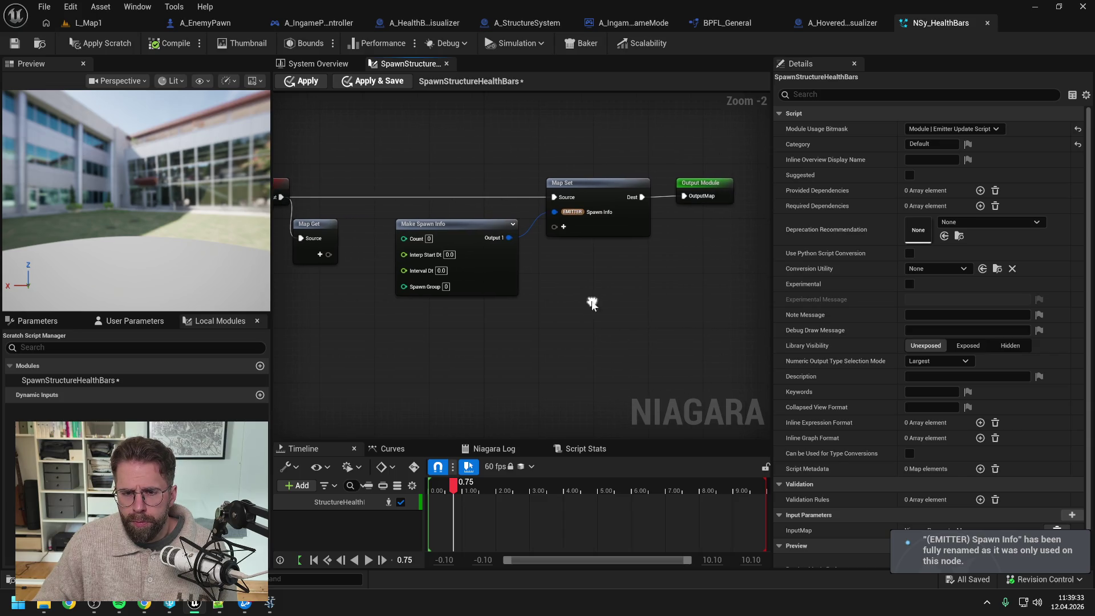
{"action": "left_click", "coordinate": [97, 43]}
{"action": "left_click", "coordinate": [14, 43]}
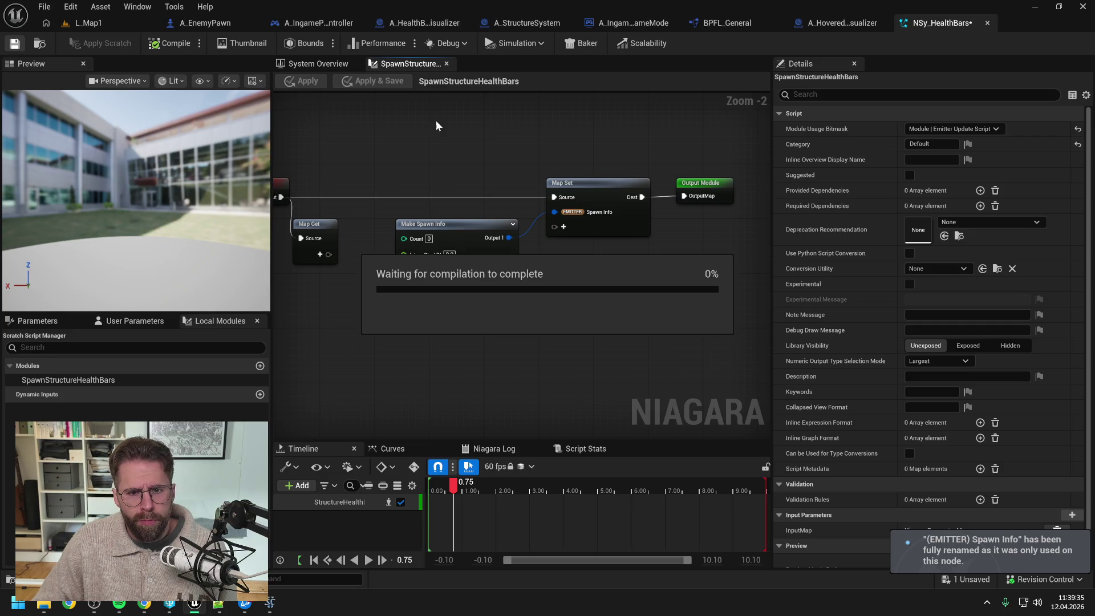
{"action": "mouse_move", "coordinate": [434, 137]}
{"action": "left_mouse_down"}
{"action": "mouse_move", "coordinate": [528, 173]}
{"action": "mouse_move", "coordinate": [501, 166]}
{"action": "left_mouse_up"}
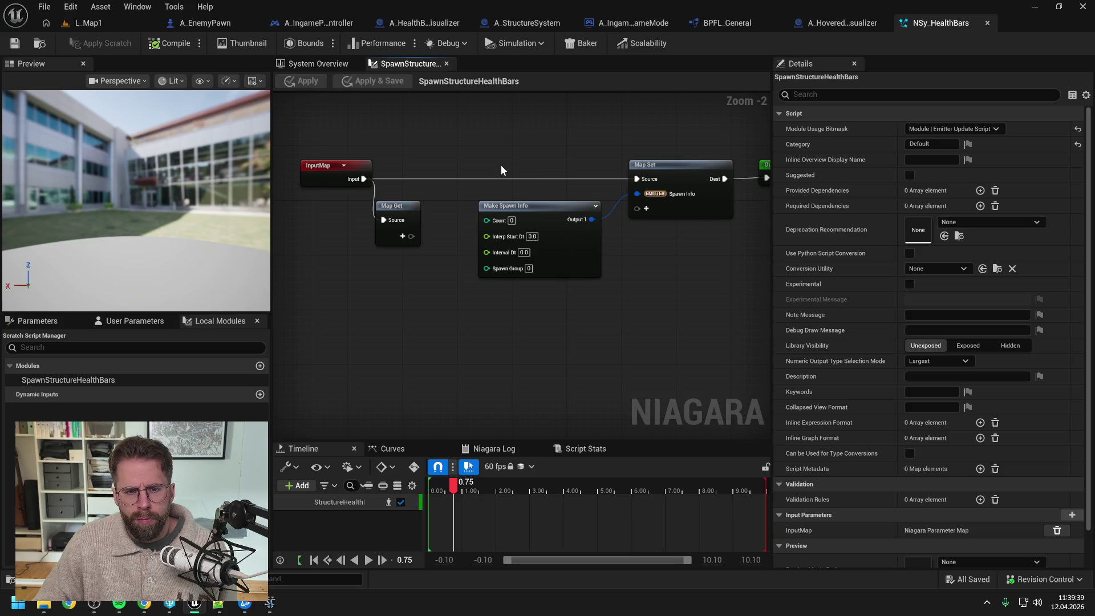
Shift Make Spawn Info, Map Set and Output Module right to free graph space
{"action": "left_click_drag", "start_coordinate": [500, 170], "coordinate": [613, 189]}
{"action": "left_click_drag", "start_coordinate": [539, 179], "coordinate": [618, 170]}
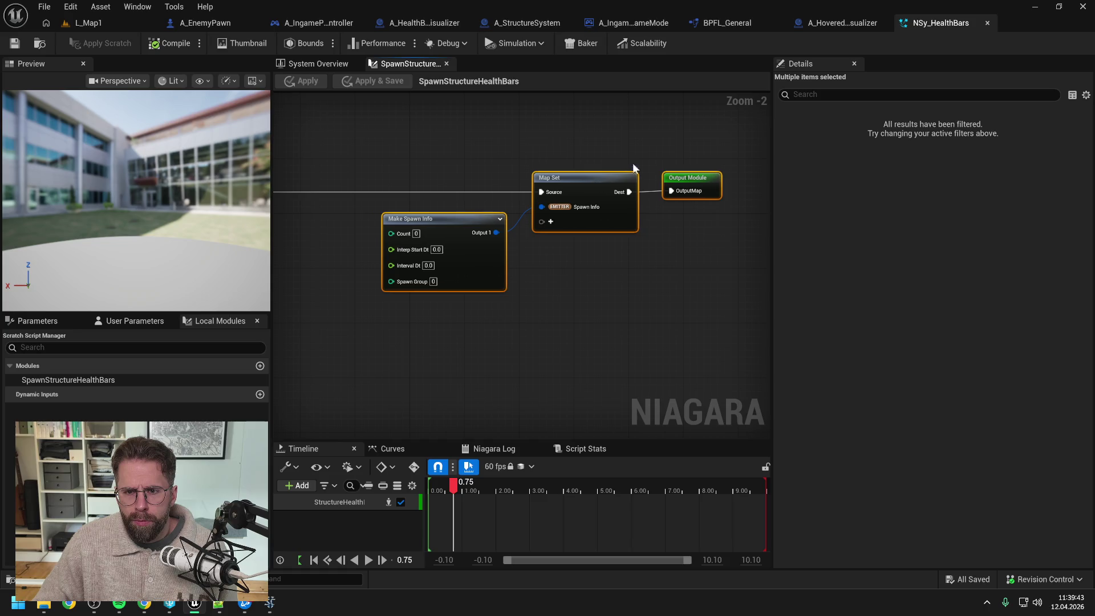
{"action": "left_click", "coordinate": [618, 170]}
{"action": "left_click", "coordinate": [704, 181]}
{"action": "left_click_drag", "start_coordinate": [399, 165], "coordinate": [546, 158]}
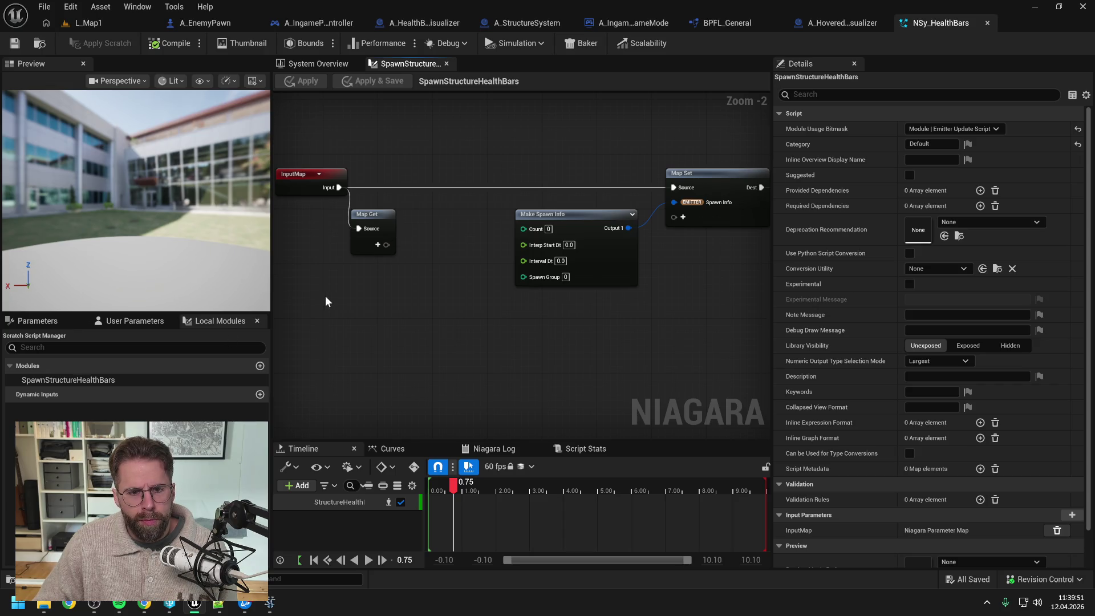
Add a Vector Array pin named StructureData1 to the Map Get node
{"action": "left_click", "coordinate": [378, 245]}
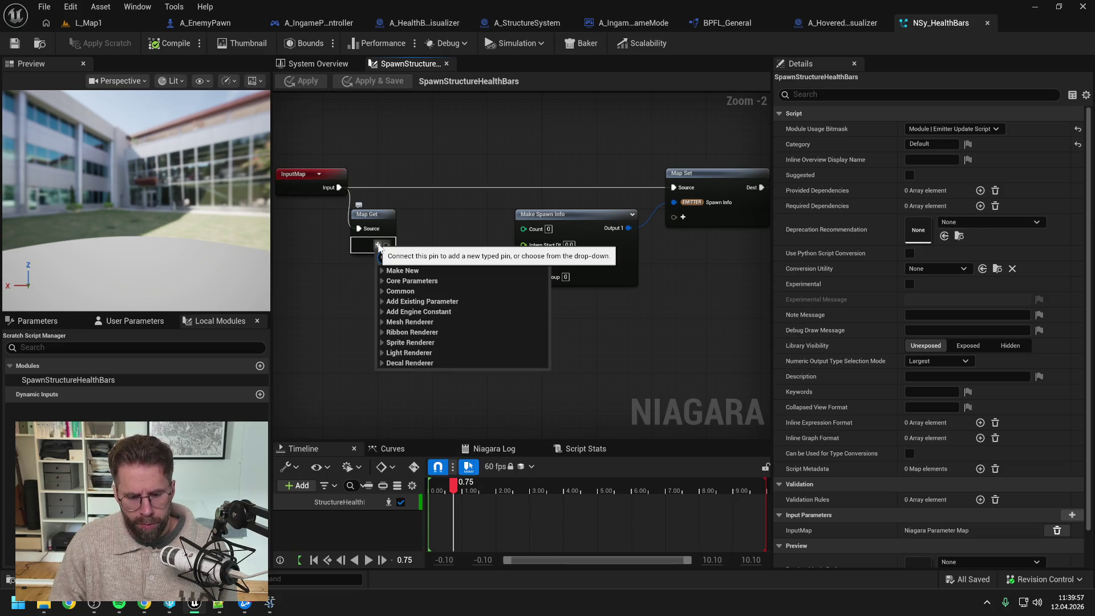
{"action": "type", "text": "vector"}
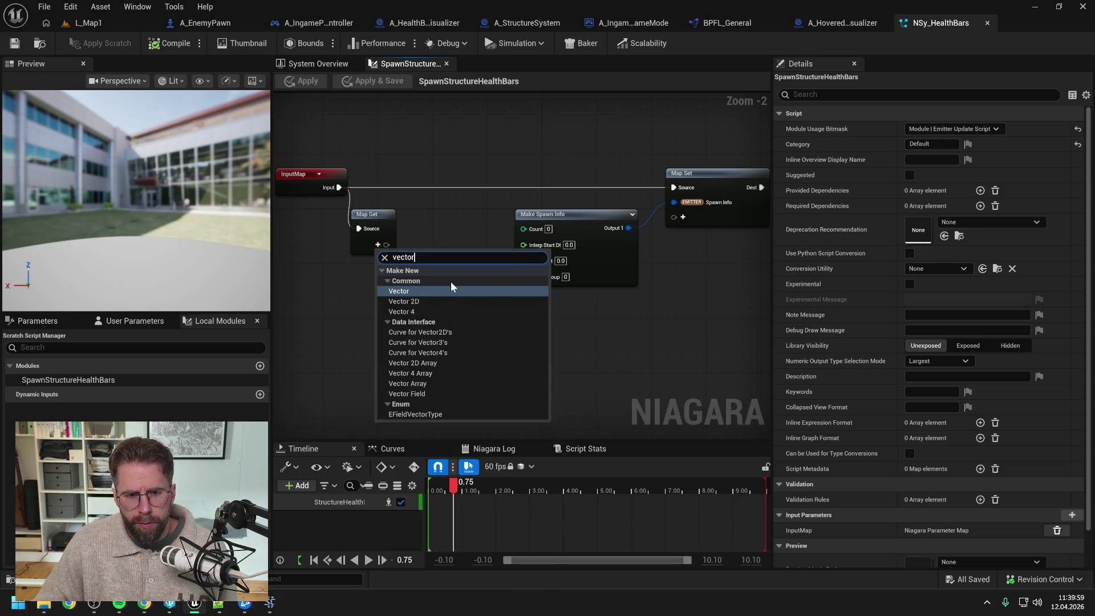
{"action": "scroll", "coordinate": [451, 285], "scroll_direction": "down", "scroll_amount": 3}
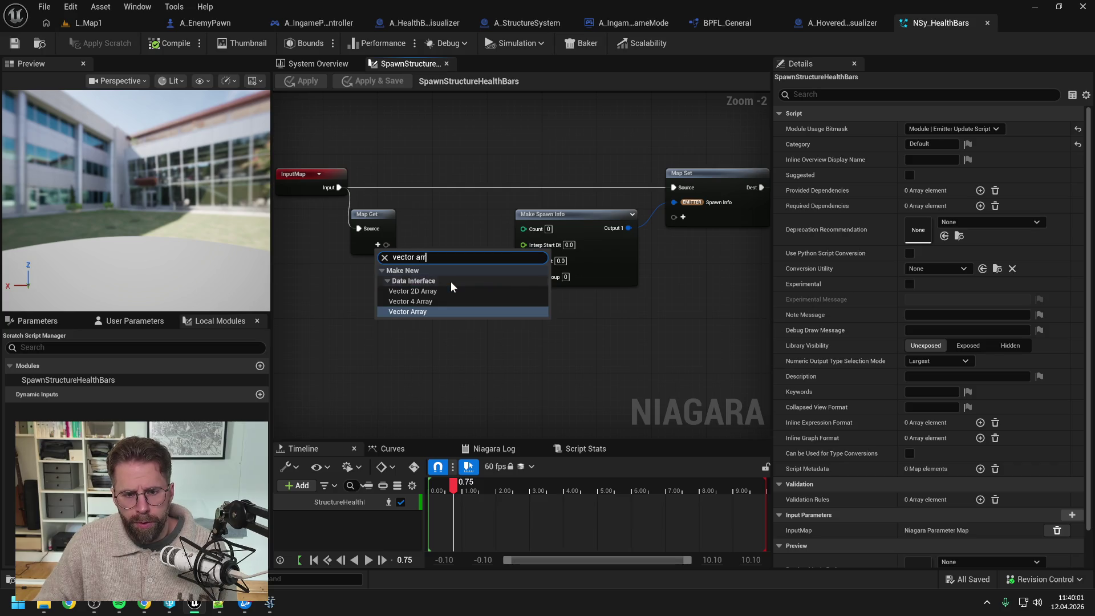
{"action": "left_click", "coordinate": [435, 309]}
{"action": "type", "text": "S"}
{"action": "key", "text": "BackSpace"}
{"action": "type", "text": "StructureData1"}
{"action": "key", "text": "Return"}
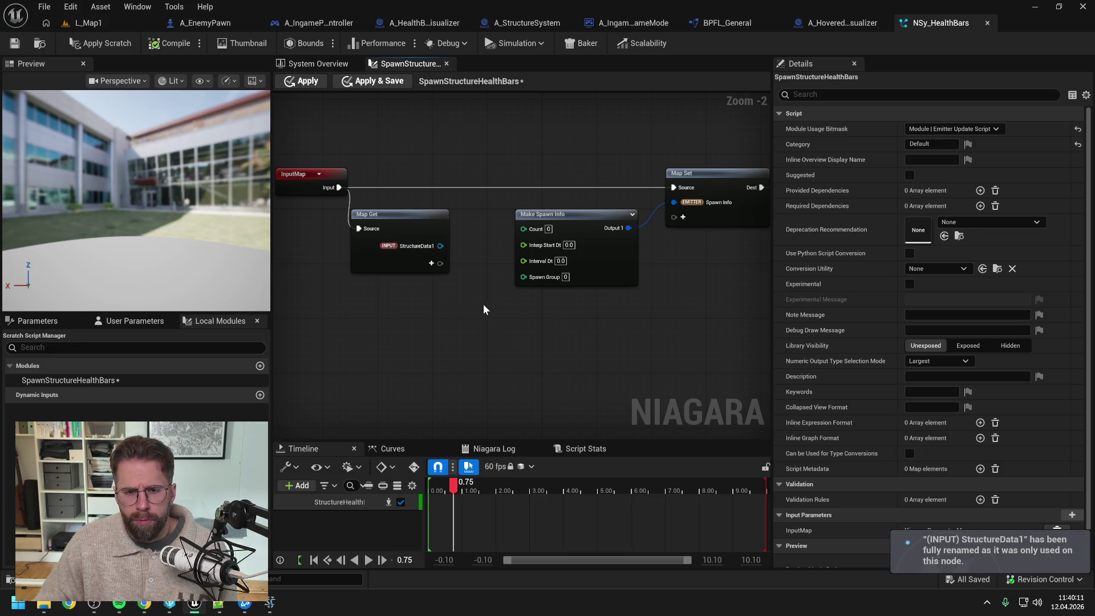
Wire a Length node from StructureData1 into Make Spawn Info's Count and apply
{"action": "left_click_drag", "start_coordinate": [484, 310], "coordinate": [437, 314]}
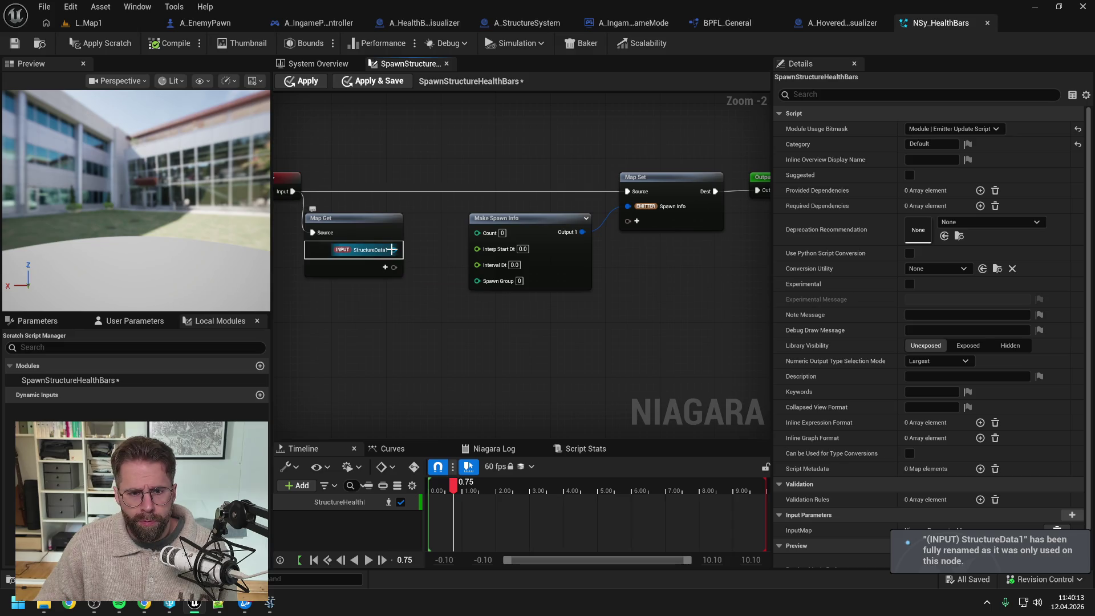
{"action": "left_click_drag", "start_coordinate": [394, 249], "coordinate": [435, 289]}
{"action": "type", "text": "len"}
{"action": "key", "text": "Return"}
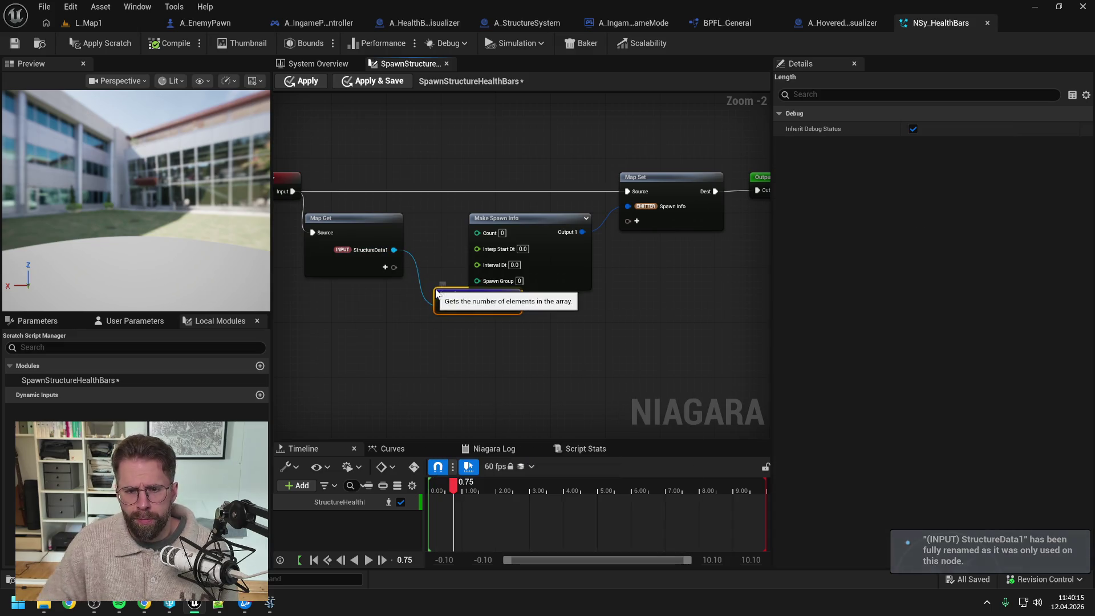
{"action": "mouse_move", "coordinate": [433, 152]}
{"action": "left_mouse_down"}
{"action": "mouse_move", "coordinate": [666, 229]}
{"action": "mouse_move", "coordinate": [577, 289]}
{"action": "left_mouse_up"}
{"action": "left_click_drag", "start_coordinate": [457, 234], "coordinate": [546, 234]}
{"action": "mouse_move", "coordinate": [417, 312]}
{"action": "left_mouse_down"}
{"action": "mouse_move", "coordinate": [423, 244]}
{"action": "mouse_move", "coordinate": [490, 247]}
{"action": "left_mouse_up"}
{"action": "left_click", "coordinate": [489, 166]}
{"action": "left_click", "coordinate": [86, 43]}
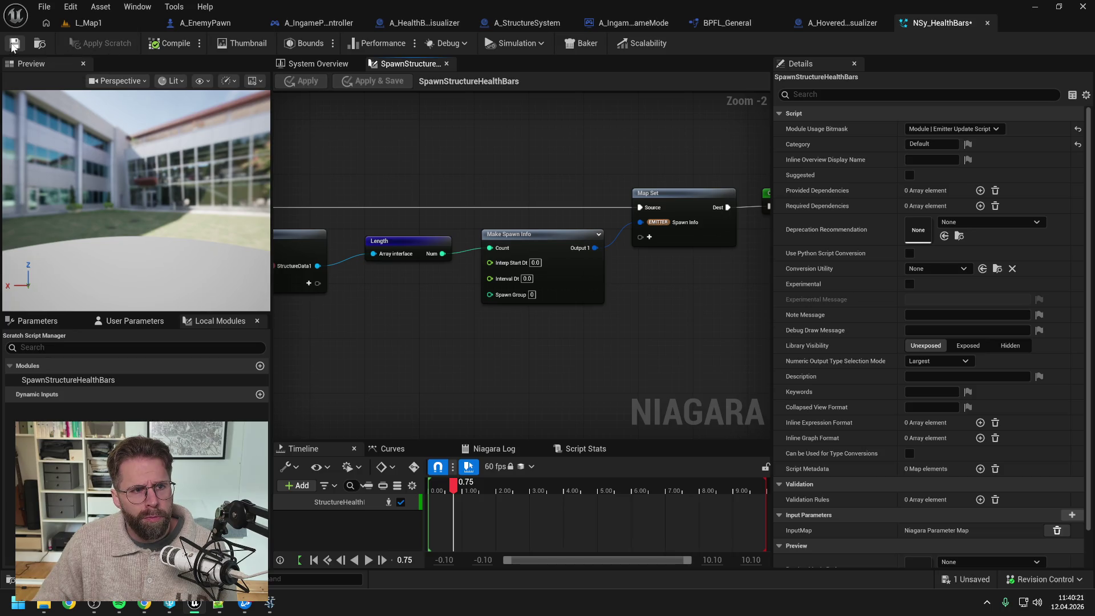
Insert SpawnStructureHealthBars under Emitter Update and bind its StructureData1 input to the user parameter
{"action": "left_click", "coordinate": [15, 43]}
{"action": "left_click", "coordinate": [319, 64]}
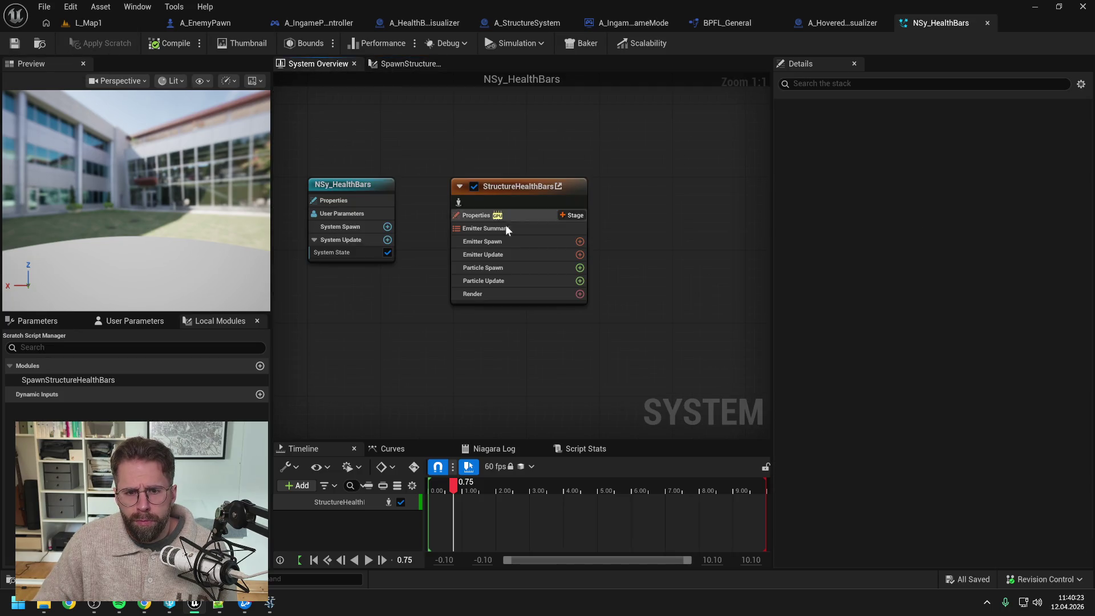
{"action": "mouse_move", "coordinate": [68, 380]}
{"action": "left_mouse_down"}
{"action": "mouse_move", "coordinate": [503, 310]}
{"action": "mouse_move", "coordinate": [504, 263]}
{"action": "left_mouse_up"}
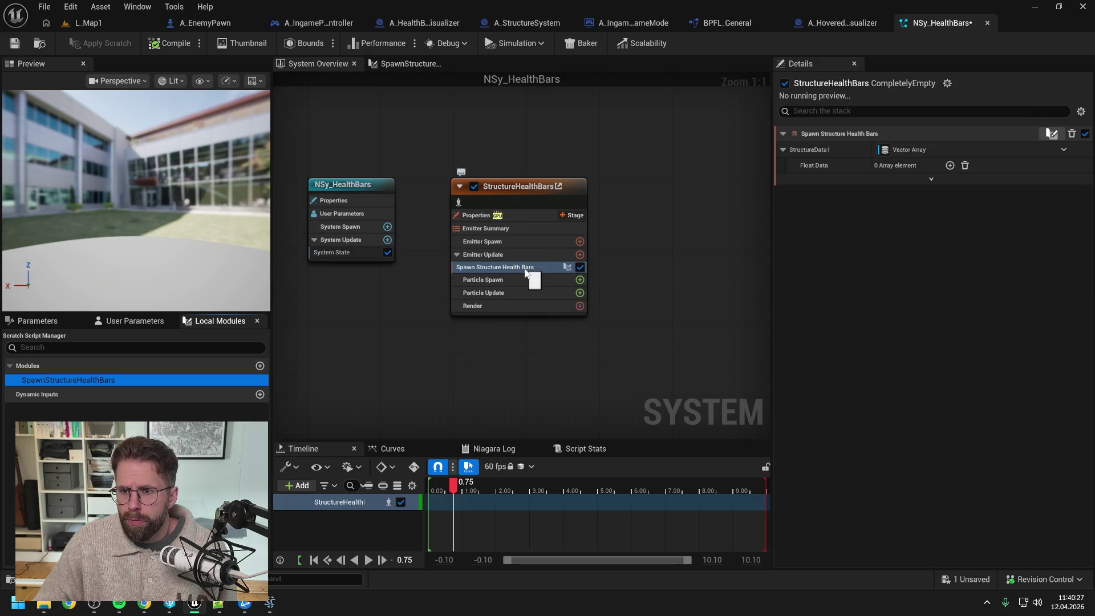
{"action": "left_click", "coordinate": [131, 320]}
{"action": "left_click_drag", "start_coordinate": [74, 381], "coordinate": [900, 149]}
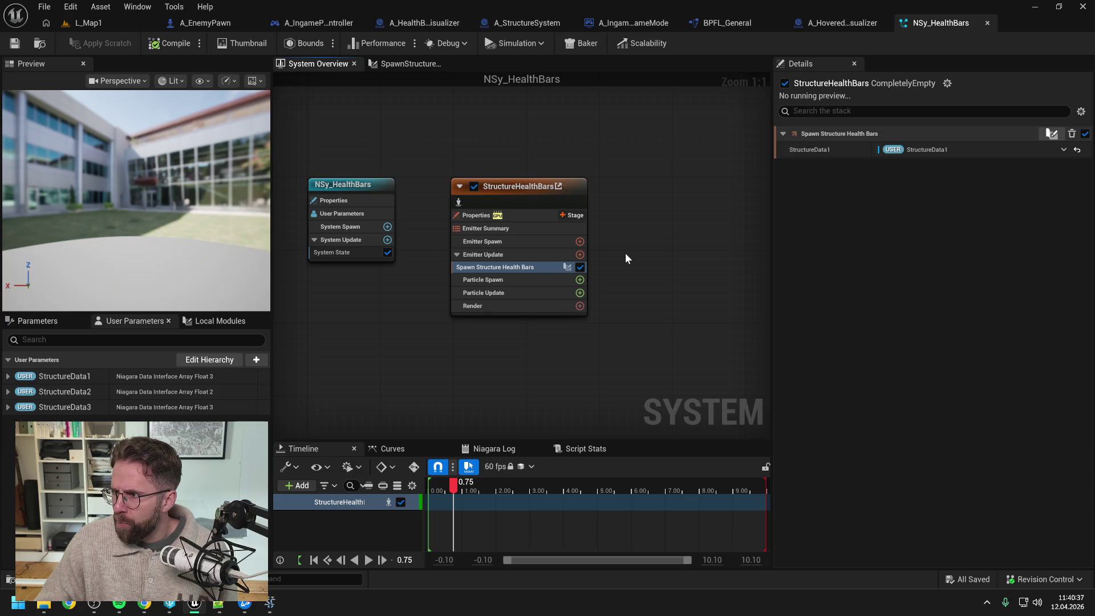
Browse the renderer list without adding one, then switch to the Claude chat
{"action": "left_click", "coordinate": [580, 306]}
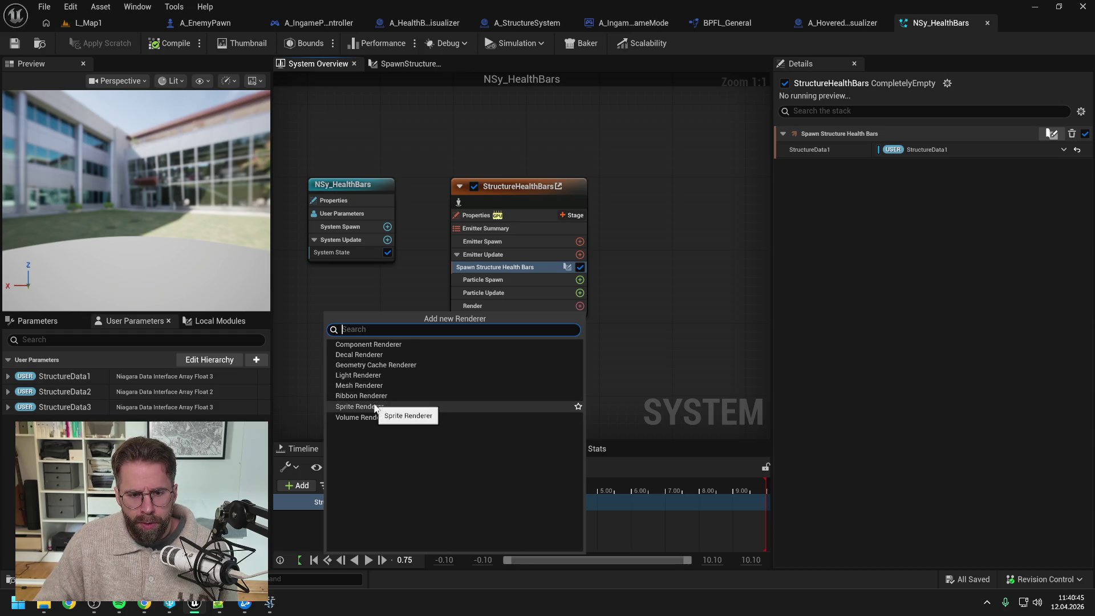
{"action": "key", "text": "Escape"}
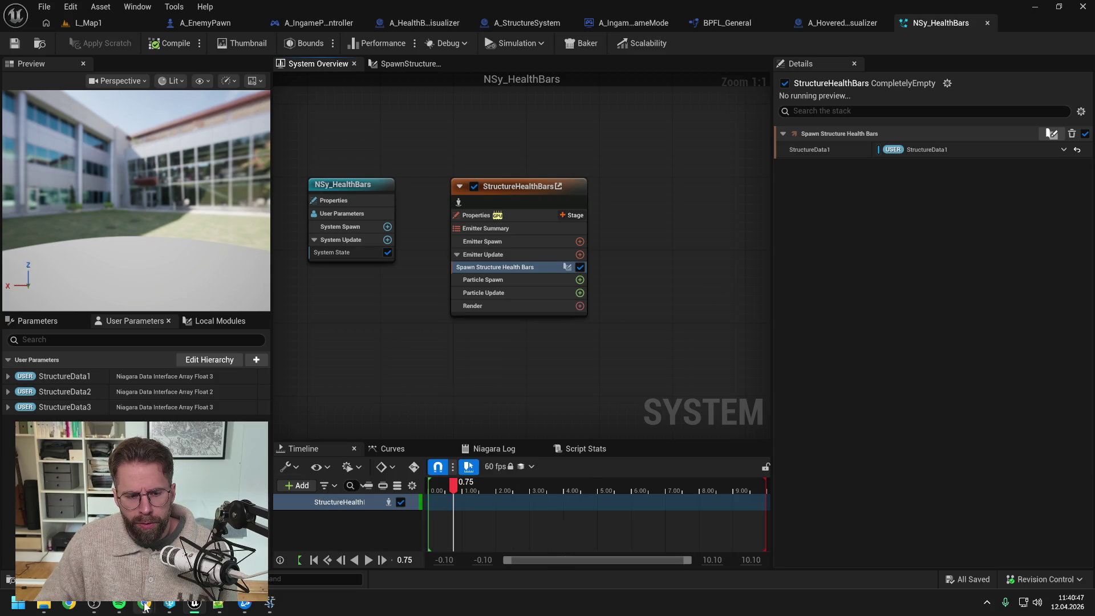
{"action": "key", "text": "alt+Tab"}
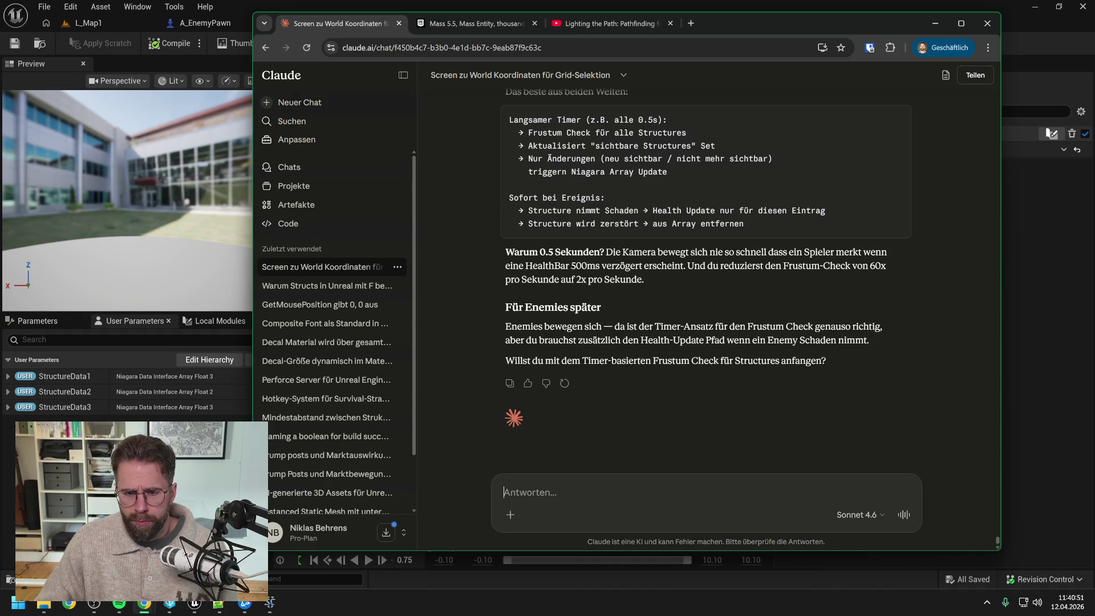
Draft a German question in Claude asking how best to render the HealthBar material
{"action": "type", "text": "o"}
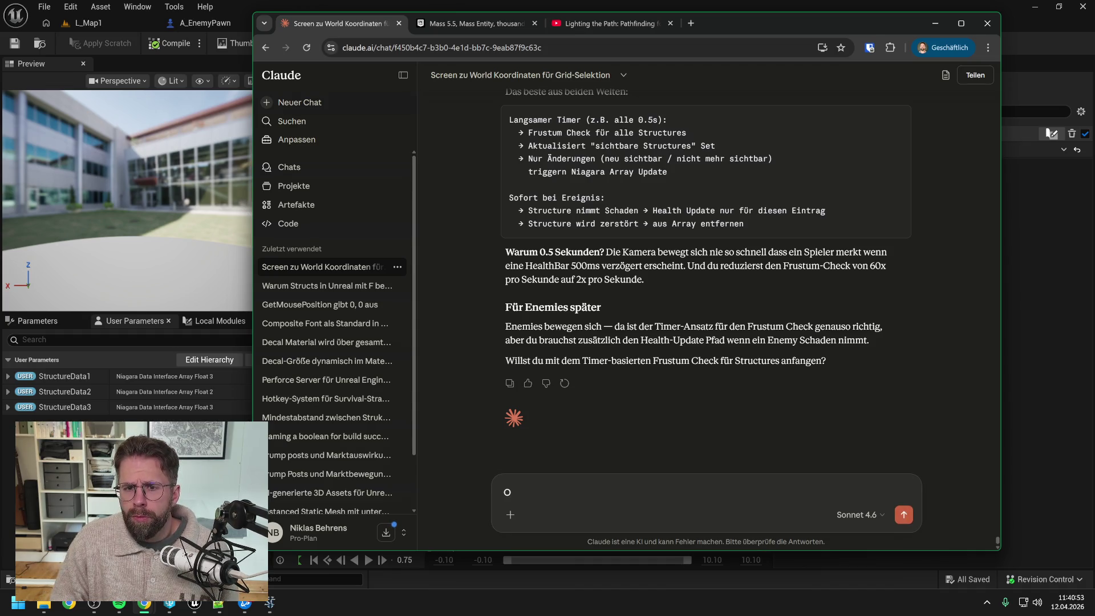
{"action": "key", "text": "ctrl+a"}
{"action": "key", "text": "BackSpace"}
{"action": "type", "text": "O"}
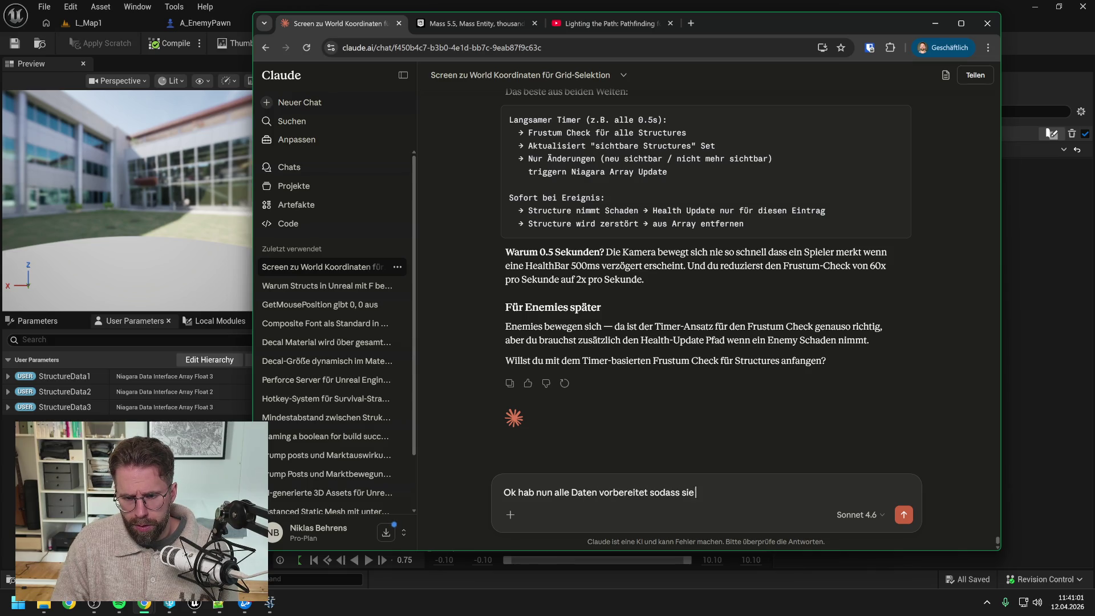
{"action": "type", "text": "iag"}
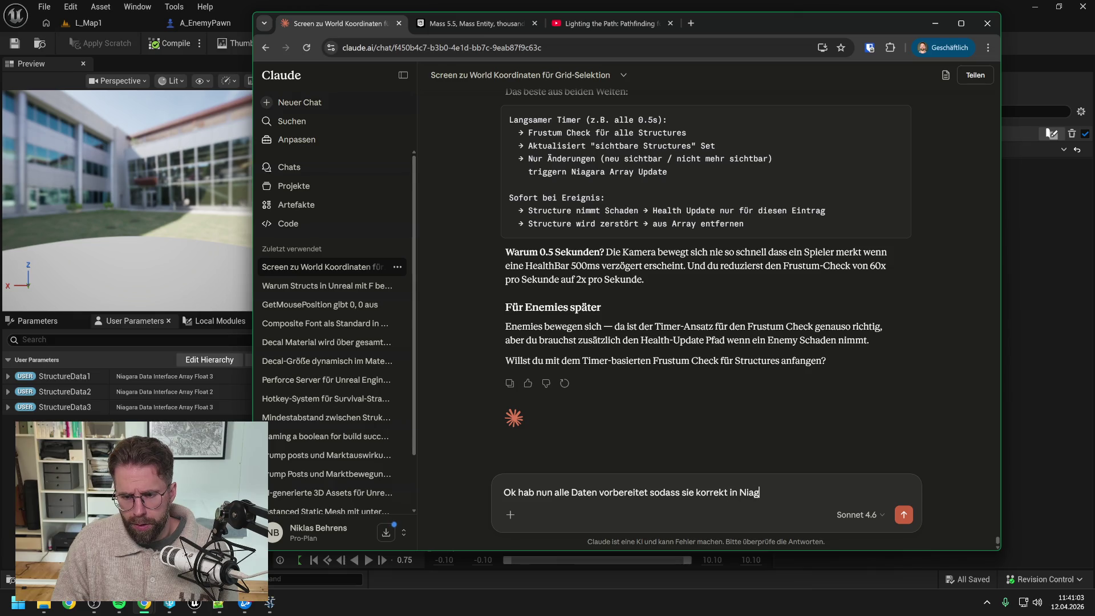
{"action": "type", "text": "ara für die Healthbar"}
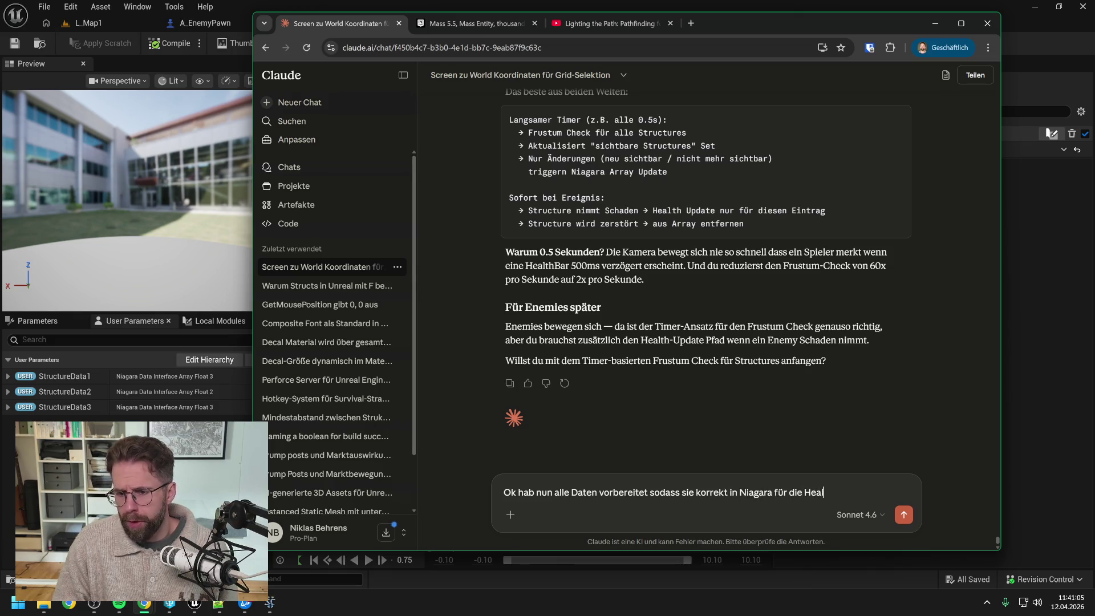
{"action": "key", "text": "BackSpace"}
{"action": "key", "text": "BackSpace"}
{"action": "key", "text": "BackSpace"}
{"action": "type", "text": "Bars ankommen."}
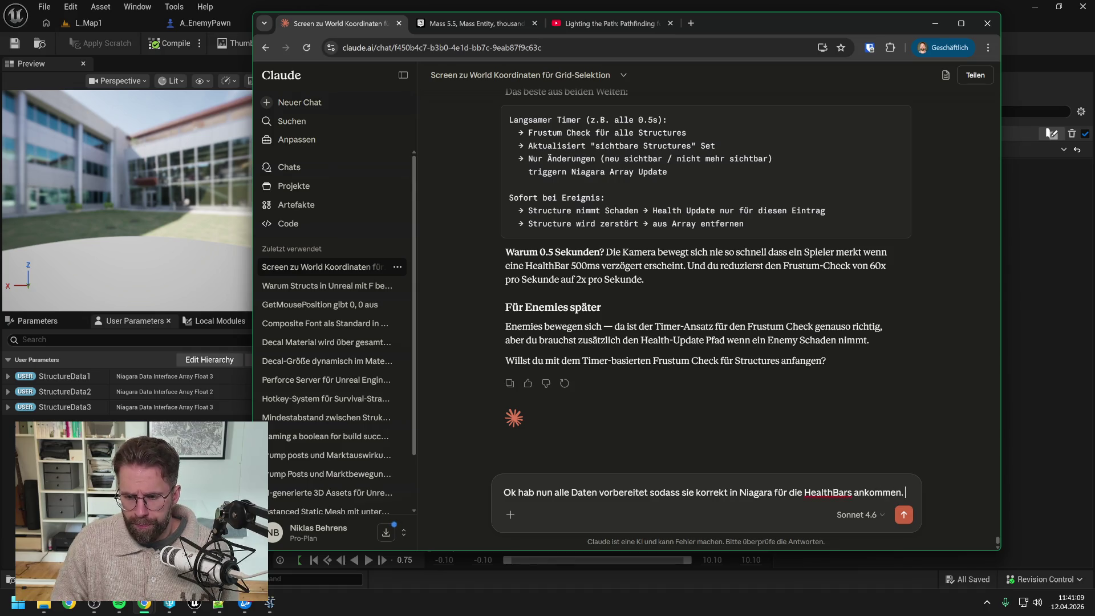
{"action": "type", "text": " Wie wollen wirt"}
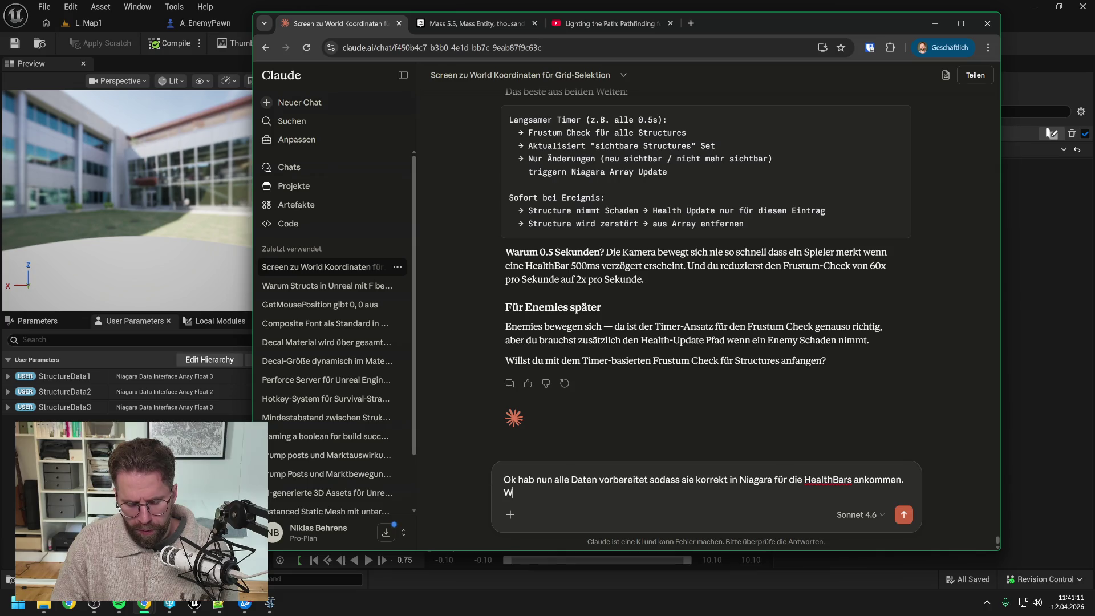
{"action": "key", "text": "BackSpace"}
{"action": "key", "text": "BackSpace"}
{"action": "key", "text": "BackSpace"}
{"action": "type", "text": "die Hel"}
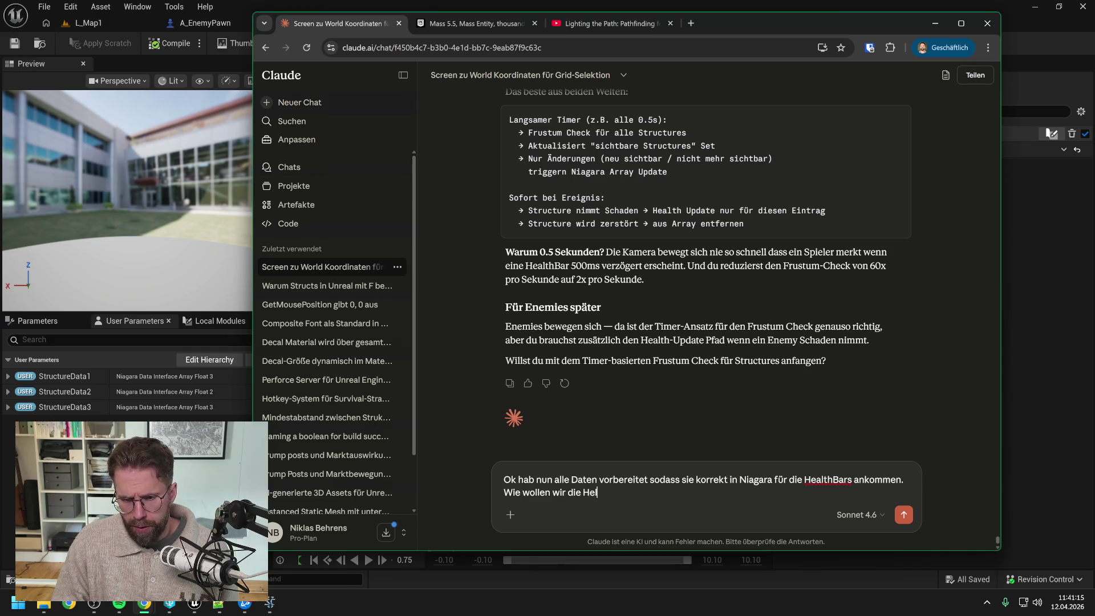
{"action": "key", "text": "BackSpace"}
{"action": "type", "text": "althBars"}
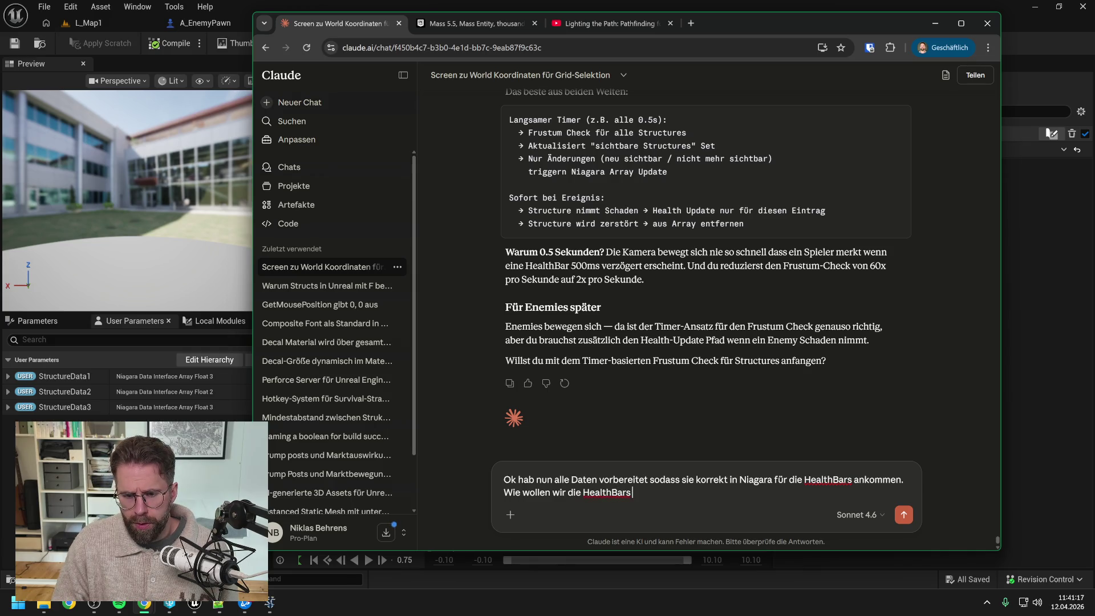
{"action": "key", "text": "BackSpace"}
{"action": "key", "text": "BackSpace"}
{"action": "key", "text": "BackSpace"}
{"action": "type", "text": "as HealthBar"}
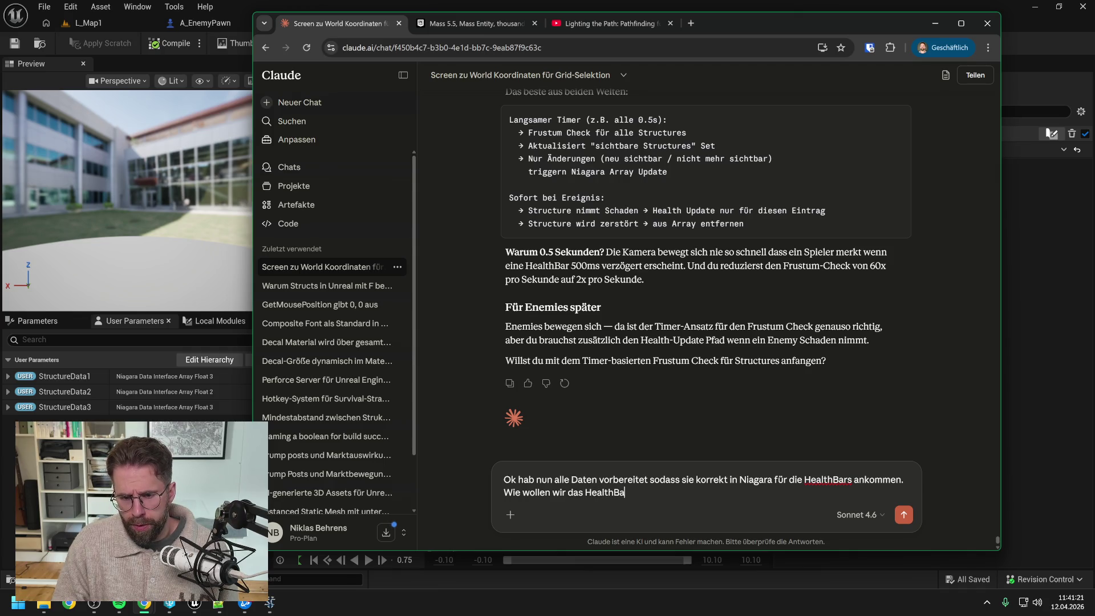
{"action": "type", "text": " Material"}
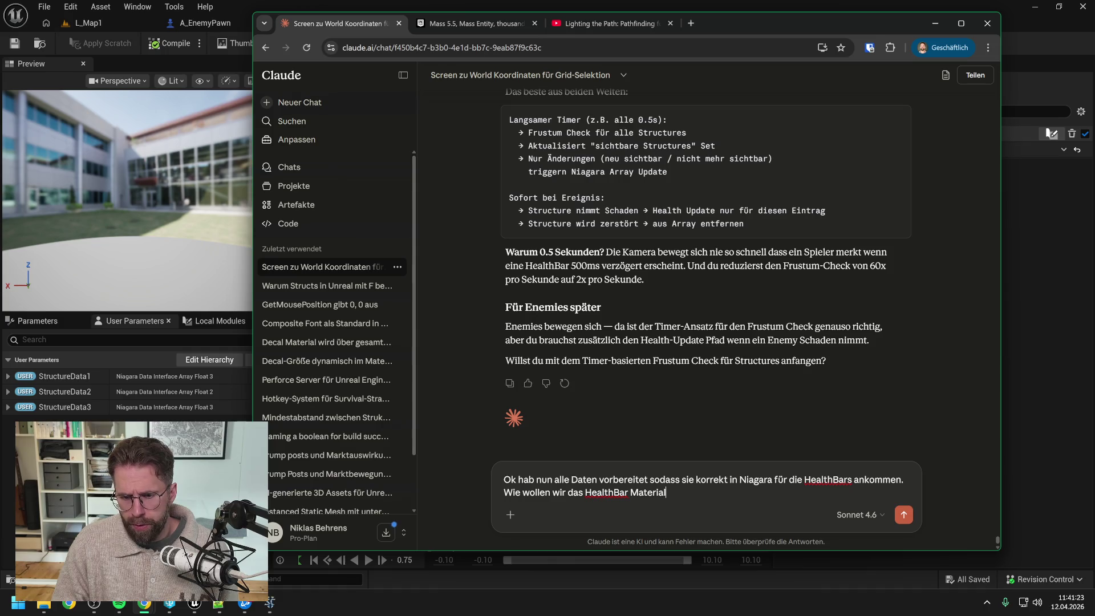
{"action": "type", "text": " am besten"}
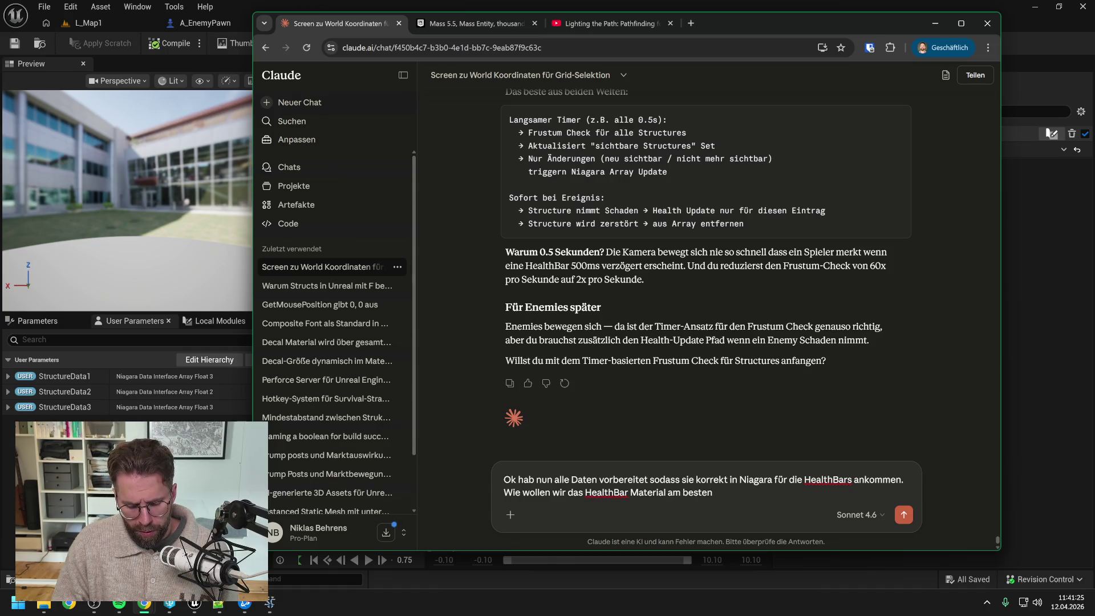
{"action": "type", "text": " rendern?"}
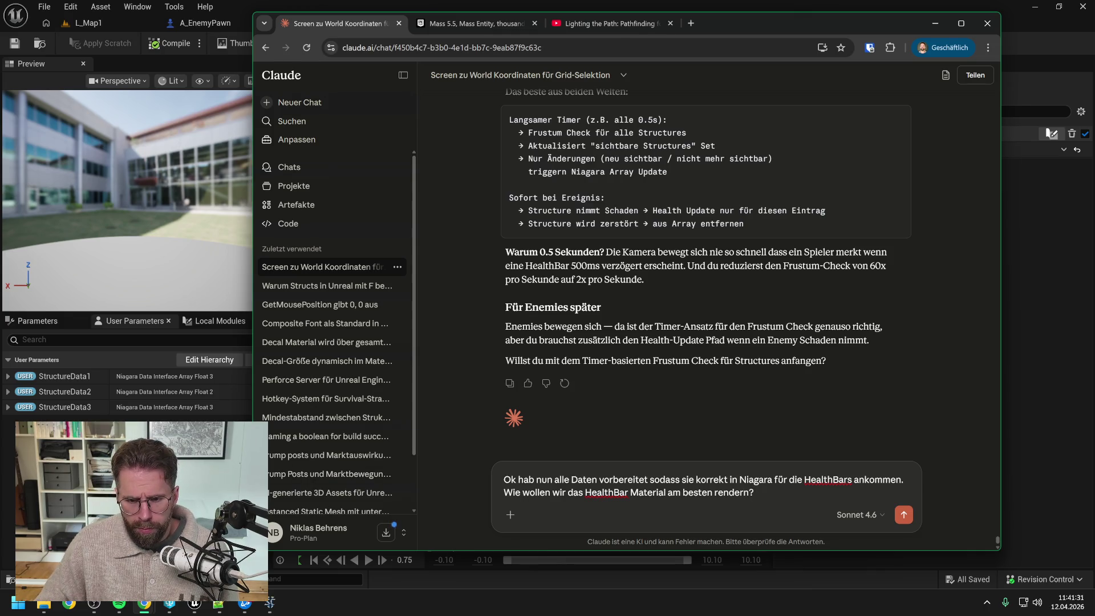
Back in Unreal, search the Content Drawer for 'health bar'
{"action": "key", "text": "alt+Tab"}
{"action": "key", "text": "ctrl+space"}
{"action": "type", "text": "health ba"}
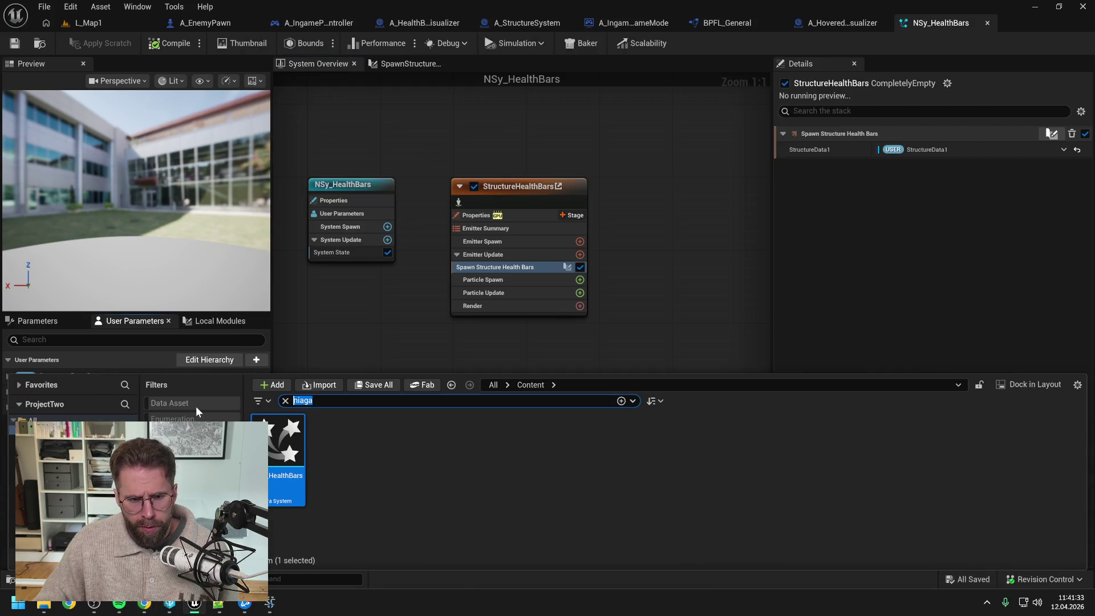
{"action": "type", "text": "r"}
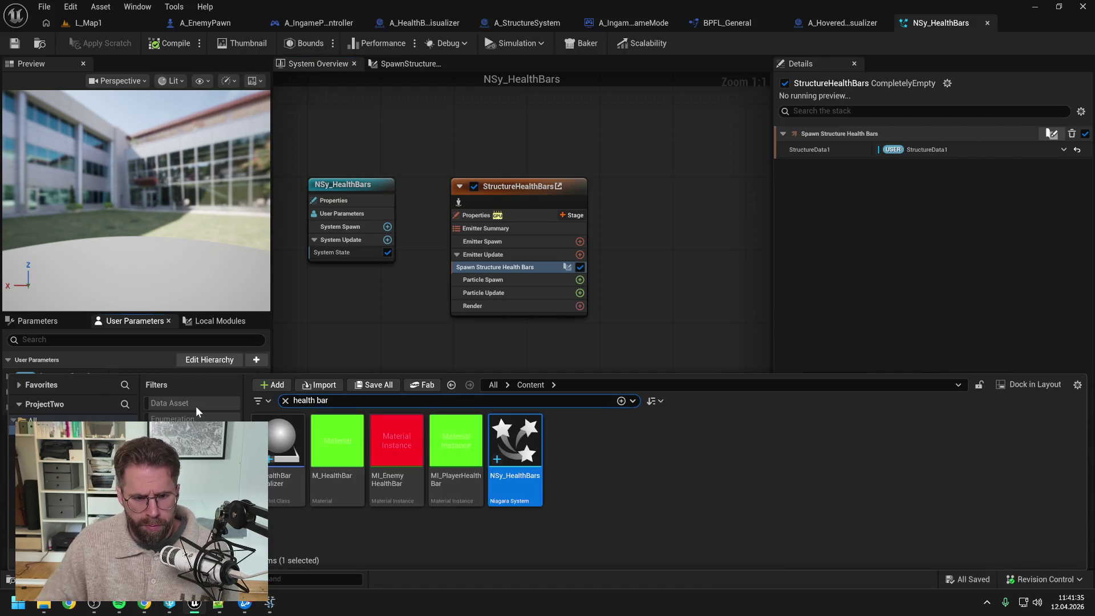
From the 'health bar' results, open MI_PlayerHealthBar and then its parent material M_HealthBar
{"action": "left_click", "coordinate": [409, 535]}
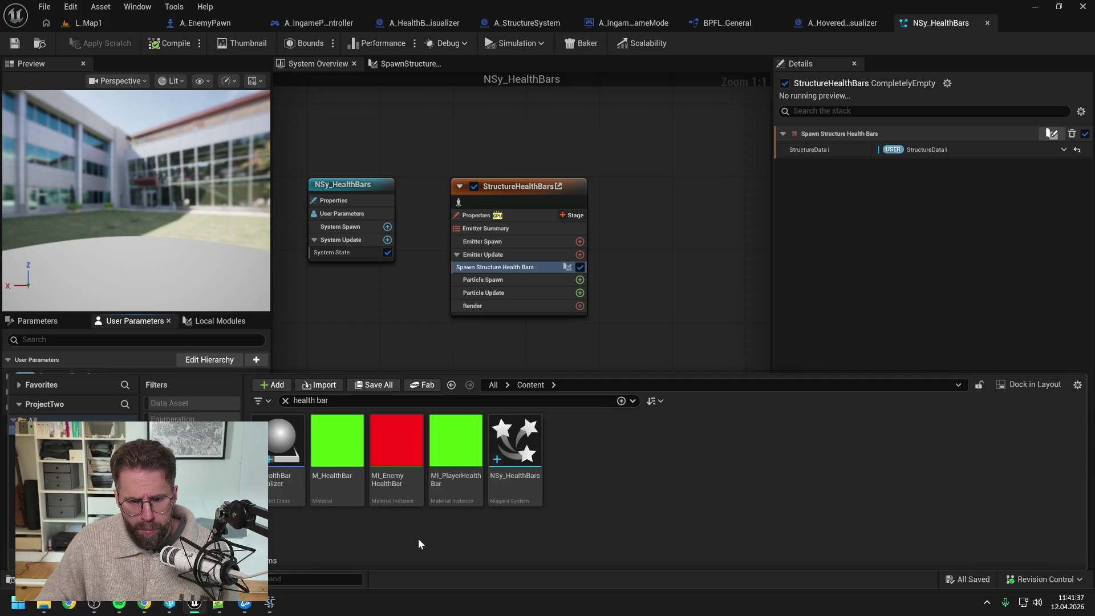
{"action": "double_click", "coordinate": [449, 457]}
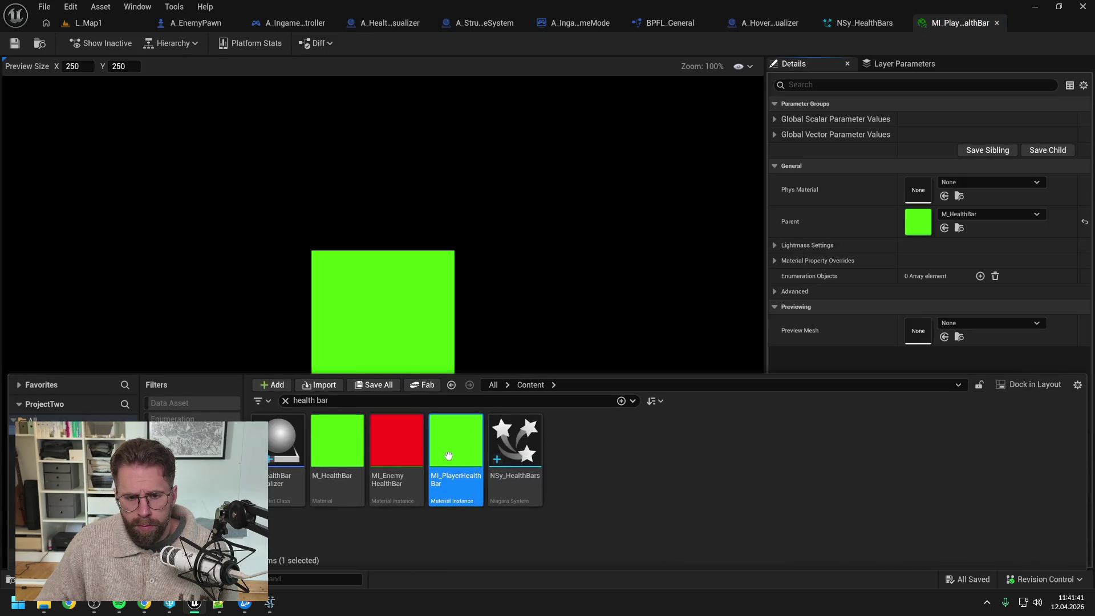
{"action": "double_click", "coordinate": [336, 451]}
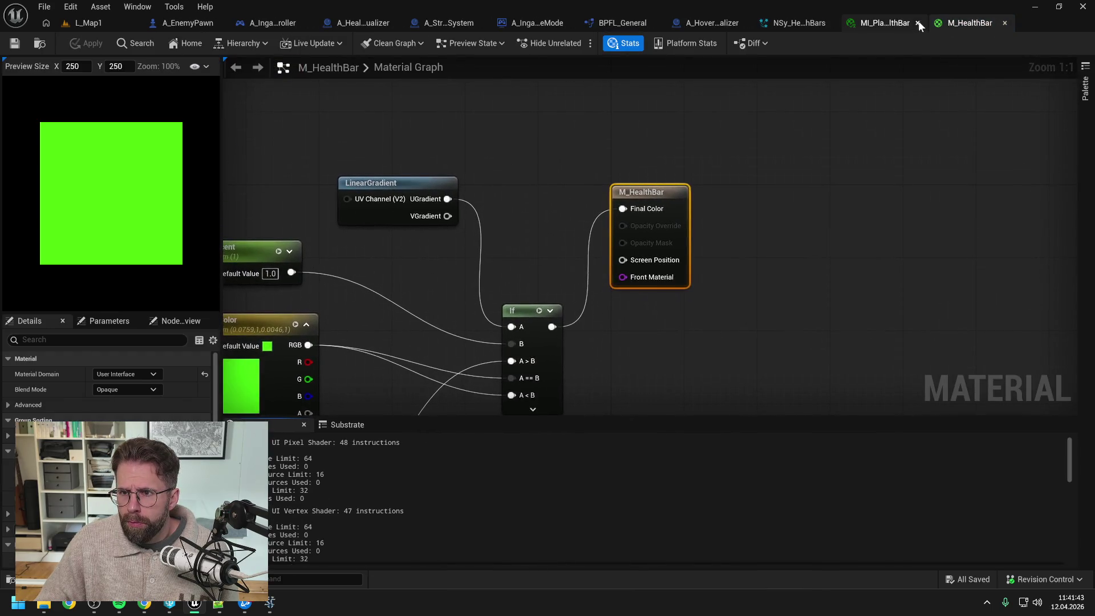
Close MI_PlayerHealthBar, frame the M_HealthBar nodes, deselect, and return to the Claude chat
{"action": "left_click", "coordinate": [919, 23]}
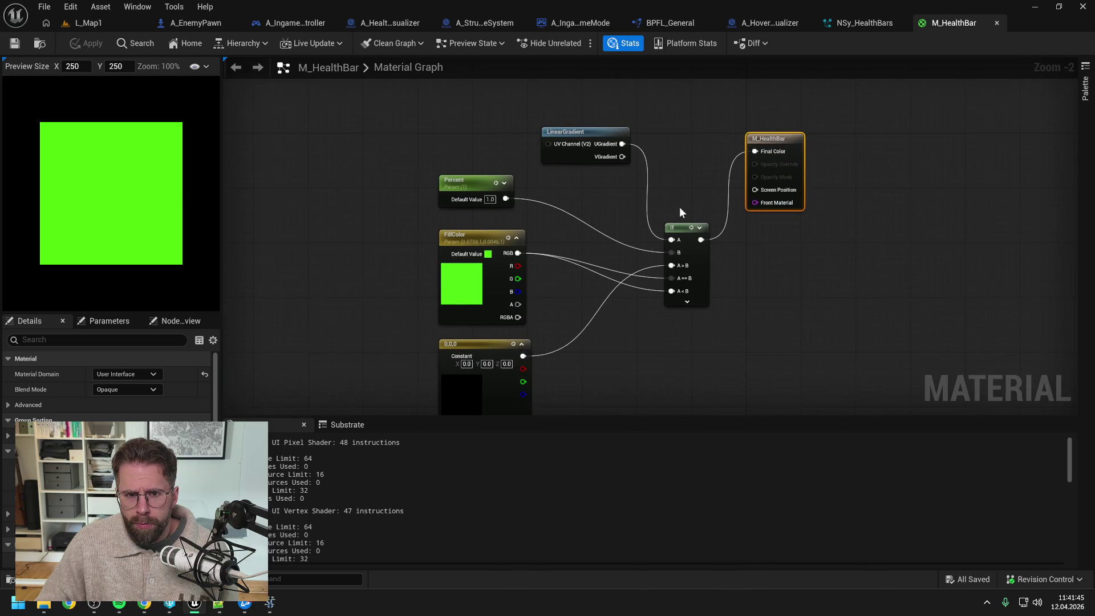
{"action": "left_click_drag", "start_coordinate": [615, 205], "coordinate": [593, 179]}
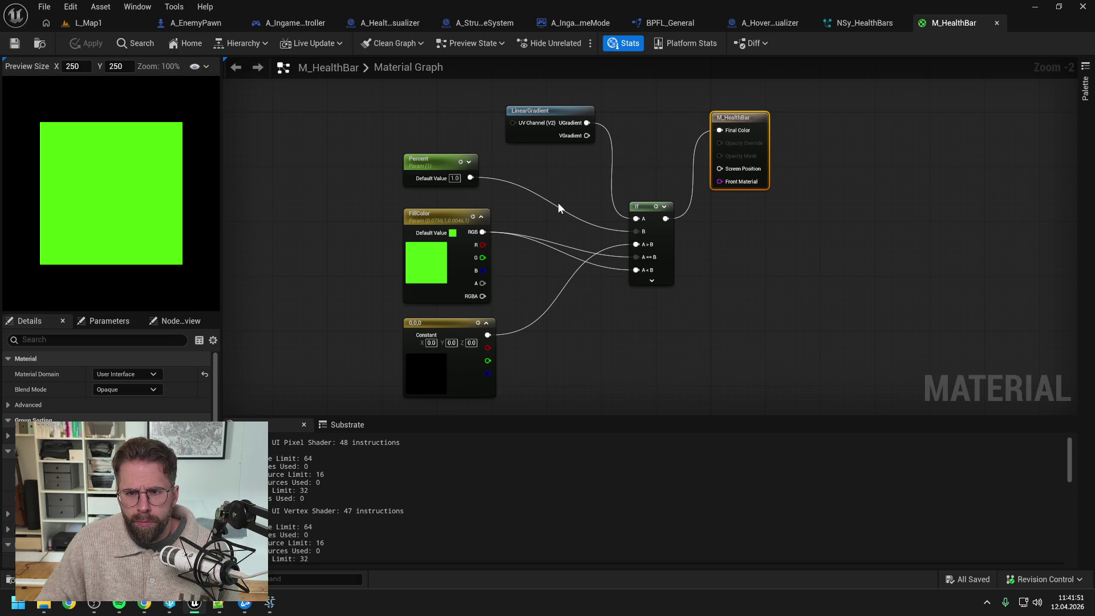
{"action": "left_click", "coordinate": [658, 126]}
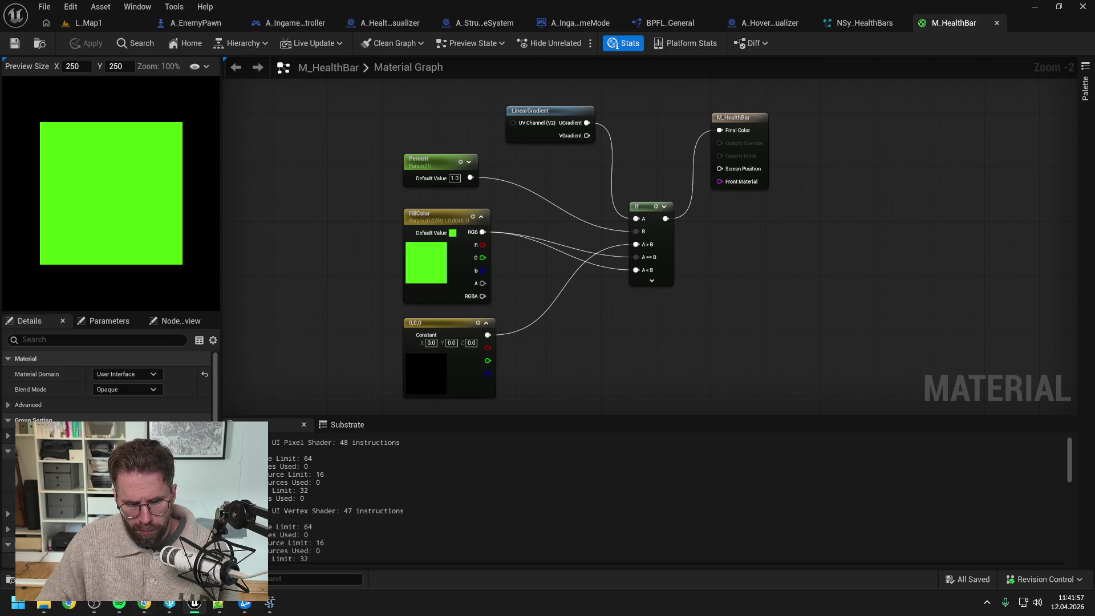
{"action": "left_click", "coordinate": [144, 603]}
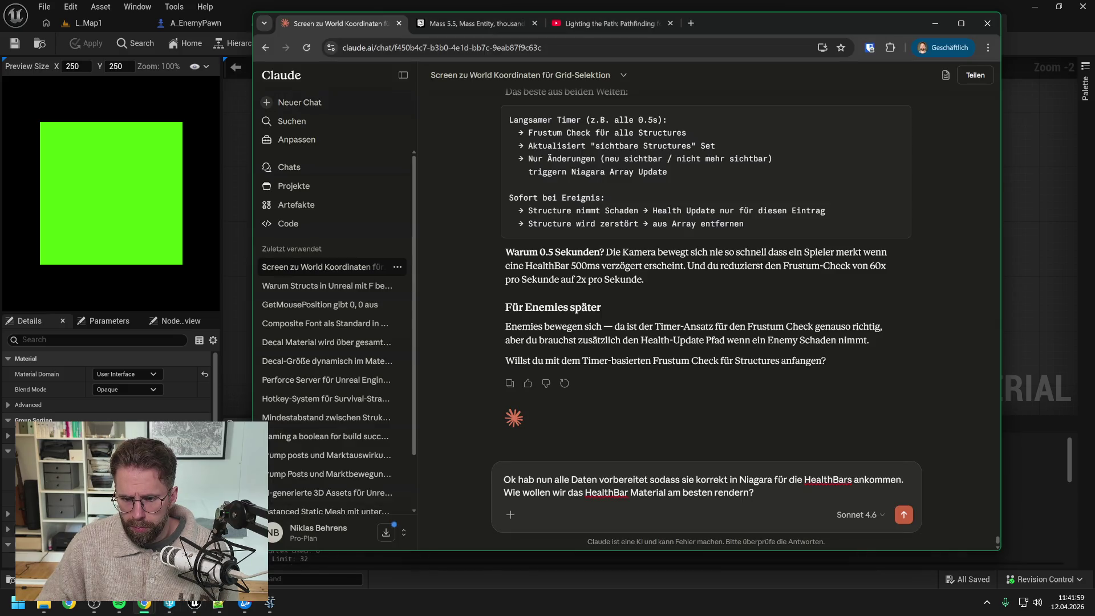
Ask Claude in German how the HealthBar material can take each Niagara particle's health-percent float
{"action": "key", "text": "shift+Return"}
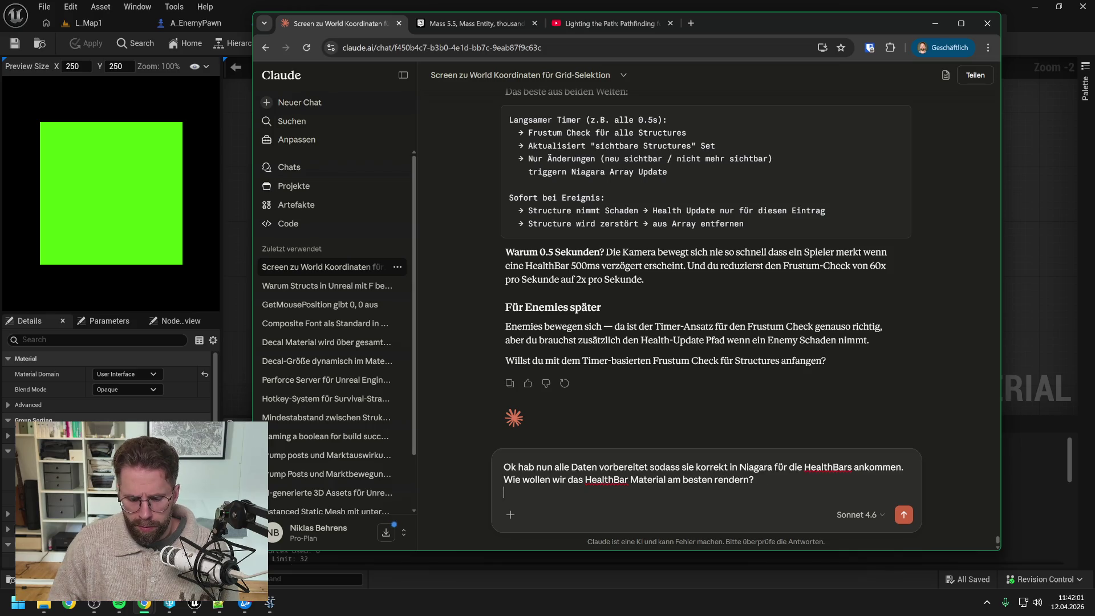
{"action": "type", "text": "Ich möchte "}
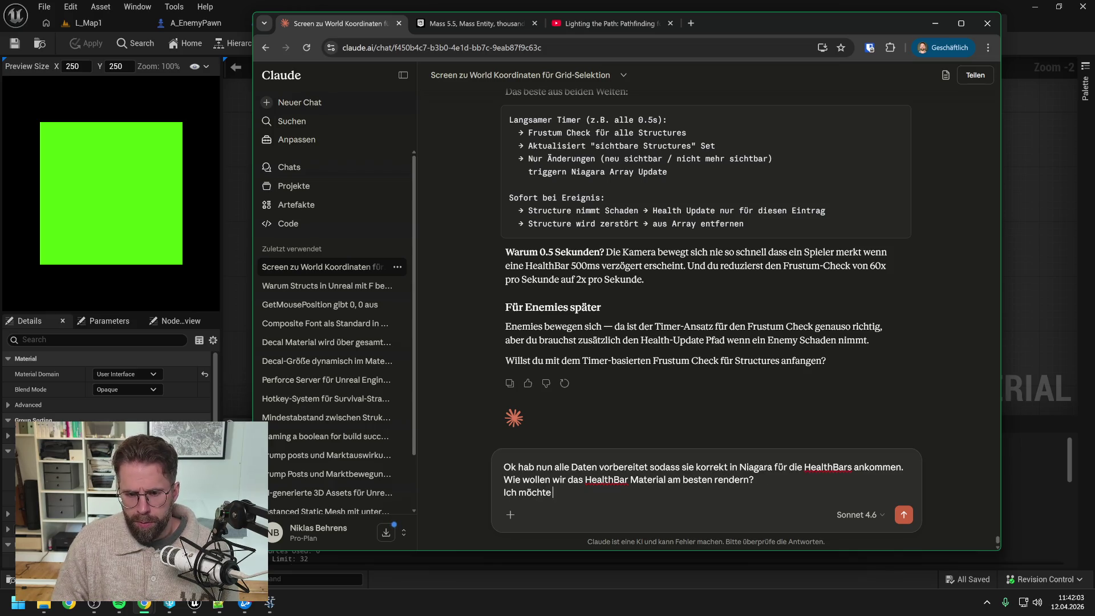
{"action": "type", "text": "dem Ma"}
{"action": "key", "text": "BackSpace"}
{"action": "key", "text": "BackSpace"}
{"action": "key", "text": "BackSpace"}
{"action": "type", "text": "em Ma"}
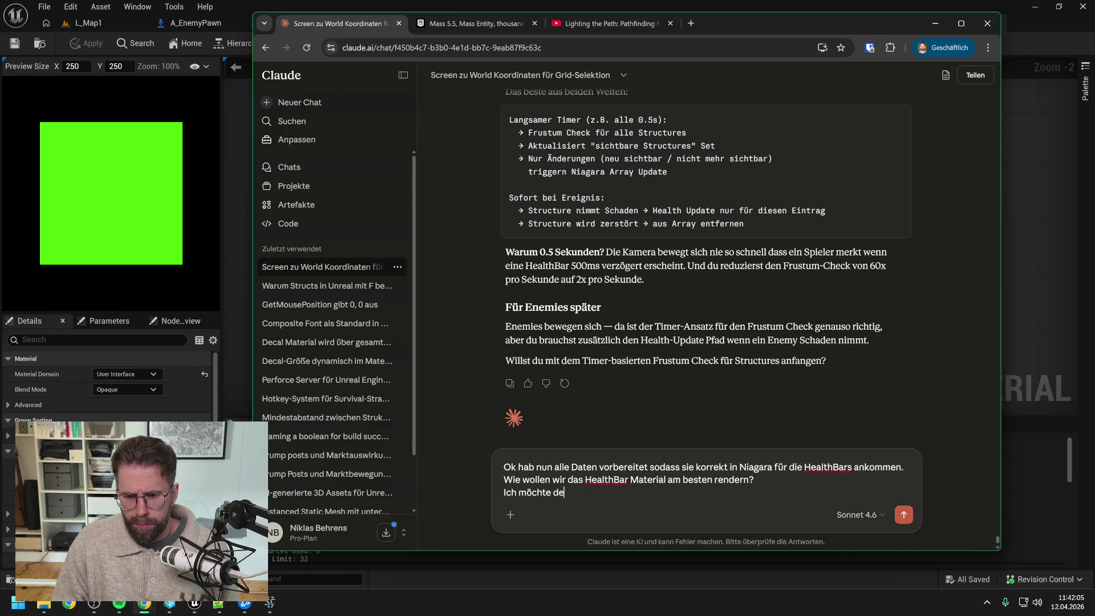
{"action": "type", "text": "terial pro"}
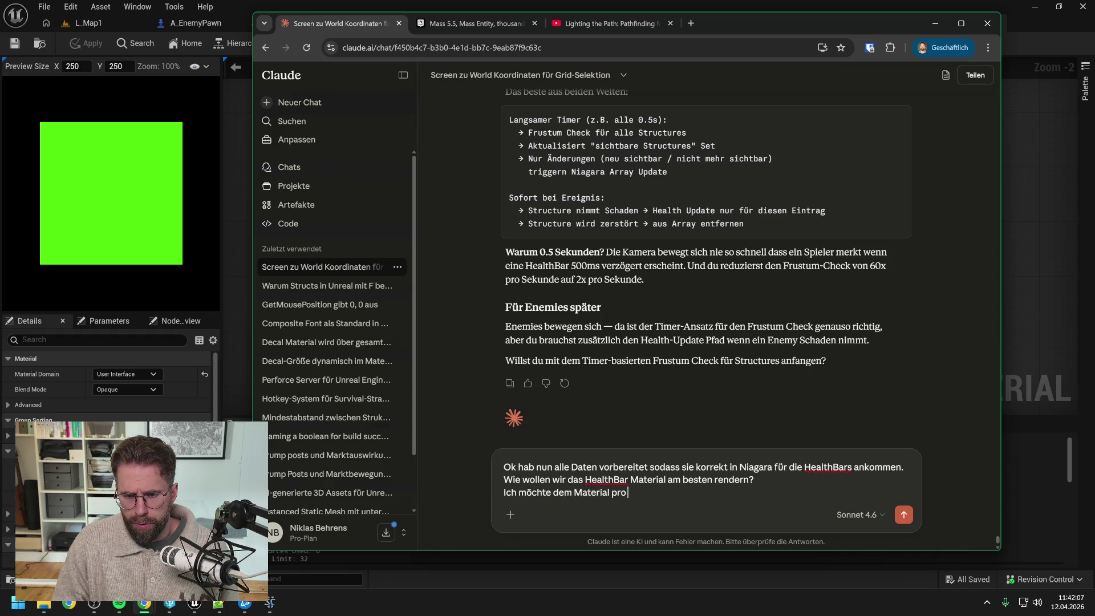
{"action": "type", "text": " Niagara "}
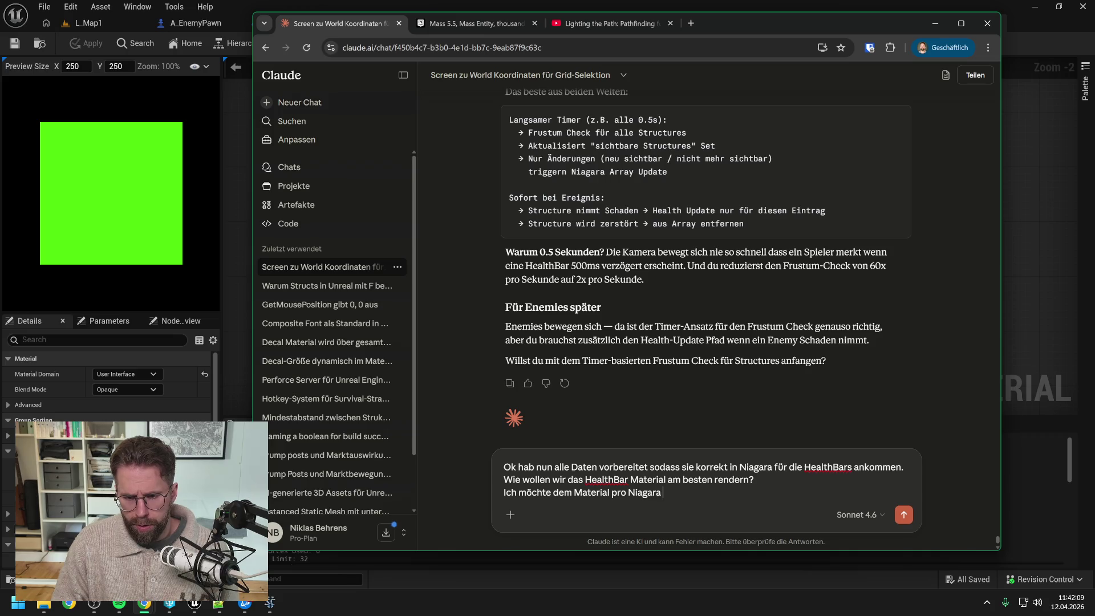
{"action": "type", "text": "Particle"}
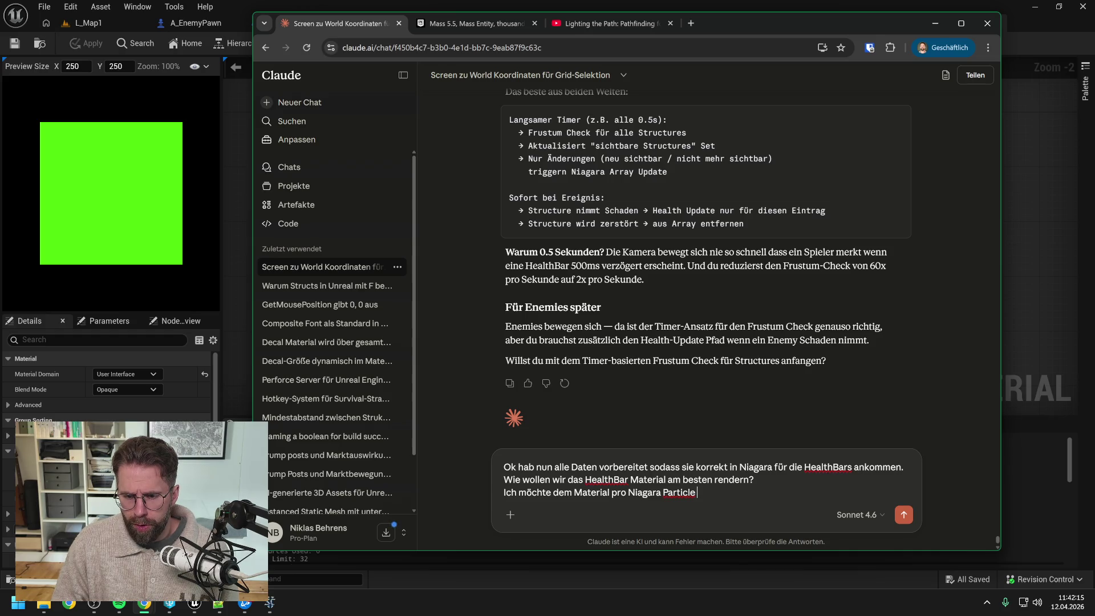
{"action": "type", "text": " einen Wert, seine"}
{"action": "key", "text": "BackSpace"}
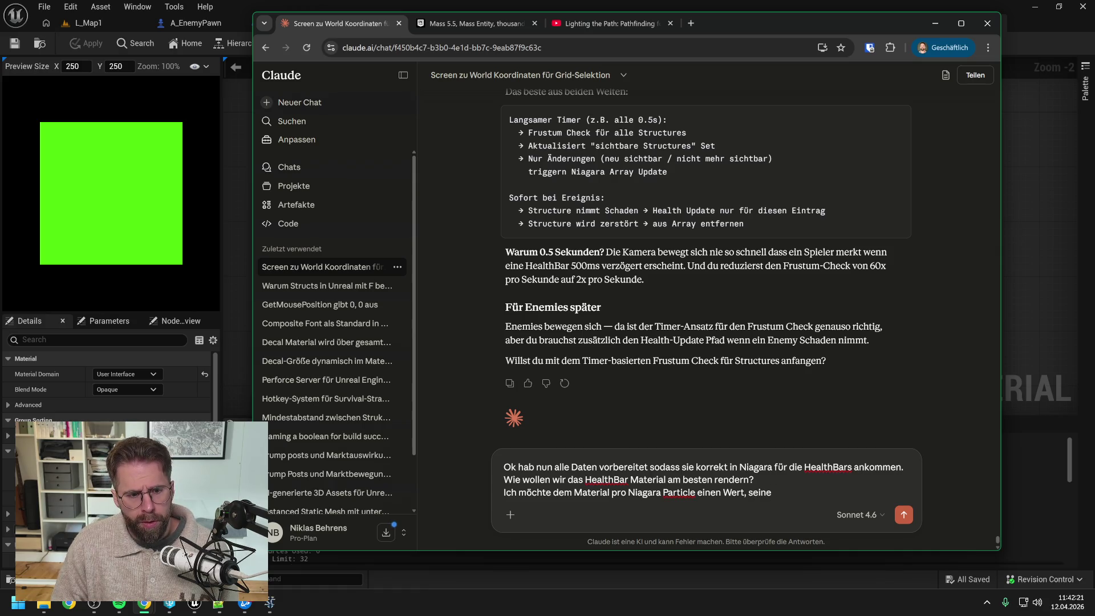
{"action": "type", "text": "Percent "}
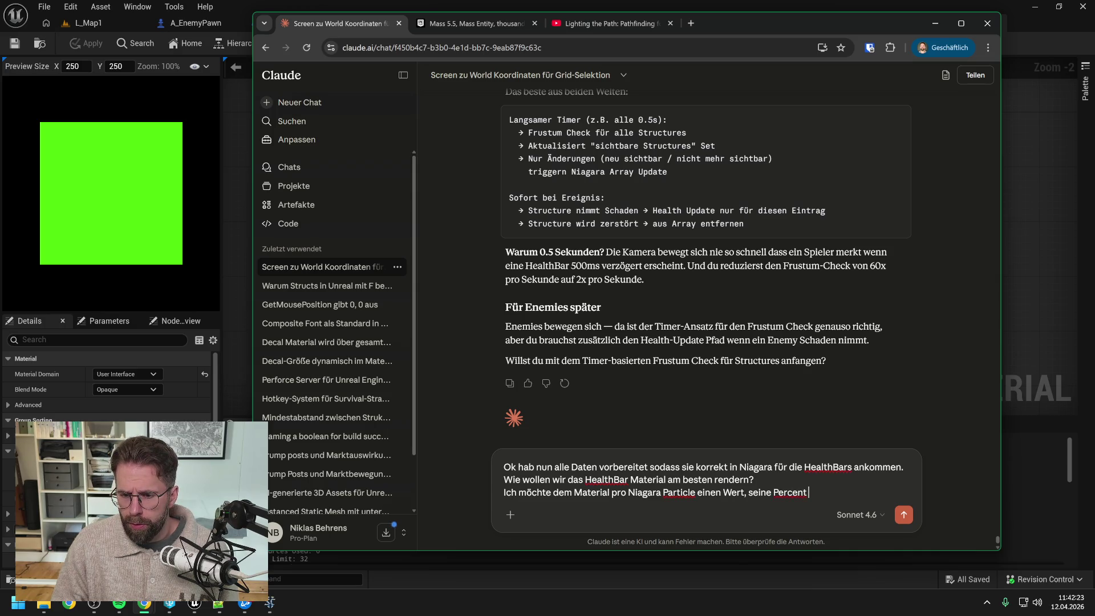
{"action": "type", "text": "als Float"}
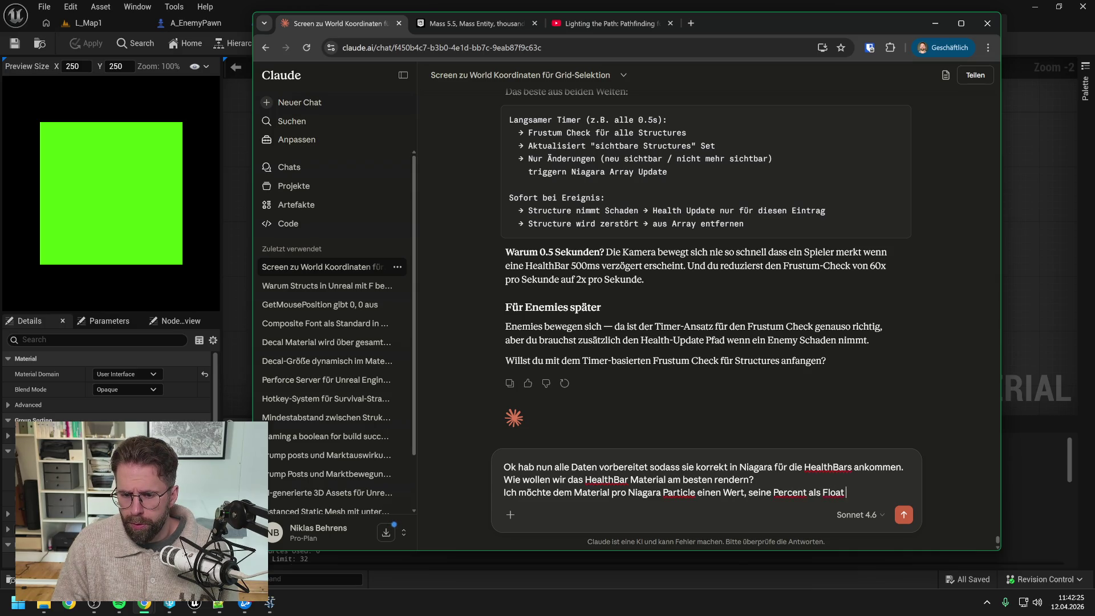
{"action": "type", "text": " übern"}
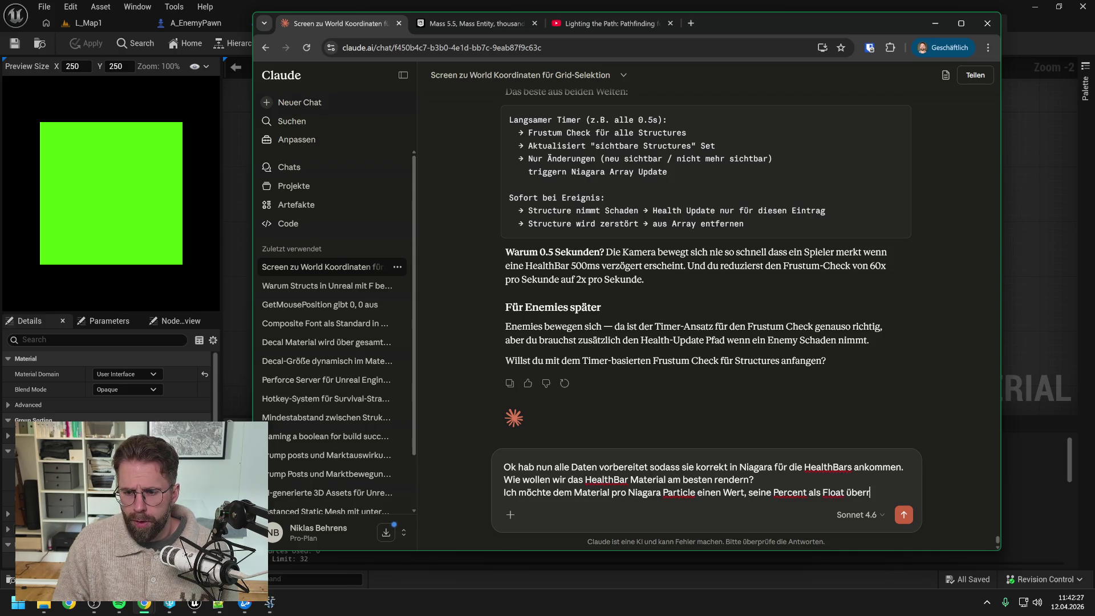
{"action": "type", "text": "eben."}
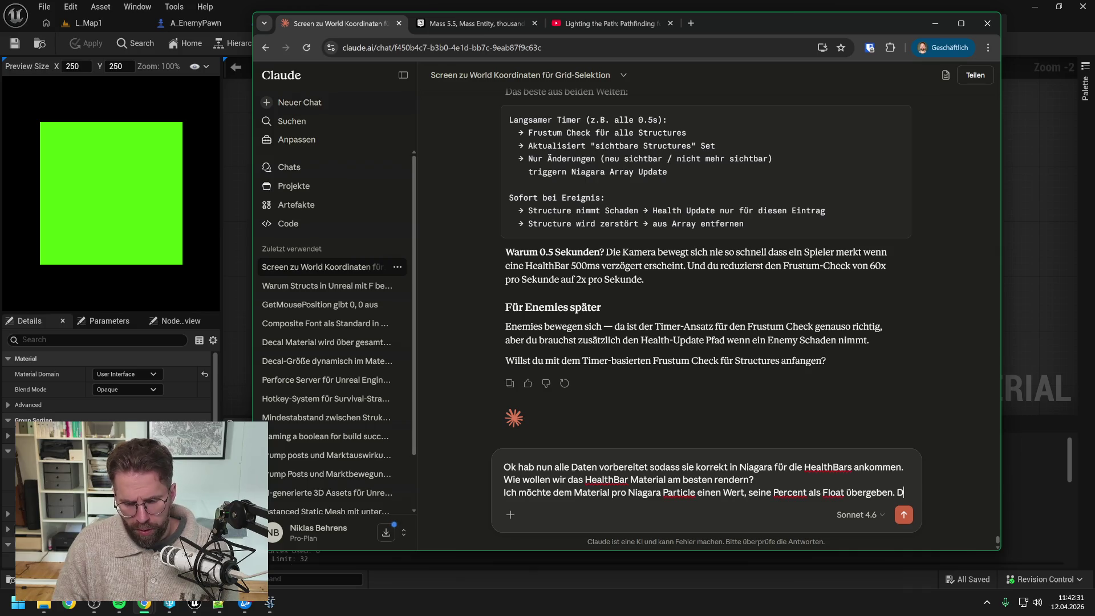
{"action": "type", "text": " Die Breite"}
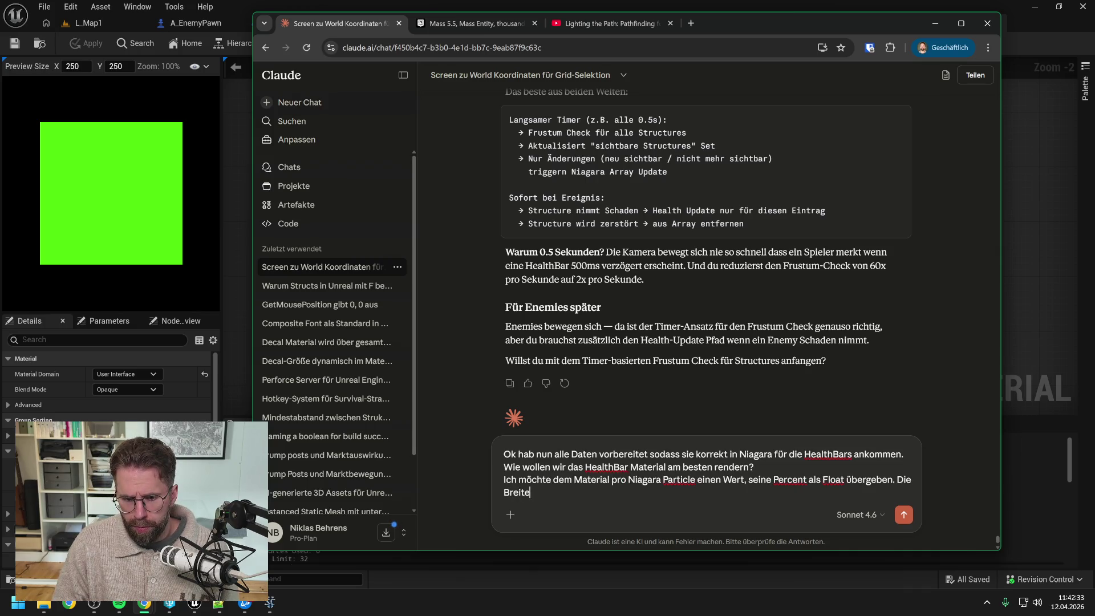
{"action": "type", "text": " der gesamt"}
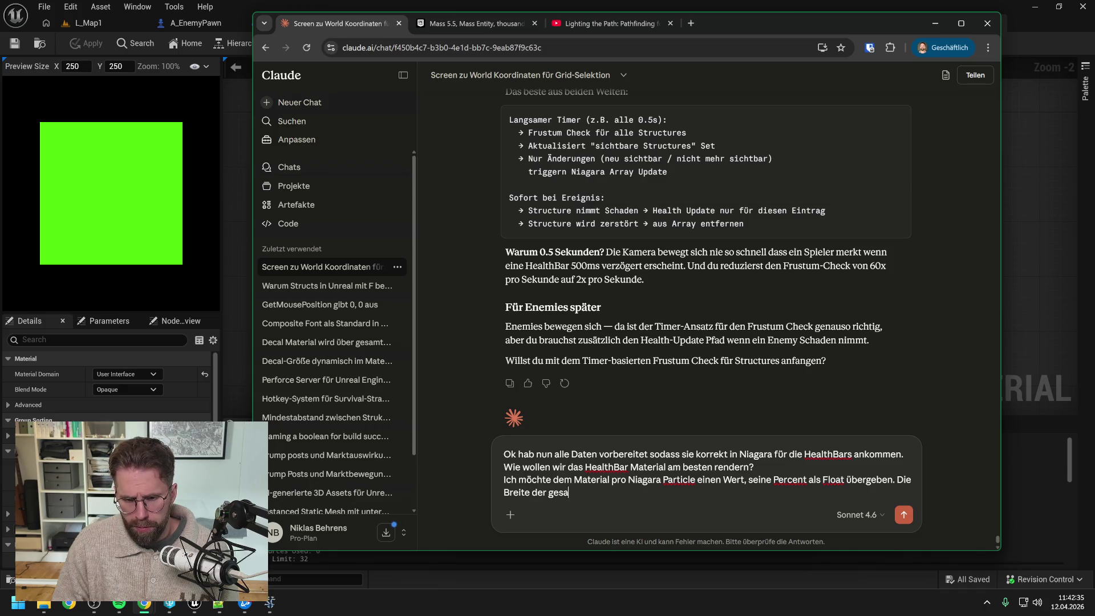
{"action": "type", "text": "en H"}
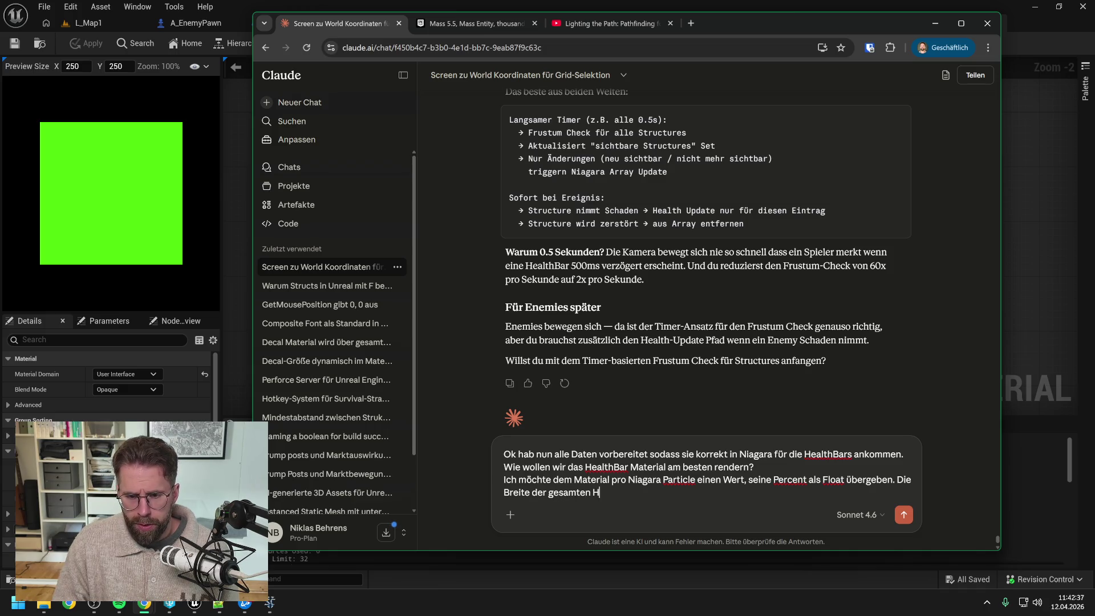
{"action": "type", "text": "eathBar"}
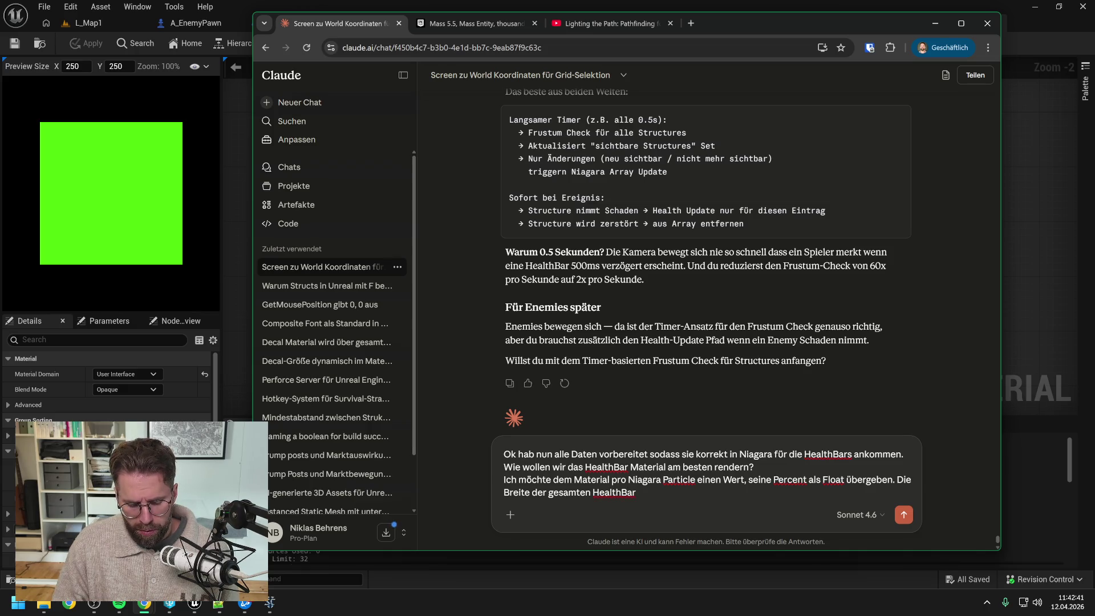
{"action": "type", "text": " flexibel undverändetr"}
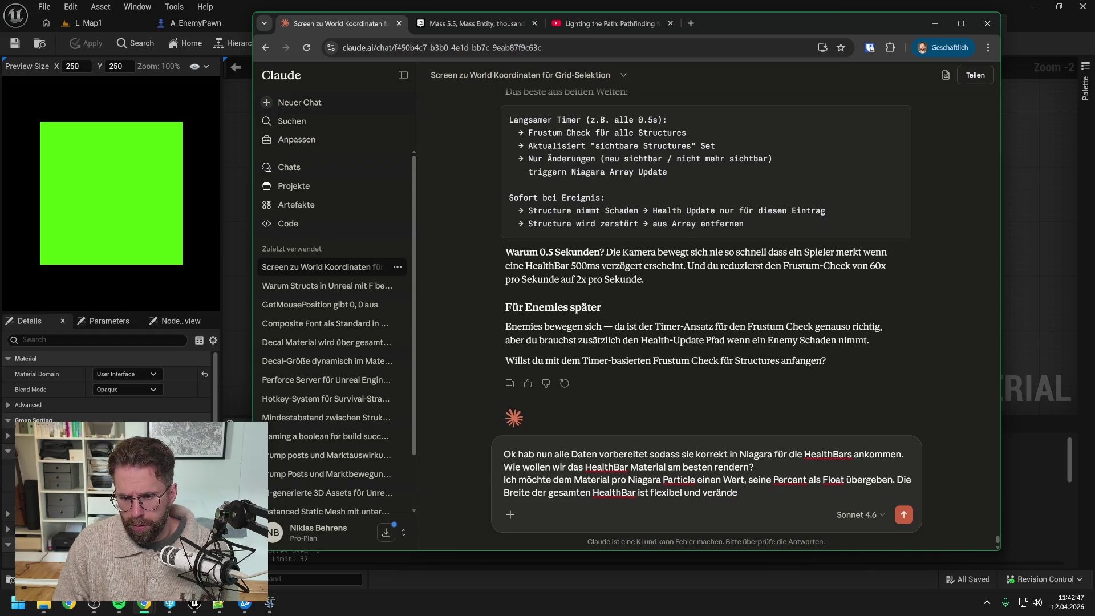
{"action": "type", "text": "nachd"}
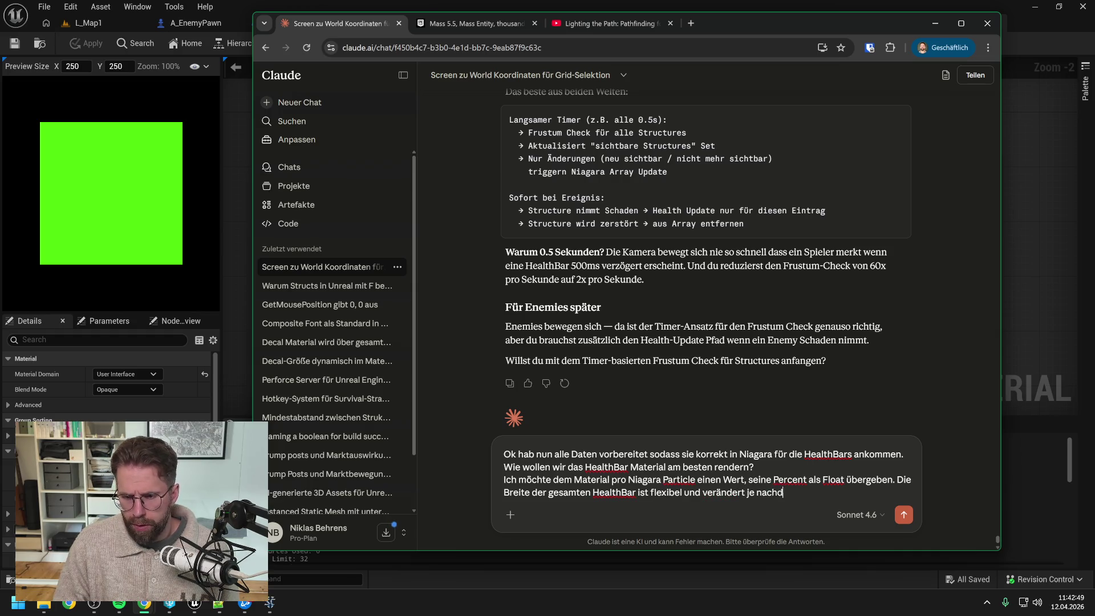
{"action": "type", "text": "em weit u"}
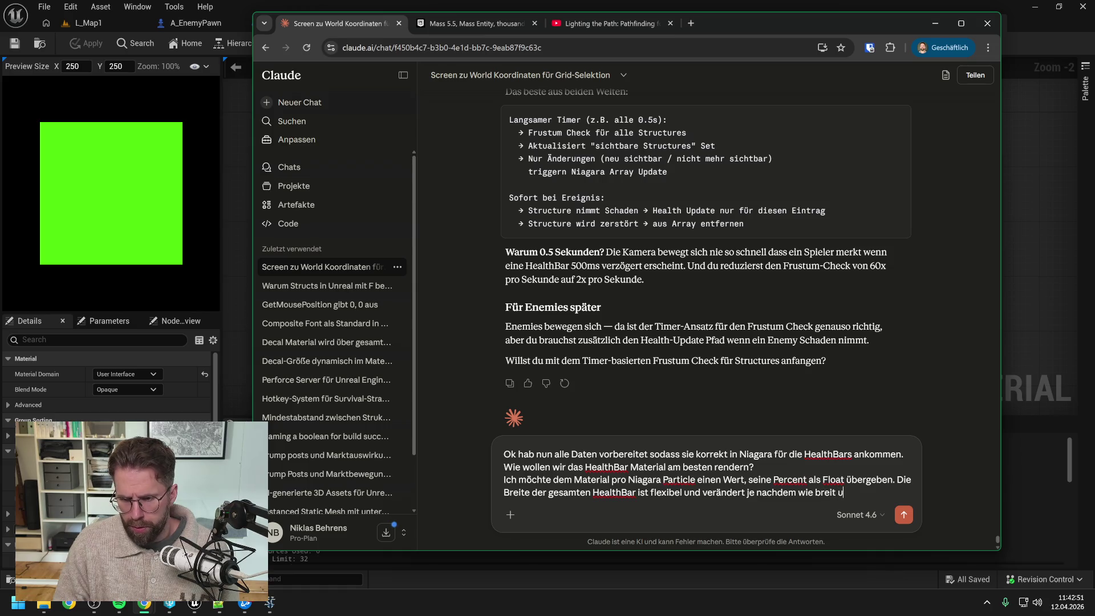
{"action": "type", "text": "nser Gebäude"}
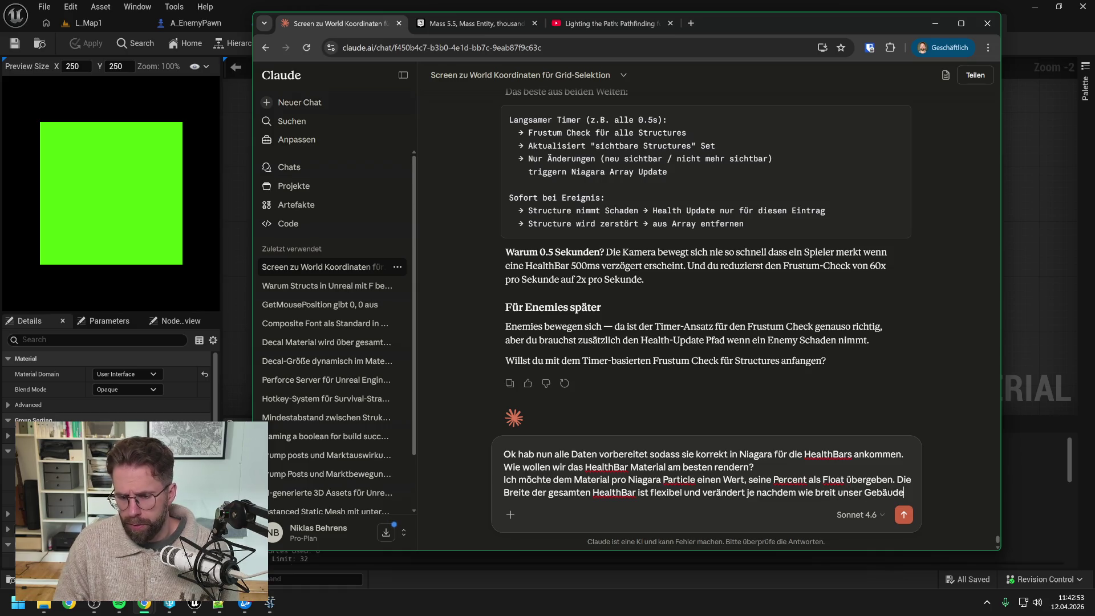
{"action": "type", "text": " oder dienit ist"}
{"action": "key", "text": "Return"}
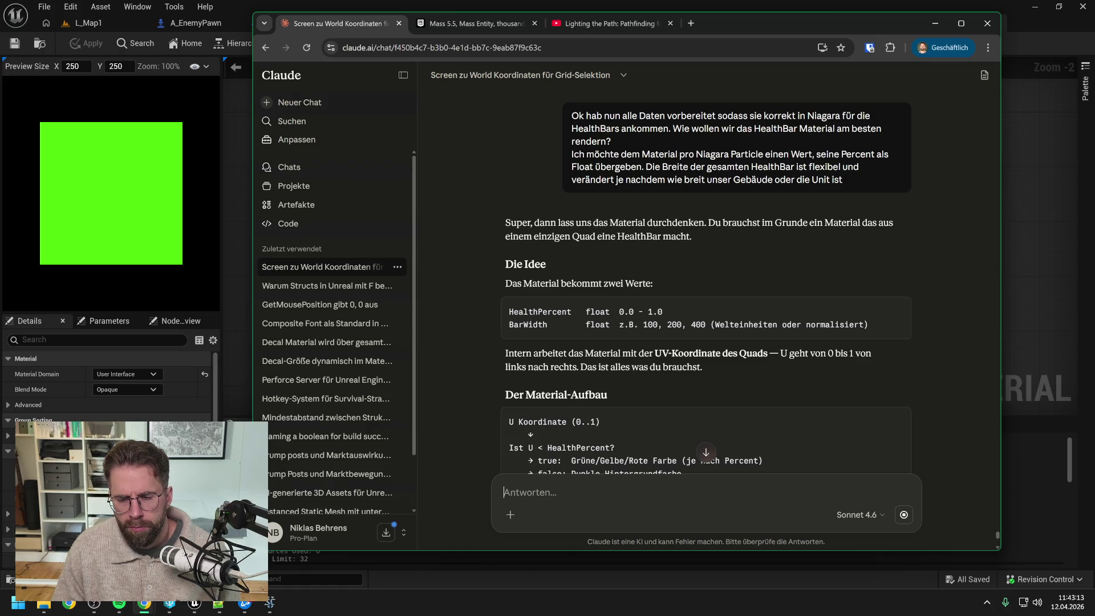
Scroll through Claude's reply on HealthPercent, BarWidth and the colour thresholds
{"action": "scroll", "coordinate": [738, 408], "scroll_direction": "down", "scroll_amount": 4}
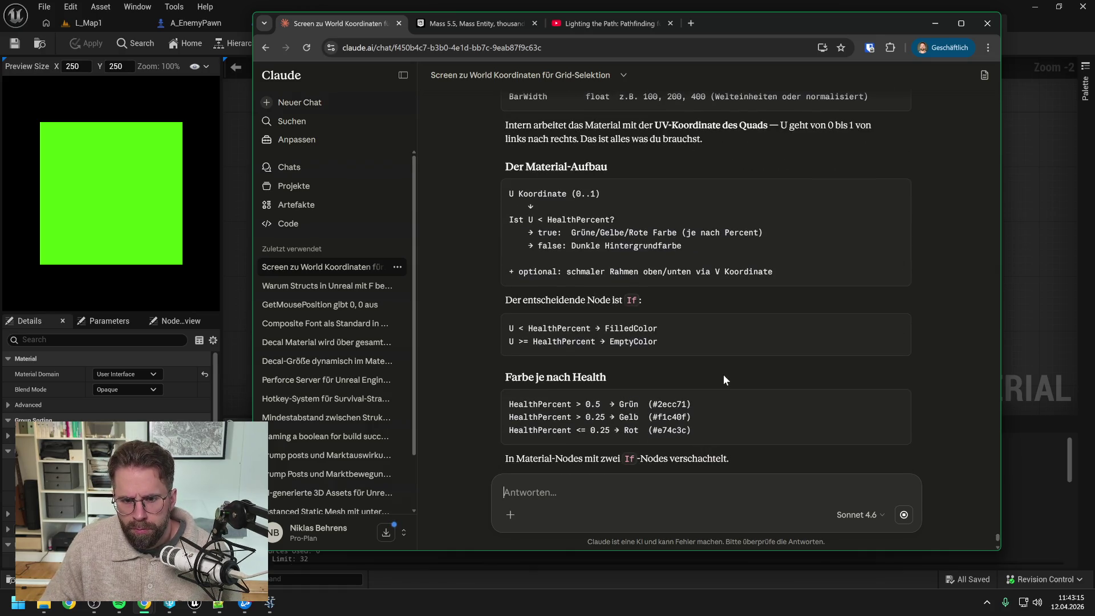
{"action": "scroll", "coordinate": [730, 353], "scroll_direction": "down", "scroll_amount": 3}
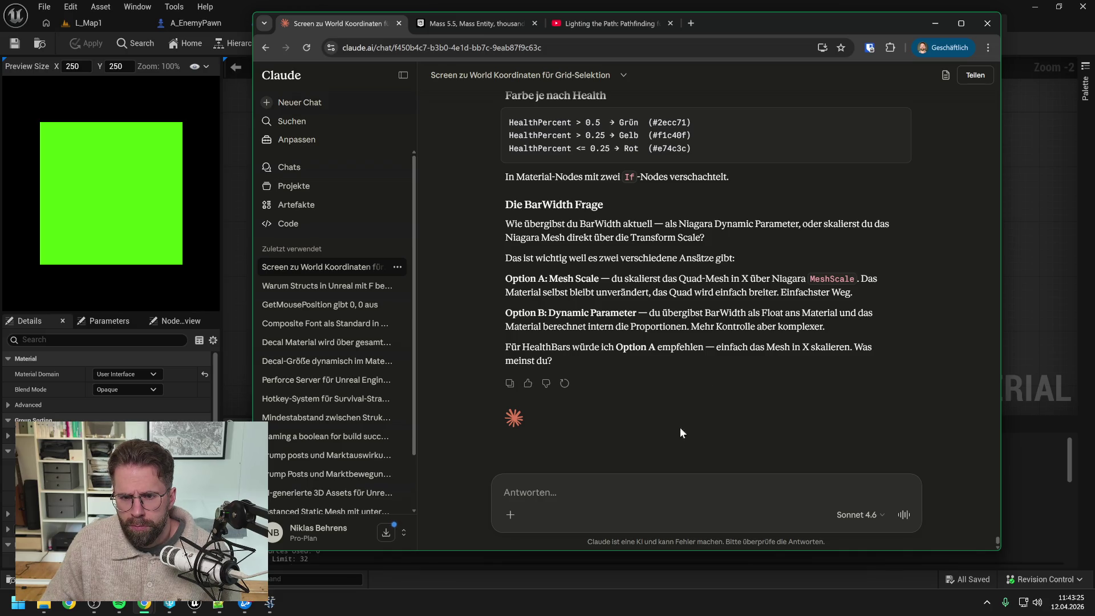
Ask in German whether to render the HealthBar in Niagara as a Sprite, and how to pass data to its material
{"action": "type", "text": "Das Materi"}
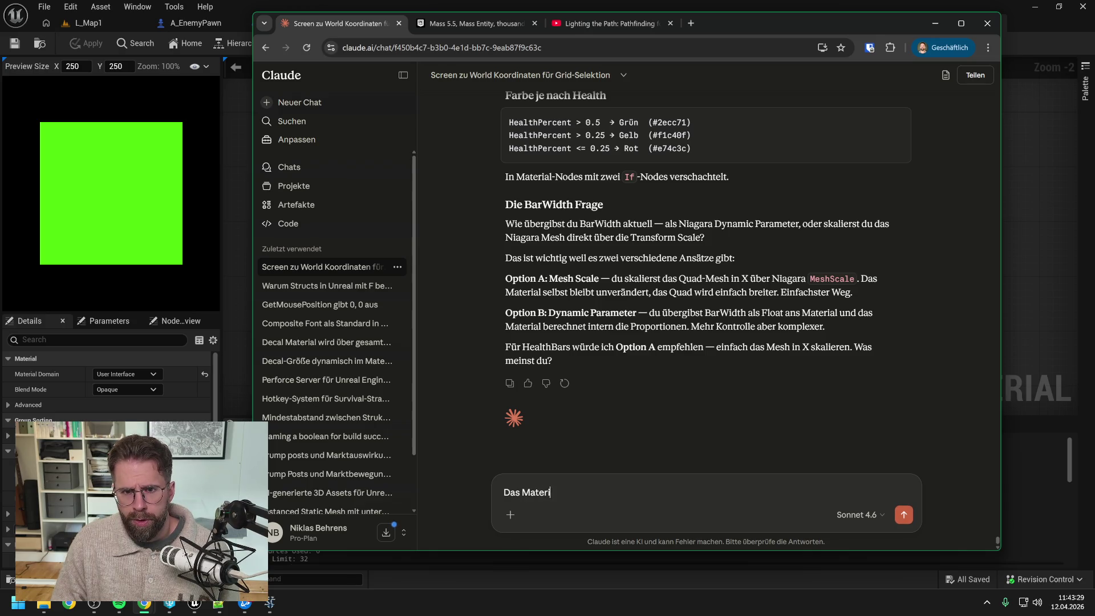
{"action": "type", "text": "al ist schon da. Es"}
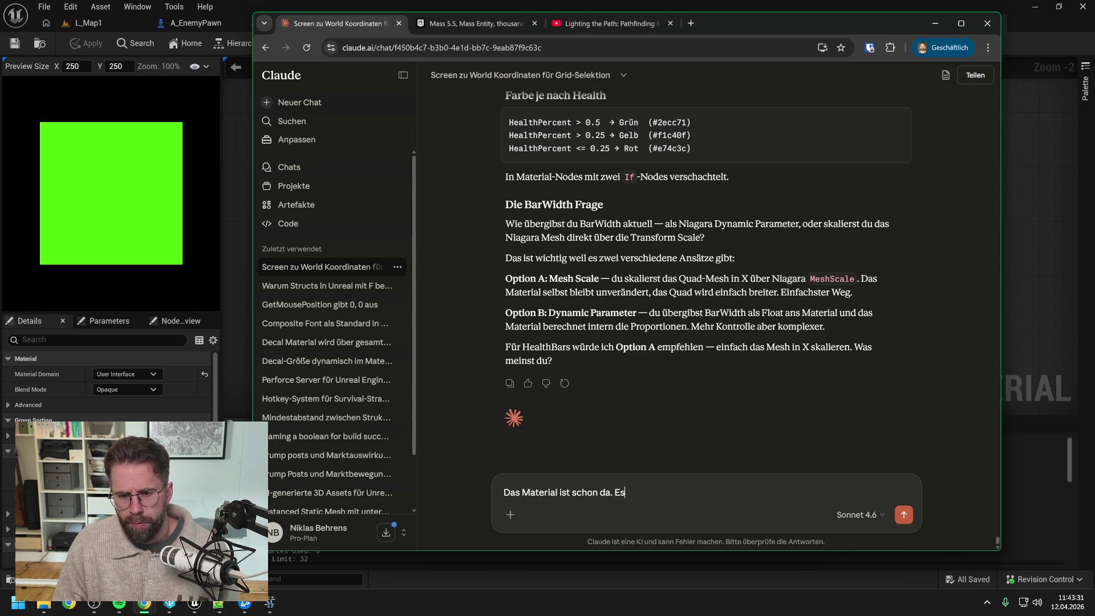
{"action": "type", "text": " geht darum, wie"}
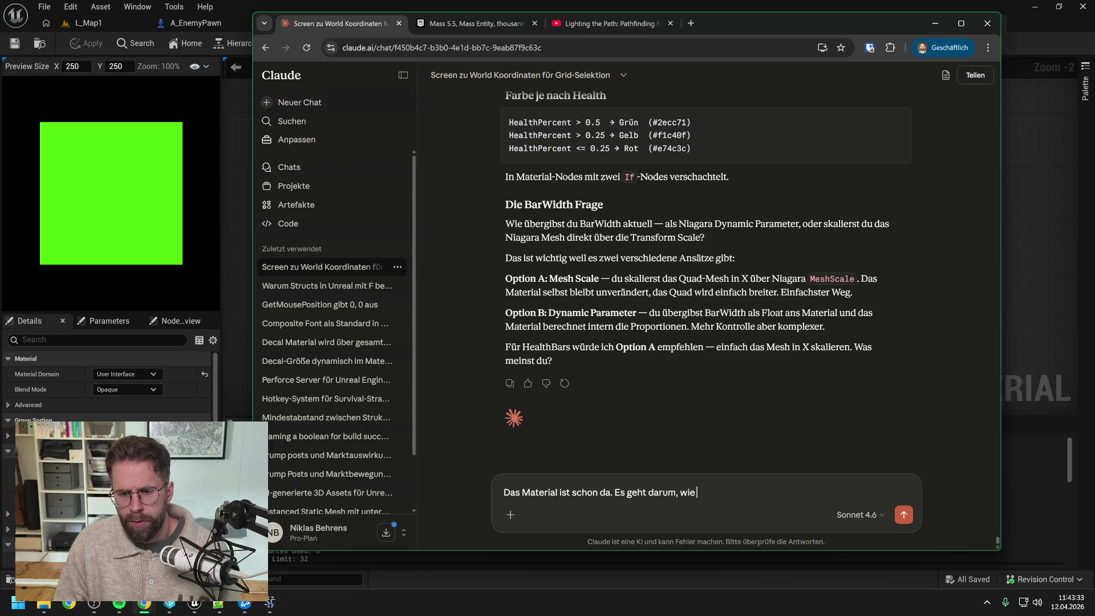
{"action": "type", "text": " wir die Heat"}
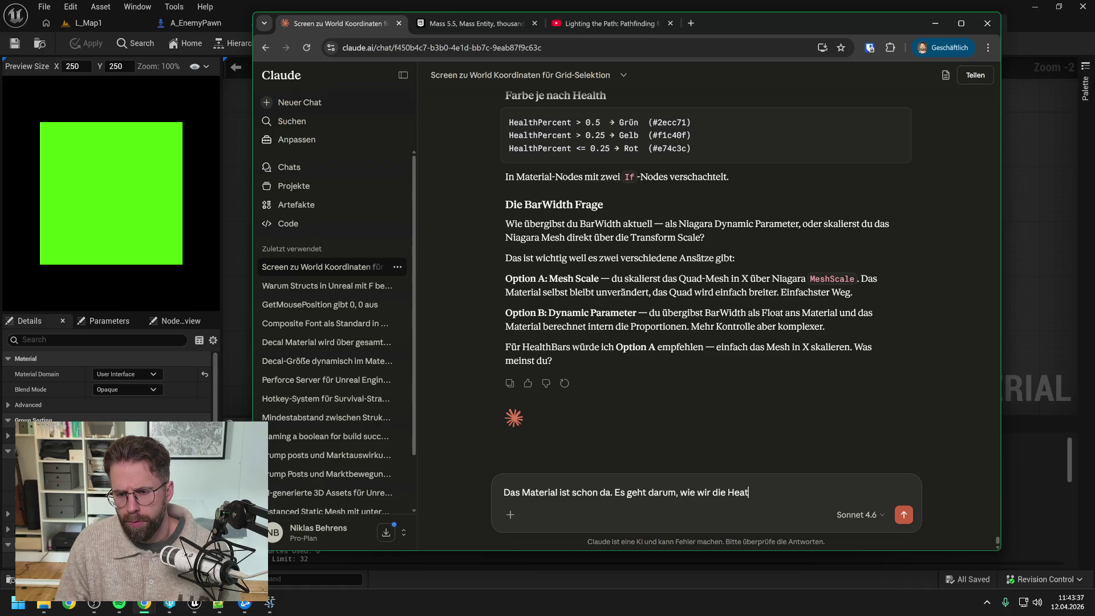
{"action": "key", "text": "BackSpace"}
{"action": "type", "text": "lthBar nu"}
{"action": "type", "text": "n in Niagara rendern."}
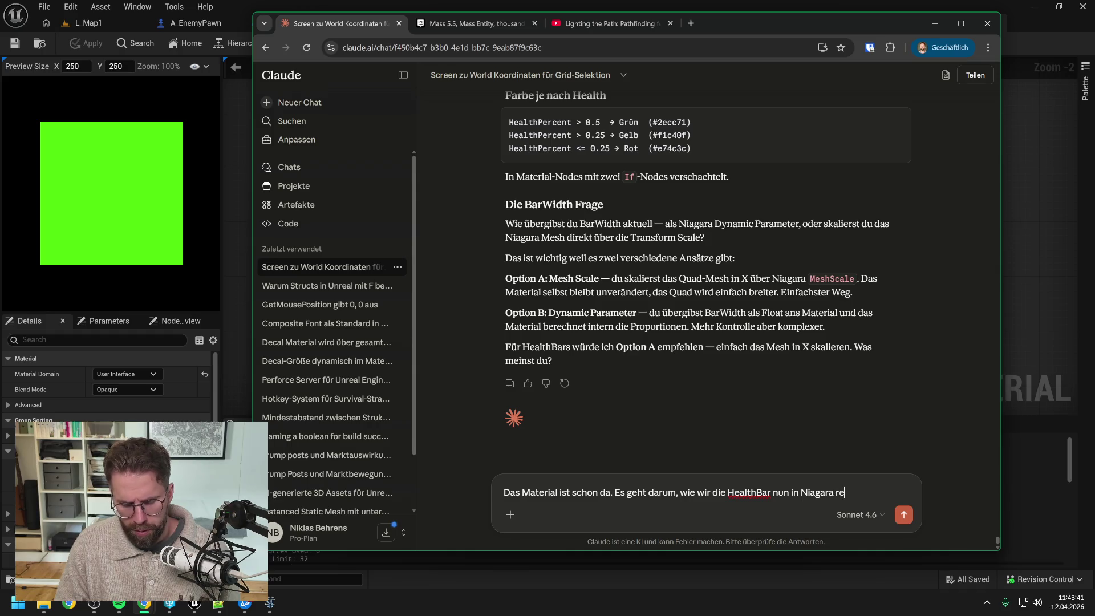
{"action": "type", "text": " Als"}
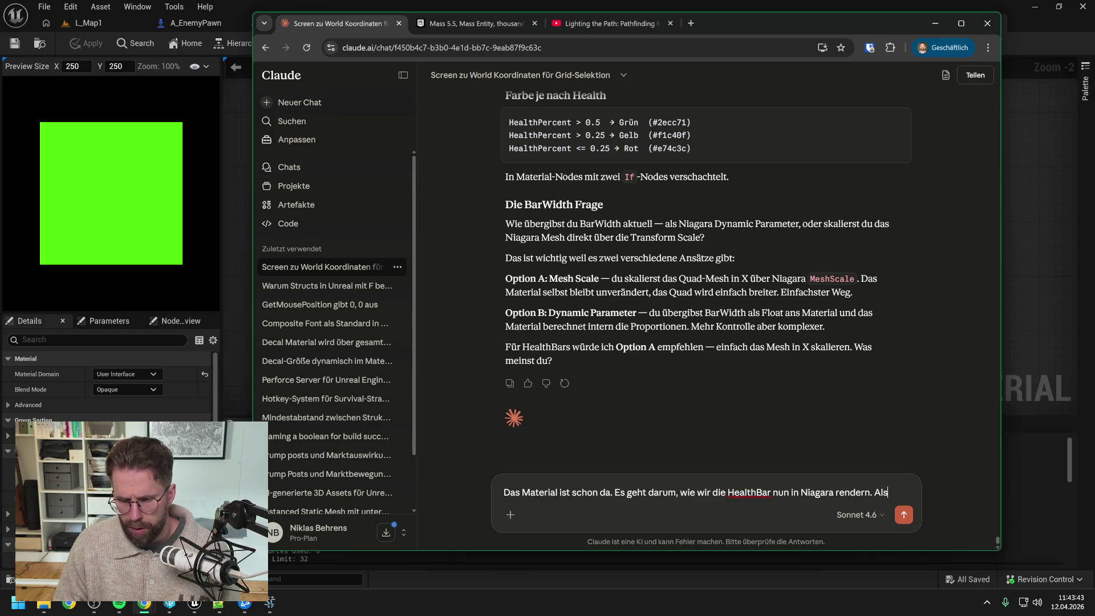
{"action": "type", "text": " Sprite oder "}
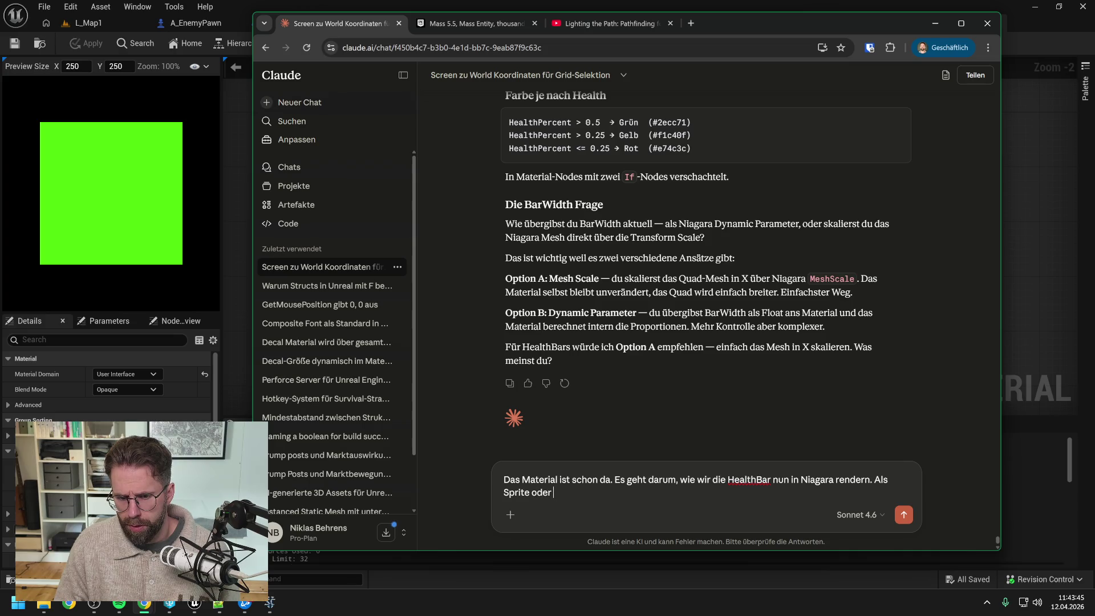
{"action": "type", "text": "als etwas andere"}
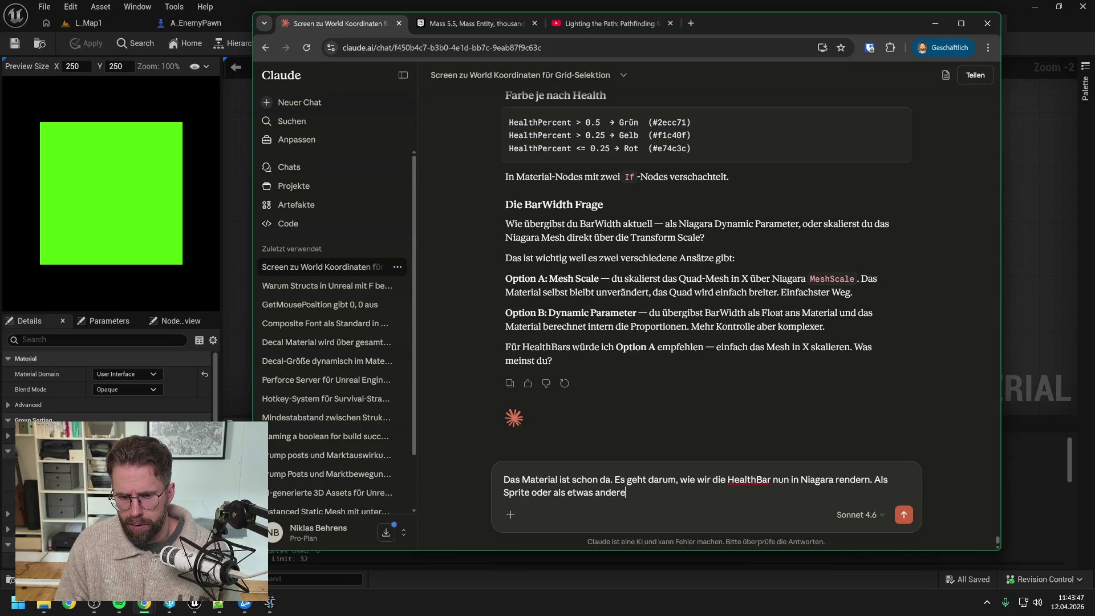
{"action": "type", "text": "s? UNd wie"}
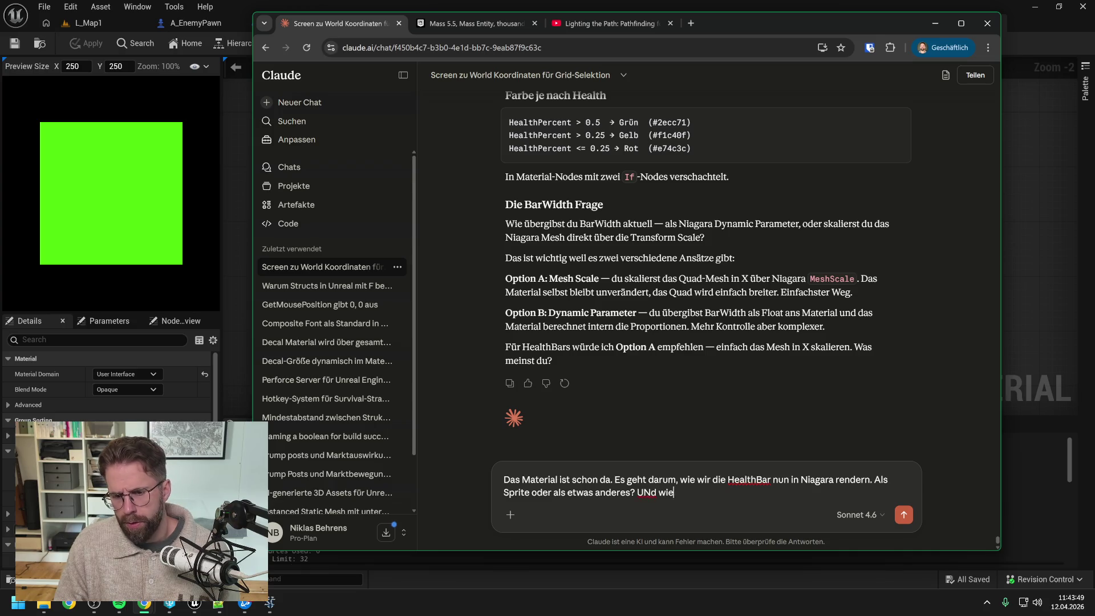
{"action": "key", "text": "BackSpace"}
{"action": "key", "text": "BackSpace"}
{"action": "key", "text": "BackSpace"}
{"action": "type", "text": "nd wie"}
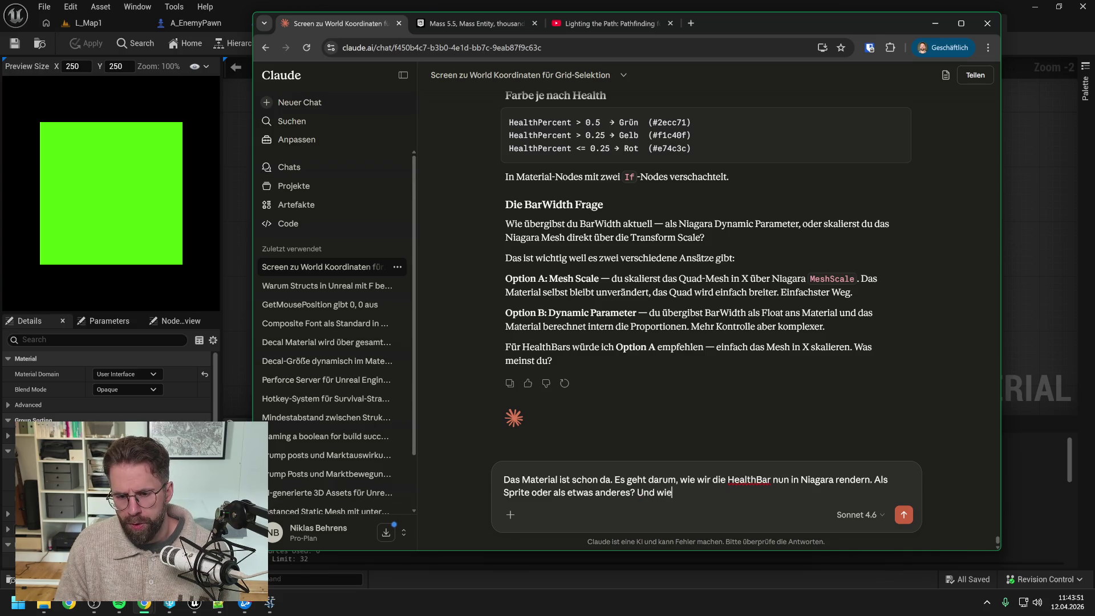
{"action": "type", "text": " wir mit dem Material"}
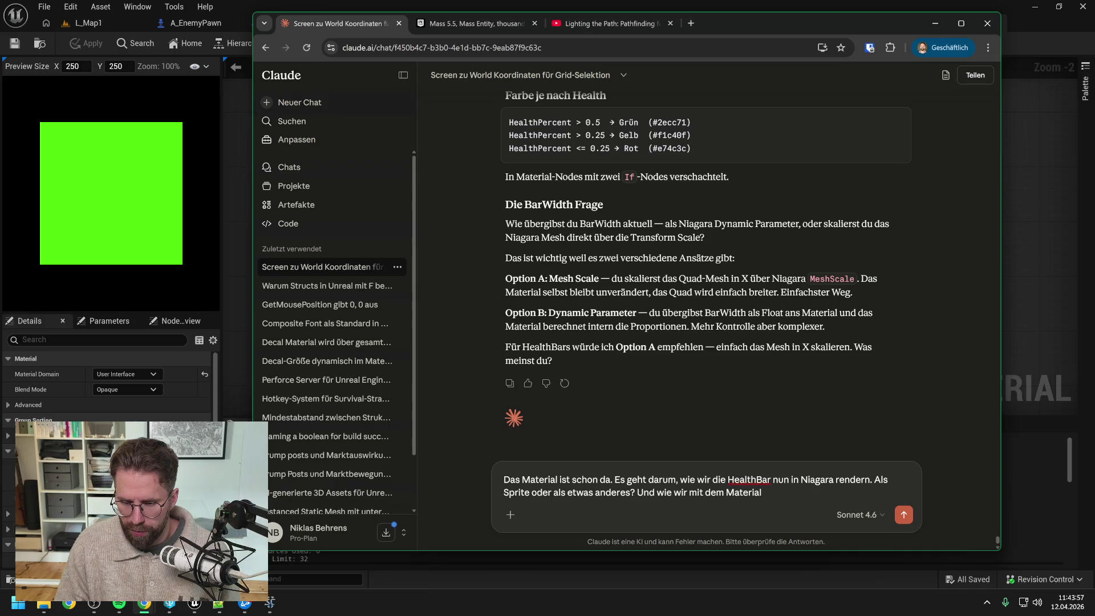
{"action": "type", "text": " kommunizieren?"}
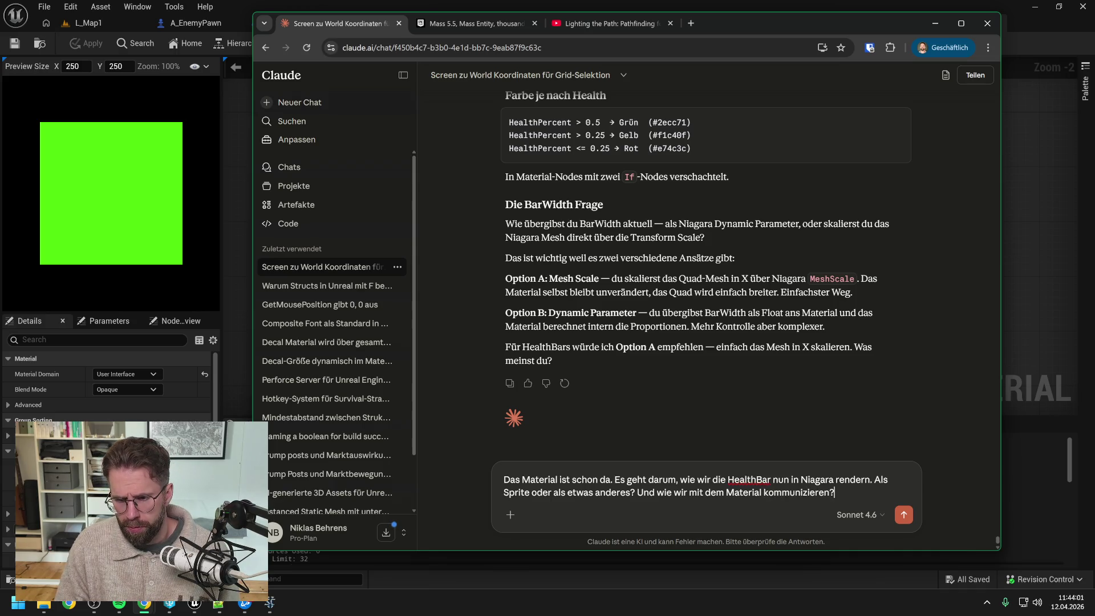
{"action": "key", "text": "Return"}
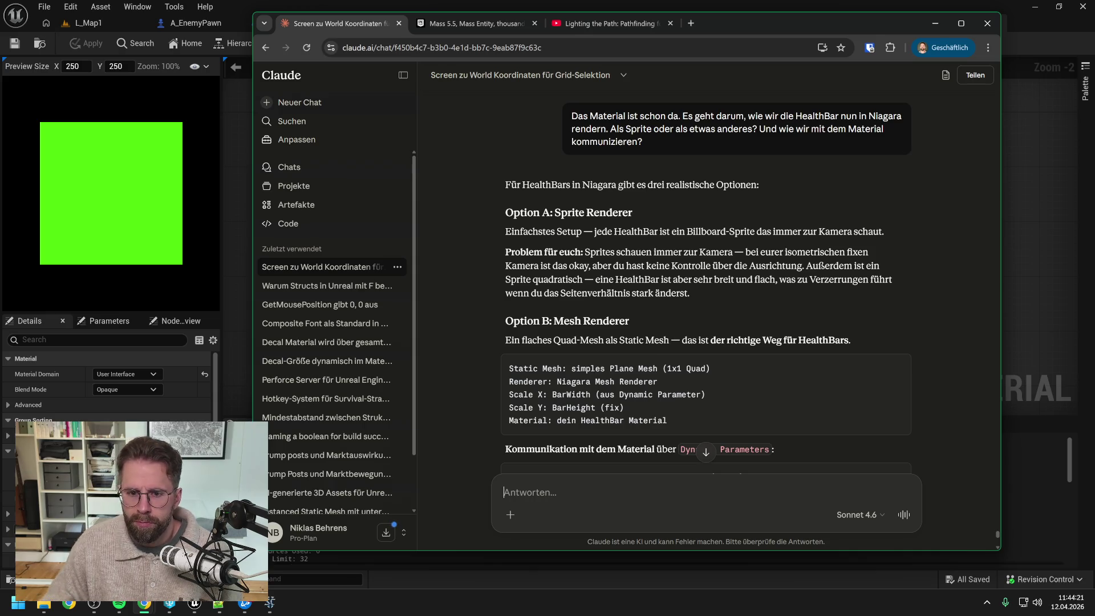
Read Claude's Mesh Renderer setup and start a follow-up: 'geht MeshRenderer als GPU Sim'
{"action": "scroll", "coordinate": [751, 277], "scroll_direction": "down", "scroll_amount": 1}
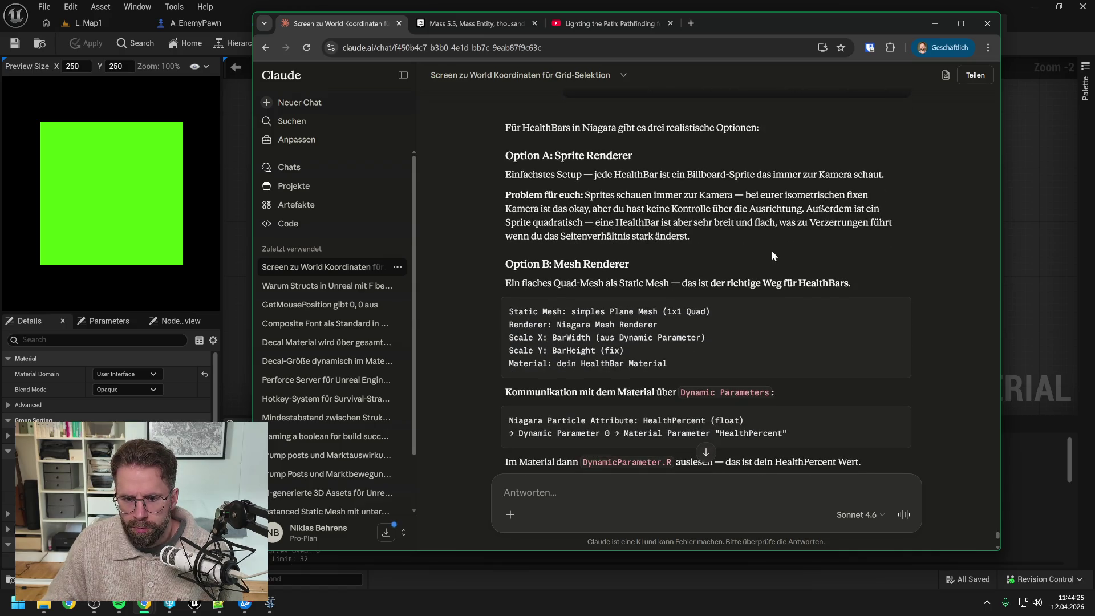
{"action": "scroll", "coordinate": [773, 248], "scroll_direction": "down", "scroll_amount": 2}
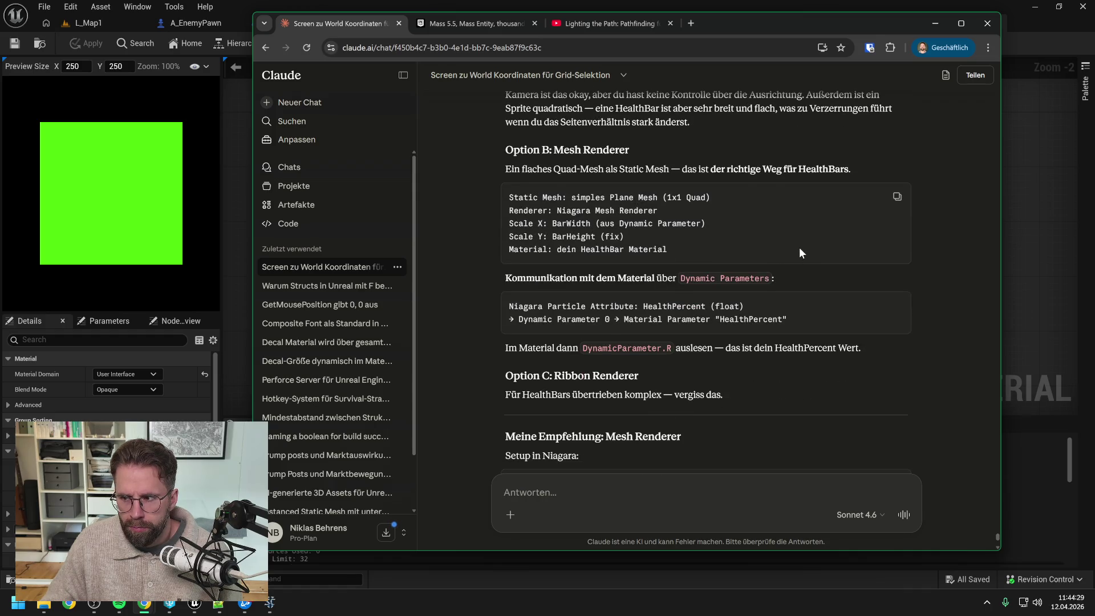
{"action": "scroll", "coordinate": [799, 248], "scroll_direction": "down", "scroll_amount": 1}
{"action": "scroll", "coordinate": [803, 250], "scroll_direction": "down", "scroll_amount": 1}
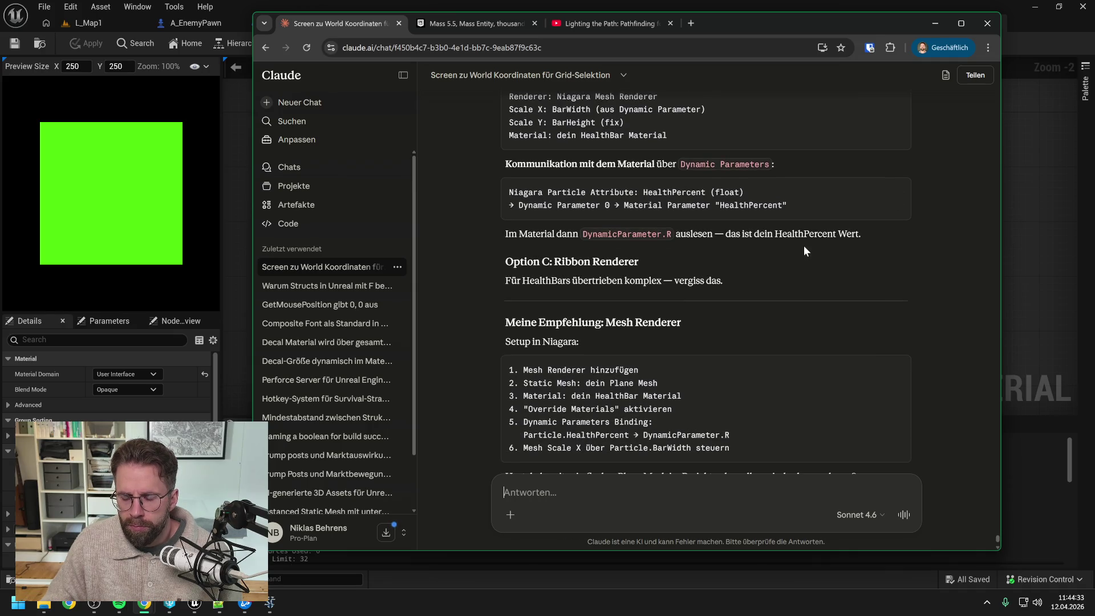
{"action": "scroll", "coordinate": [803, 245], "scroll_direction": "down", "scroll_amount": 2}
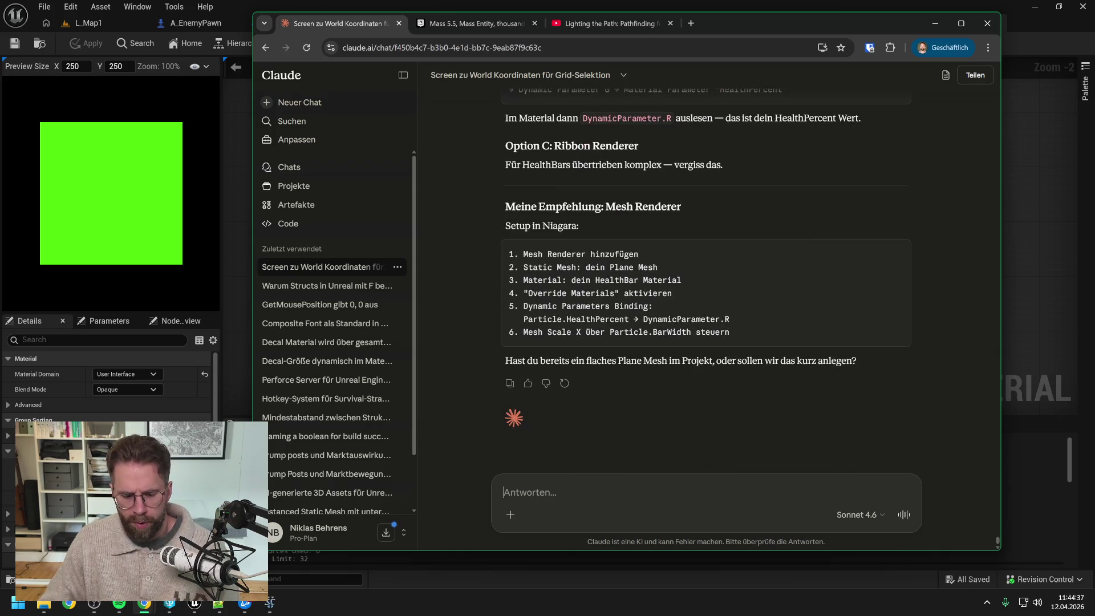
{"action": "type", "text": "geht MeshRenderer als "}
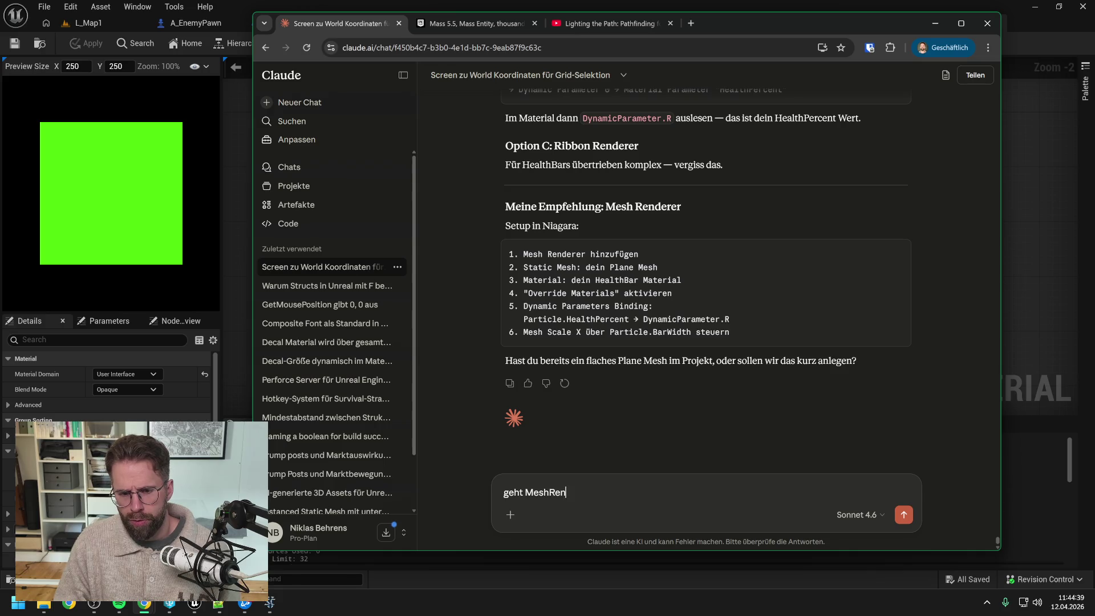
{"action": "type", "text": "GPU Sl"}
{"action": "type", "text": "m"}
Send the GPU-sim question, read the sprite recommendation, and begin a reply 'das heißt ich lege den Sprite so an,'
{"action": "key", "text": "Return"}
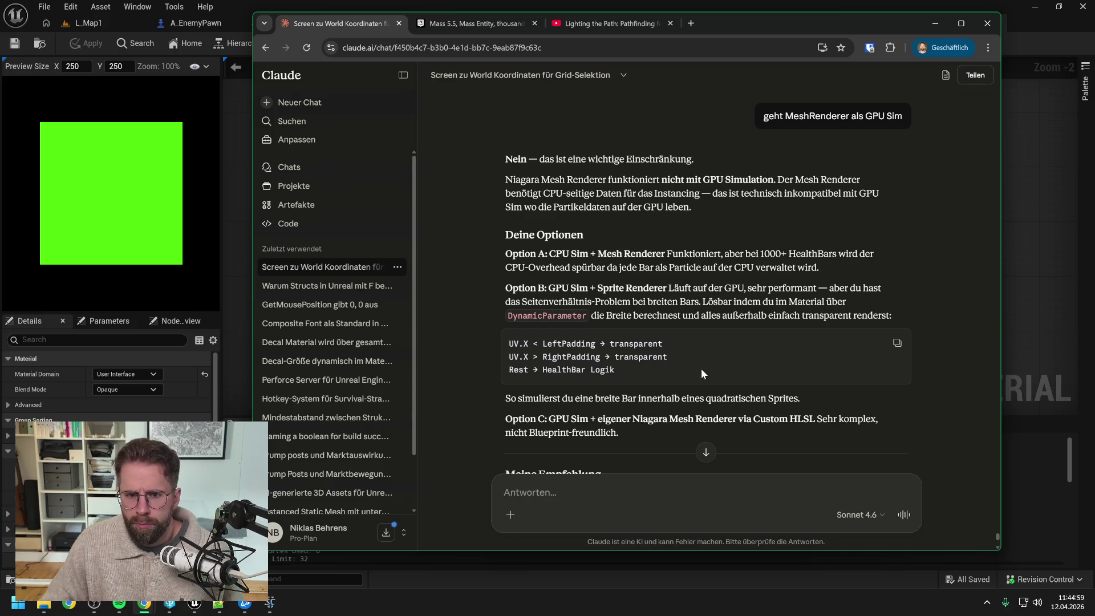
{"action": "scroll", "coordinate": [691, 347], "scroll_direction": "down", "scroll_amount": 5}
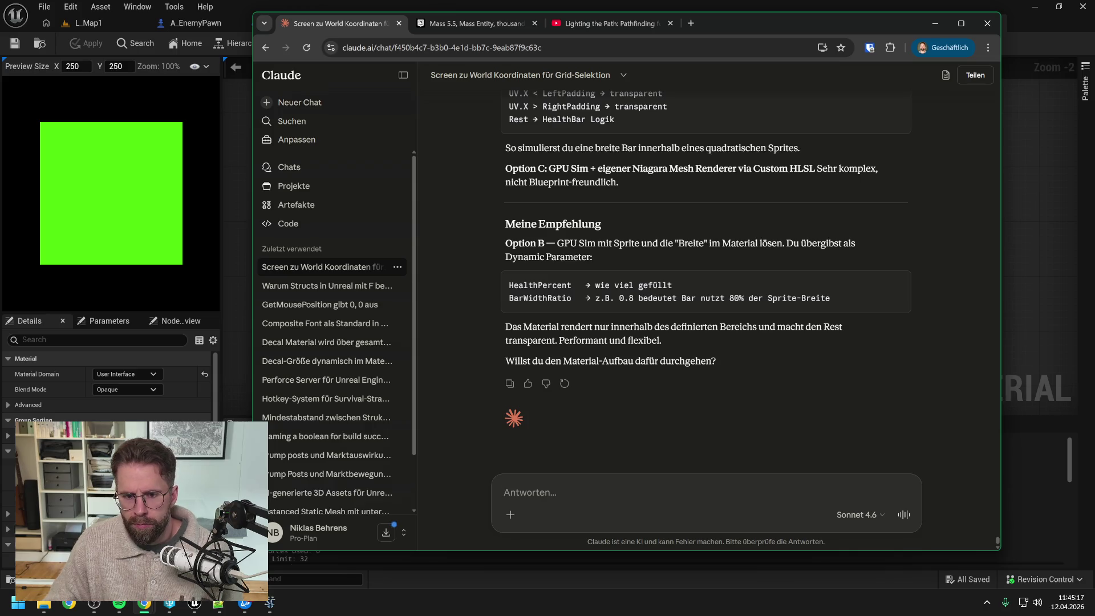
{"action": "type", "text": "das heißt "}
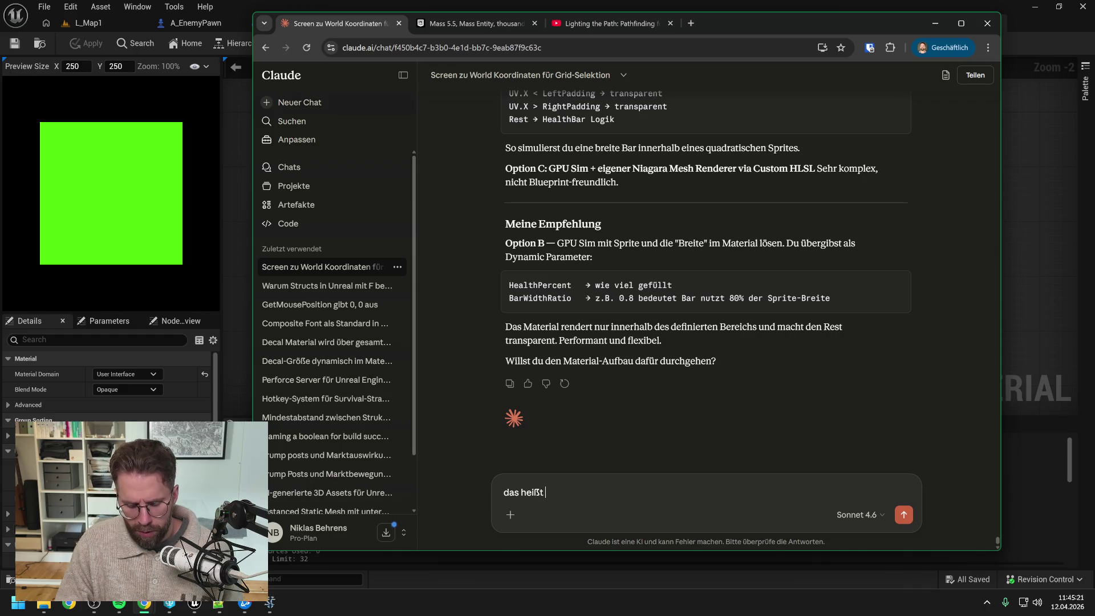
{"action": "type", "text": "ich"}
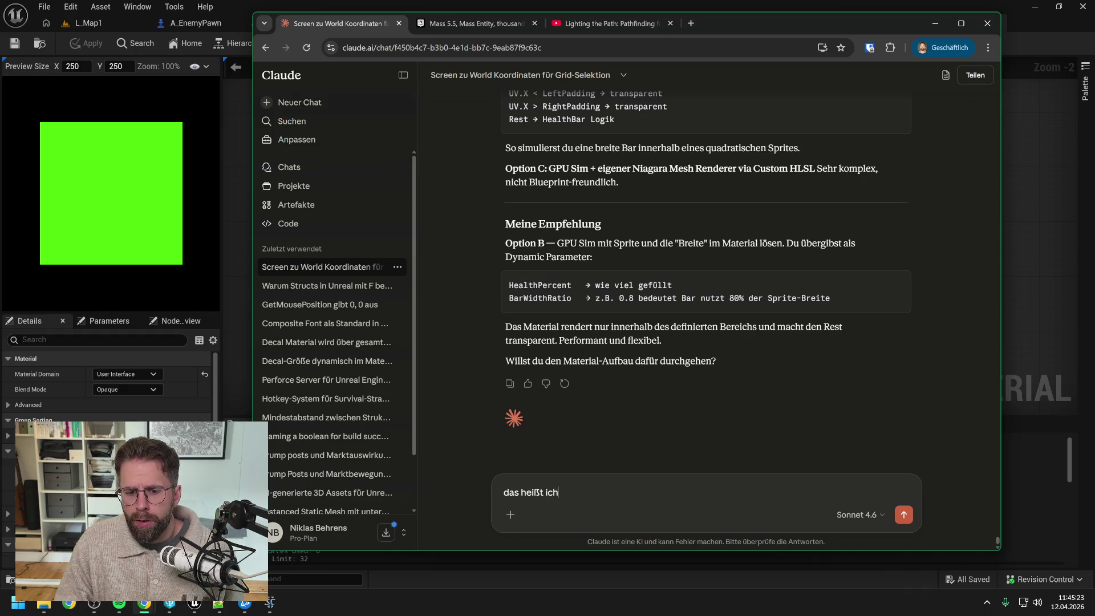
{"action": "type", "text": " lege "}
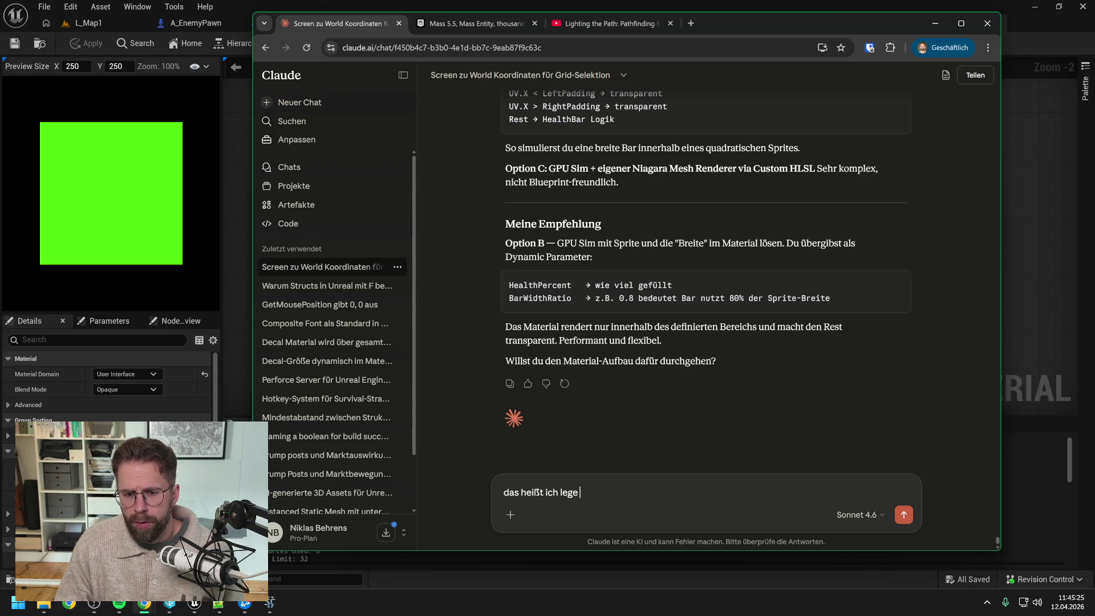
{"action": "type", "text": "den Sprite so an,"}
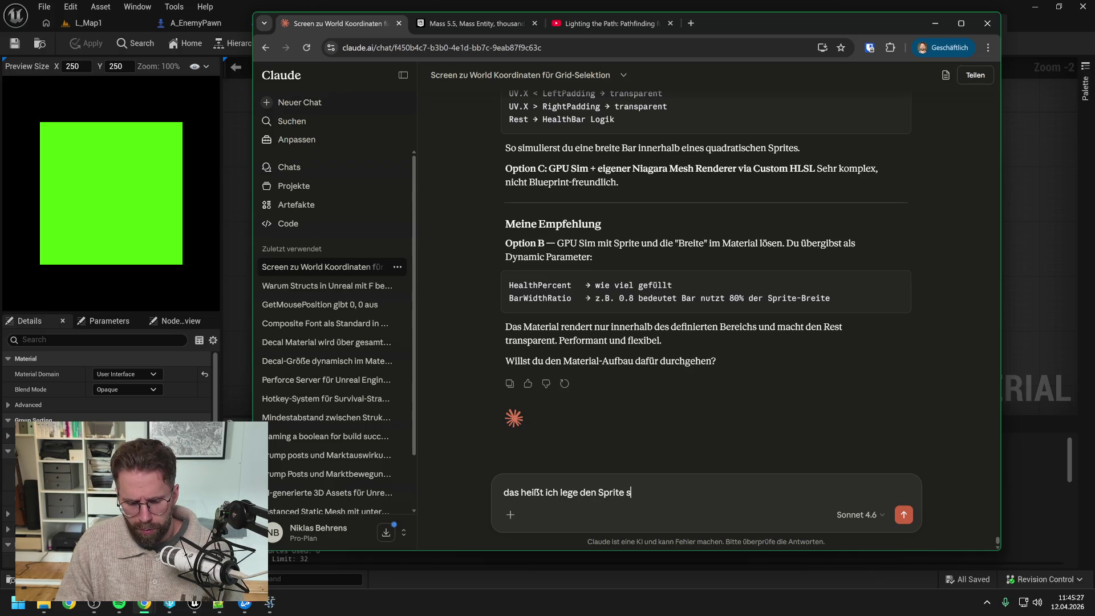
Ask whether the sprite should be created 'mit maximal Breite an, korrekt?'
{"action": "key", "text": "BackSpace"}
{"action": "key", "text": "BackSpace"}
{"action": "key", "text": "BackSpace"}
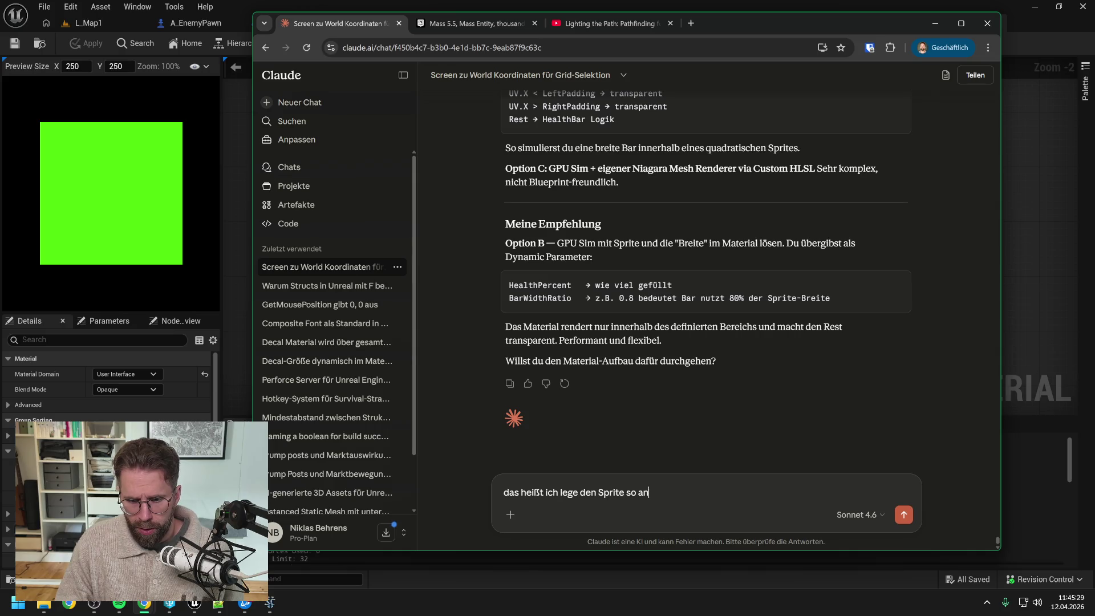
{"action": "type", "text": "mit maximal Breite an,"}
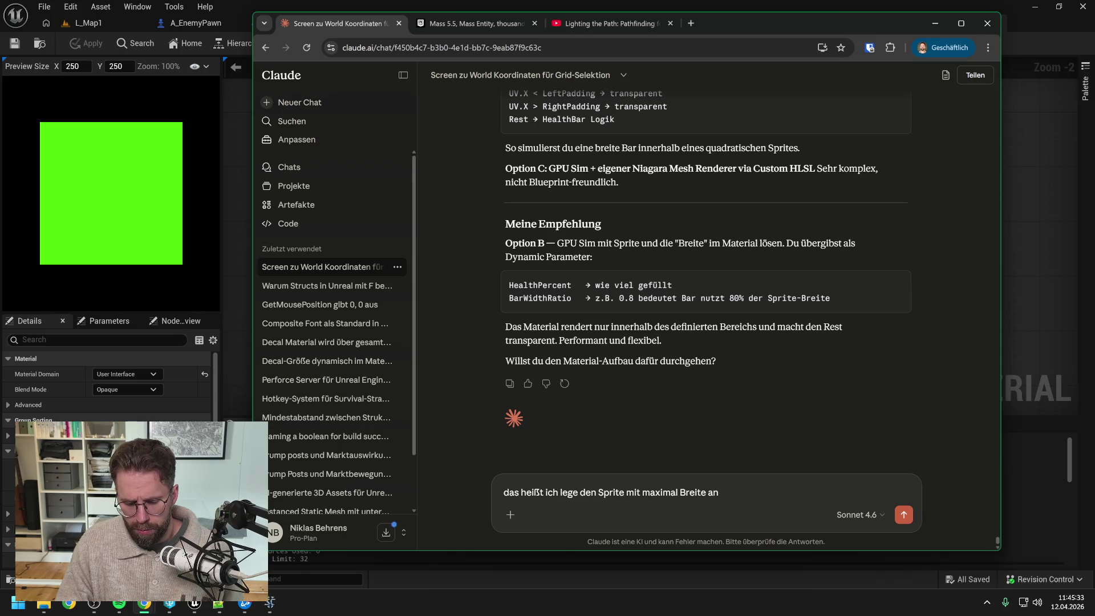
{"action": "type", "text": " korrekt?"}
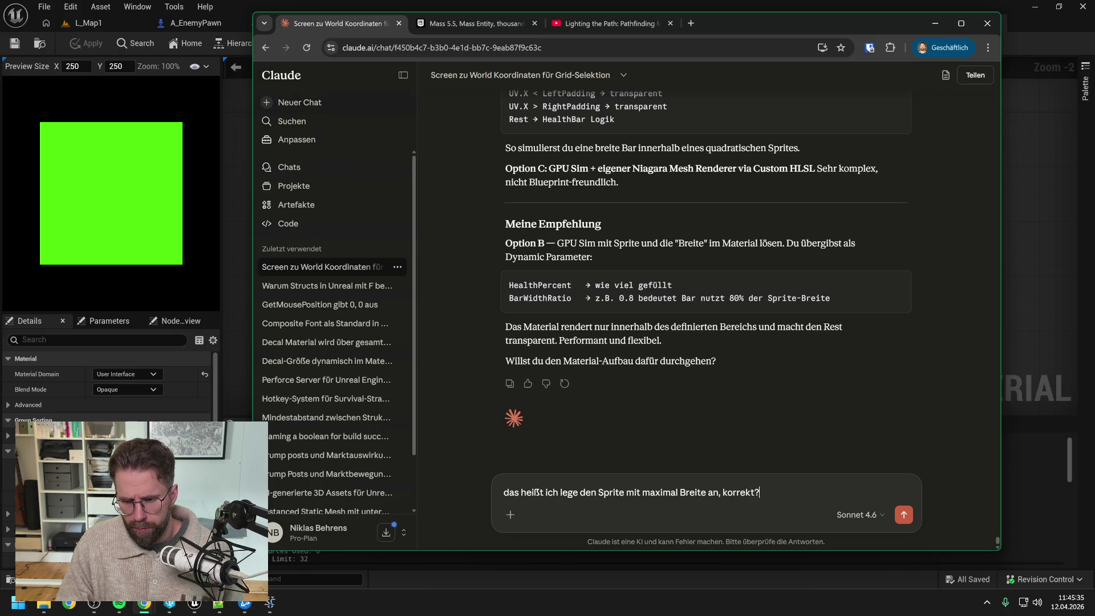
{"action": "key", "text": "Return"}
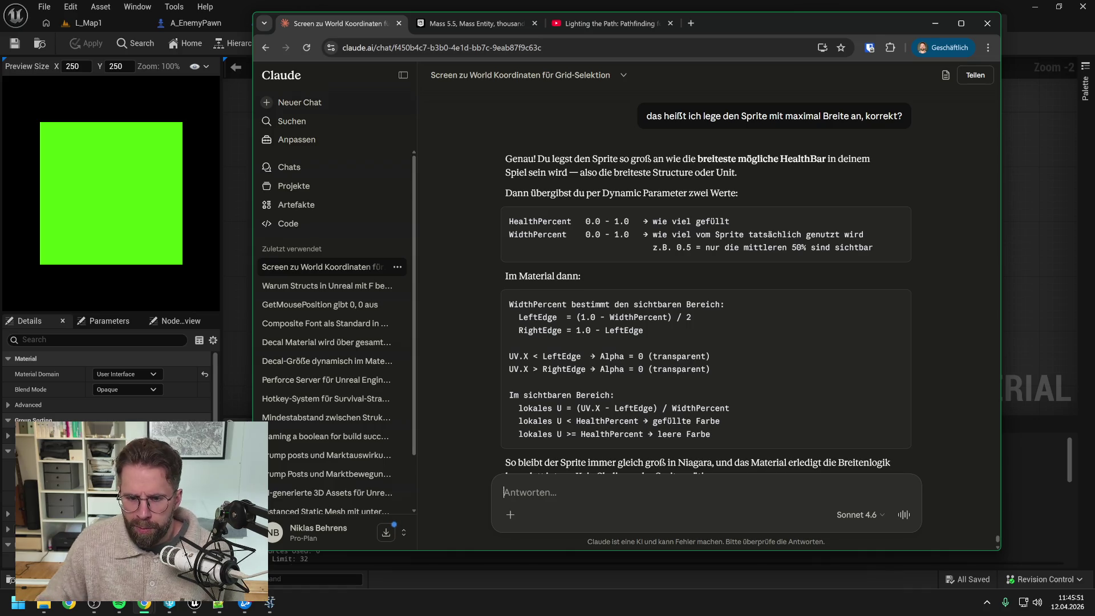
Read Claude's confirmation, then switch back to the M_HealthBar graph in Unreal
{"action": "scroll", "coordinate": [662, 326], "scroll_direction": "down", "scroll_amount": 2}
{"action": "scroll", "coordinate": [656, 326], "scroll_direction": "up", "scroll_amount": 1}
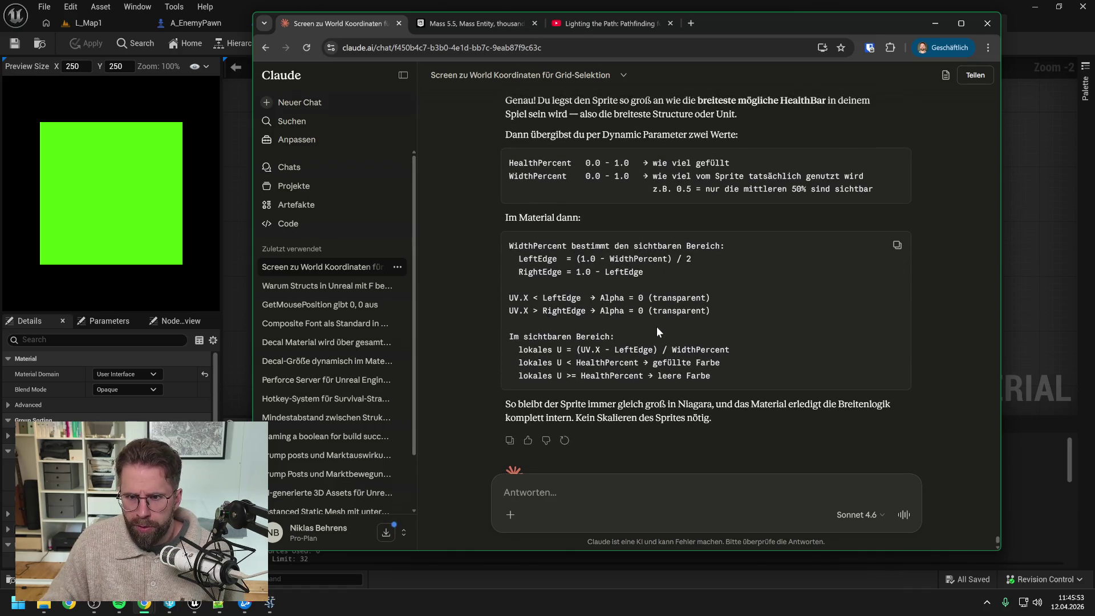
{"action": "scroll", "coordinate": [656, 326], "scroll_direction": "down", "scroll_amount": 1}
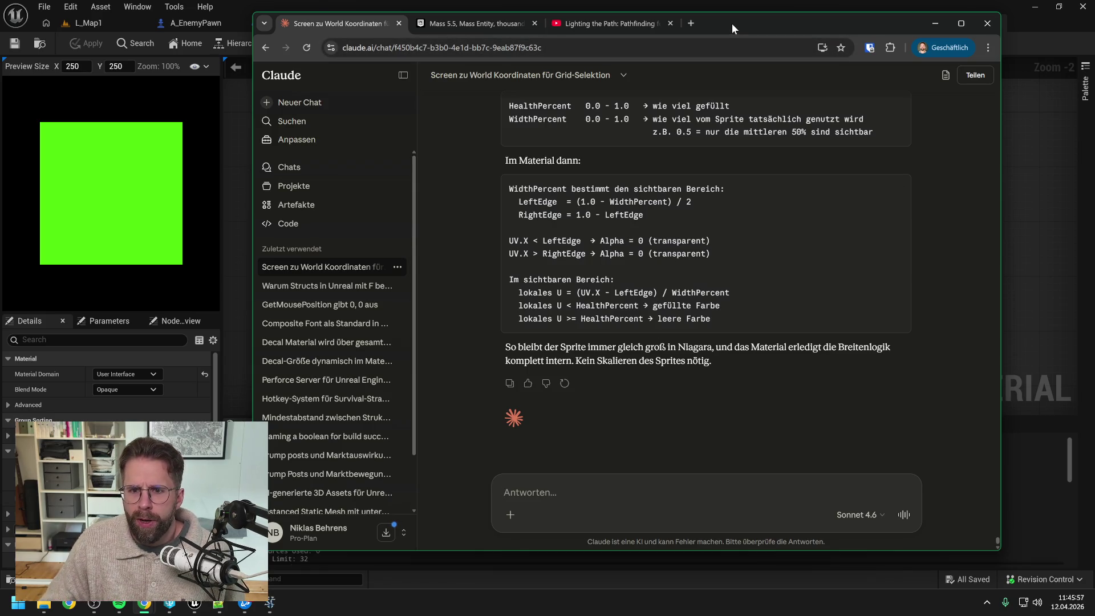
{"action": "key", "text": "alt+Tab"}
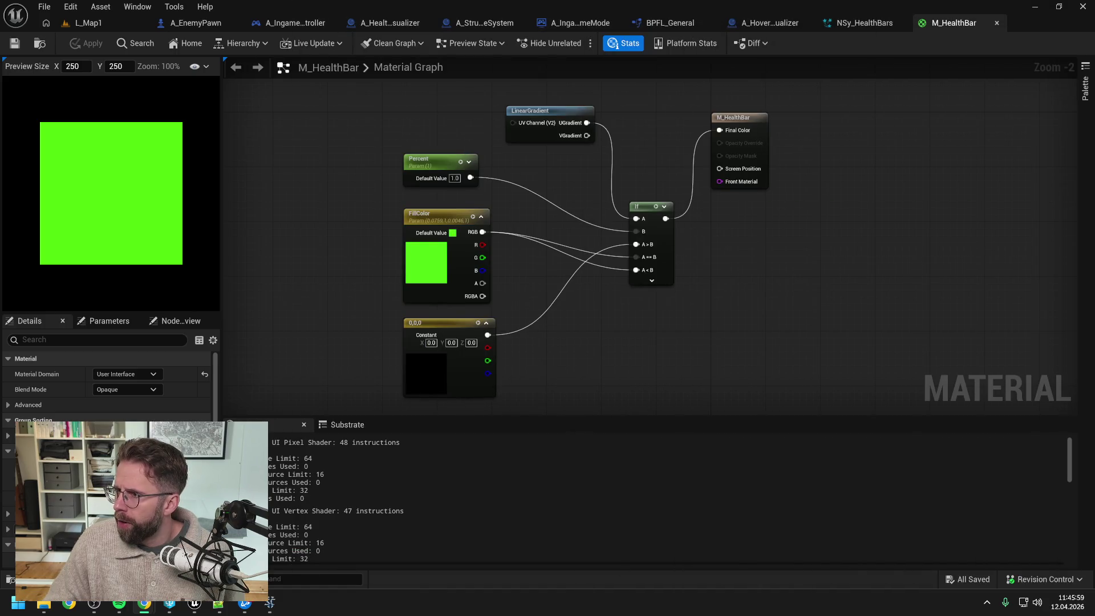
In NSy_HealthBars, find 'sprit' in the renderer list and add a Sprite Renderer to StructureHealthBars
{"action": "left_click", "coordinate": [861, 23]}
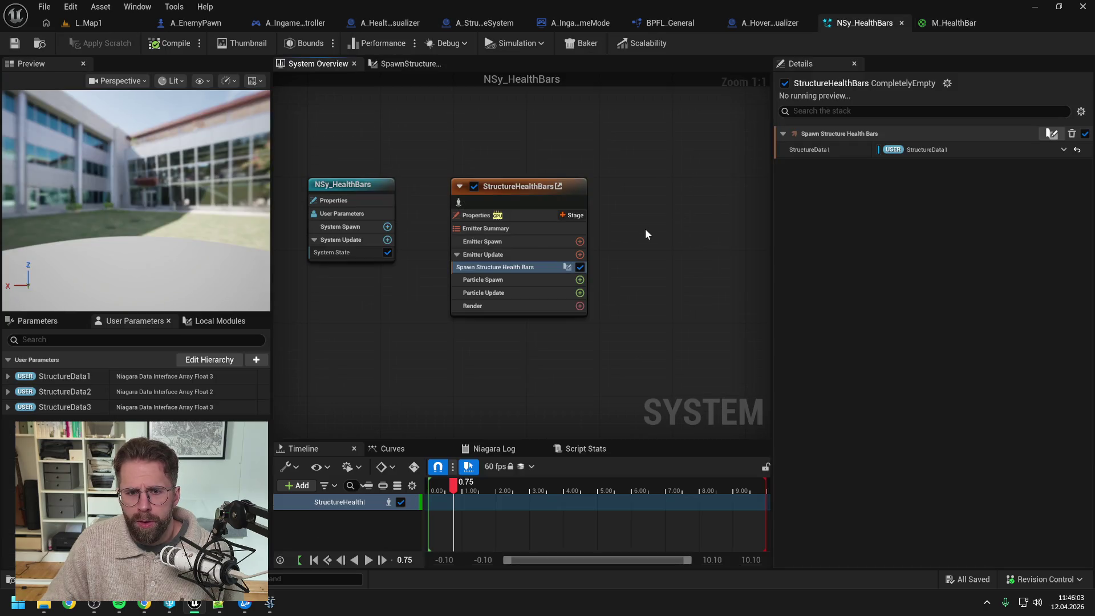
{"action": "left_click", "coordinate": [579, 306]}
{"action": "type", "text": "sprit"}
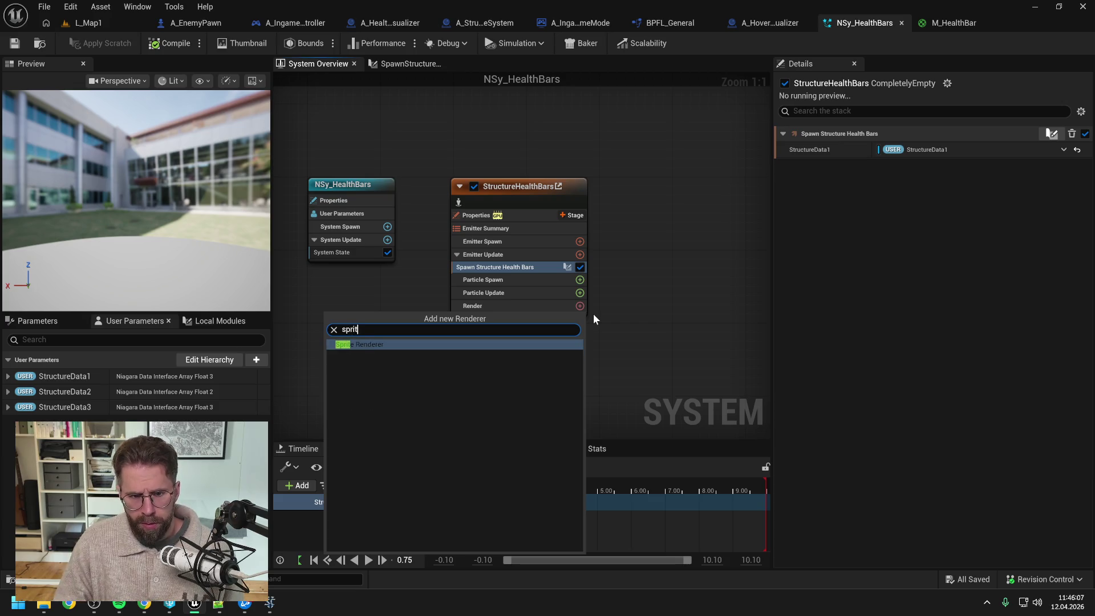
{"action": "key", "text": "BackSpace"}
{"action": "key", "text": "BackSpace"}
{"action": "key", "text": "BackSpace"}
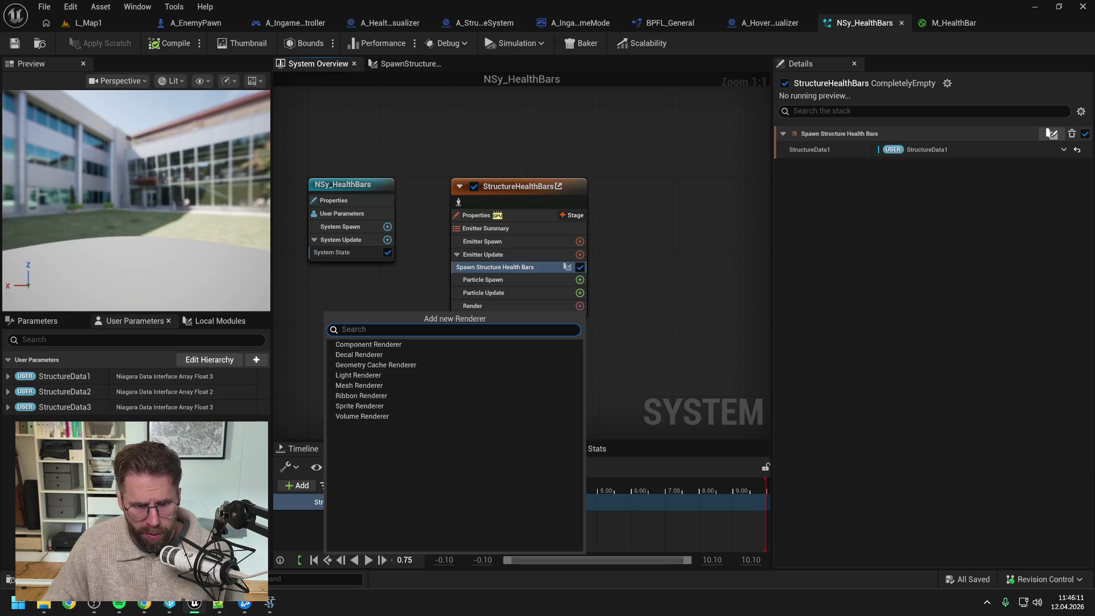
{"action": "type", "text": "sprit"}
{"action": "left_click", "coordinate": [379, 344]}
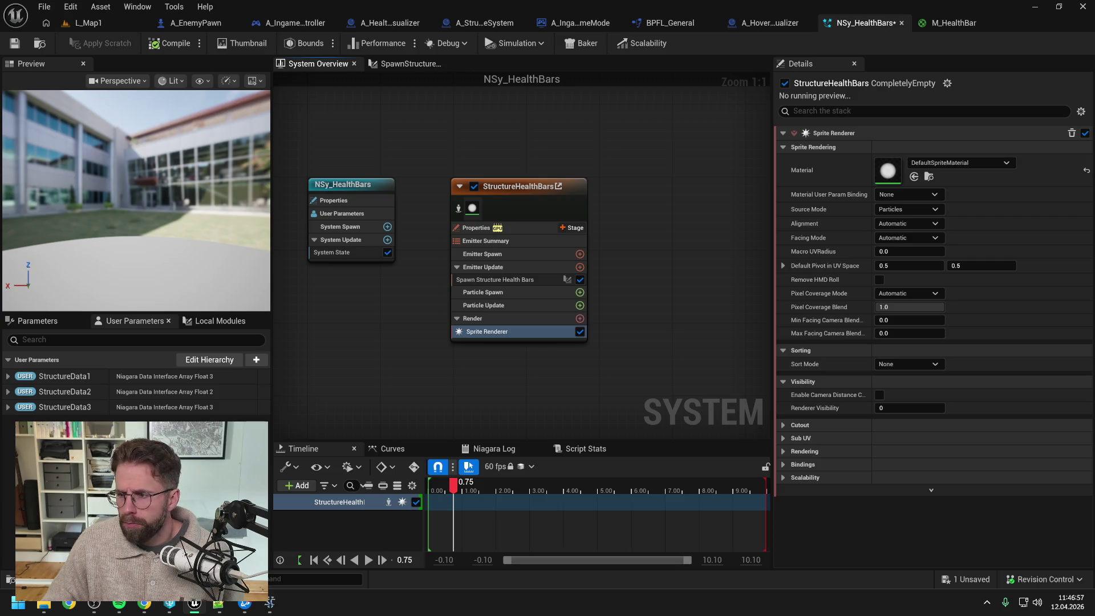
{"action": "key", "text": "alt+Tab"}
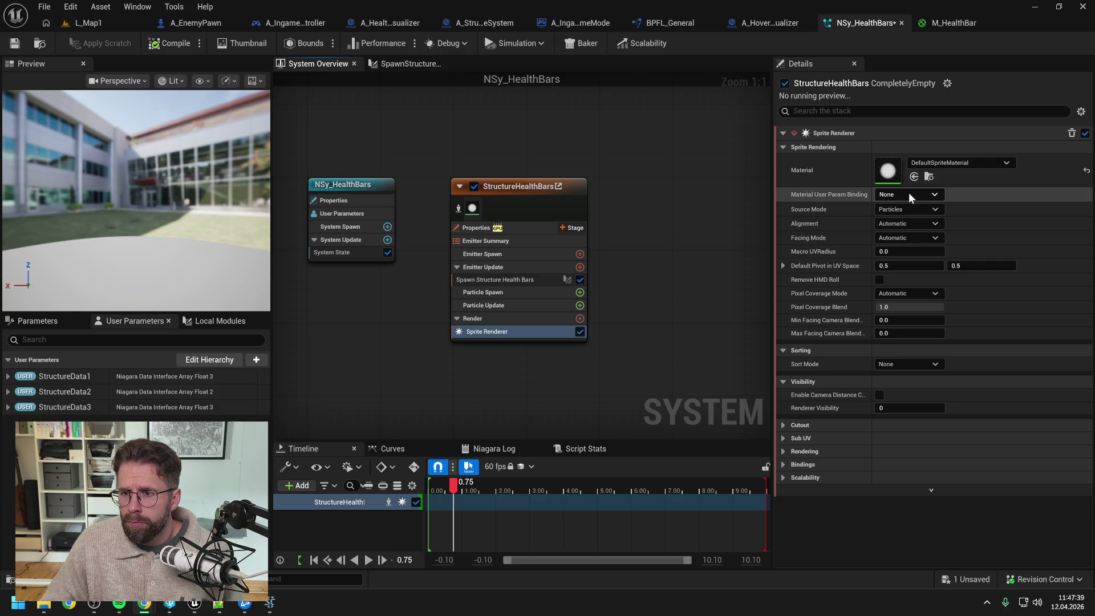
Set the Sprite Renderer's material to MI_PlayerHealthBar and go back to M_HealthBar
{"action": "left_click", "coordinate": [933, 167]}
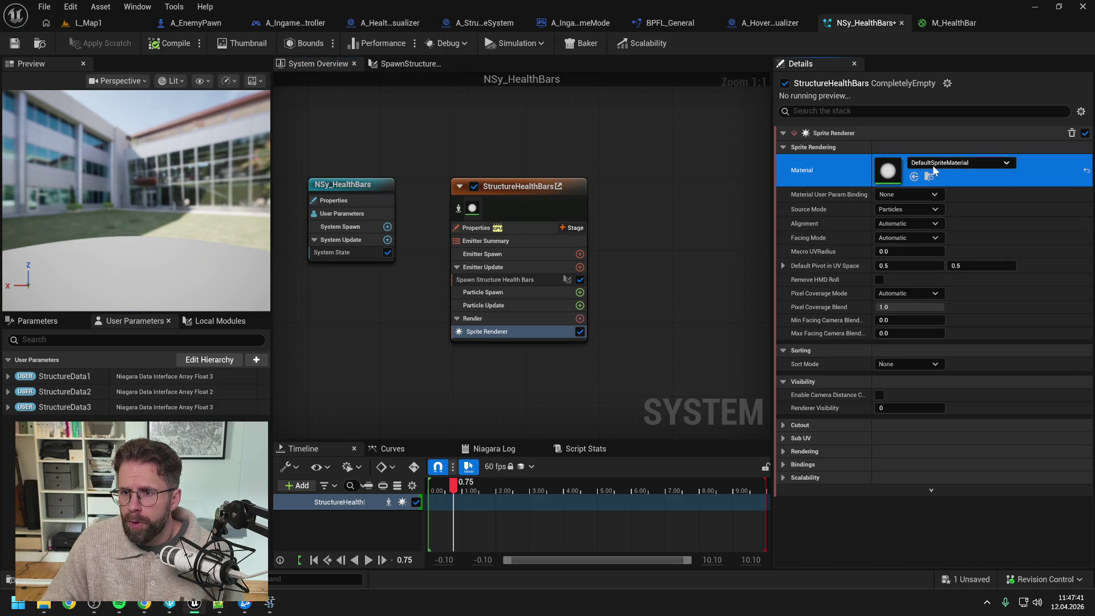
{"action": "left_click", "coordinate": [932, 165]}
{"action": "type", "text": "th"}
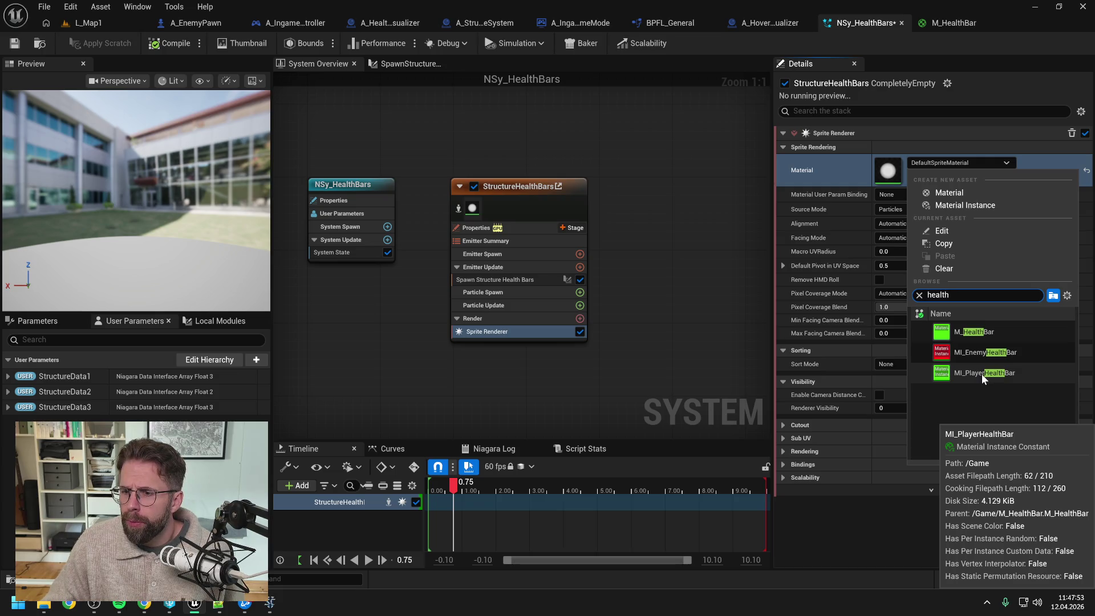
{"action": "left_click", "coordinate": [984, 372]}
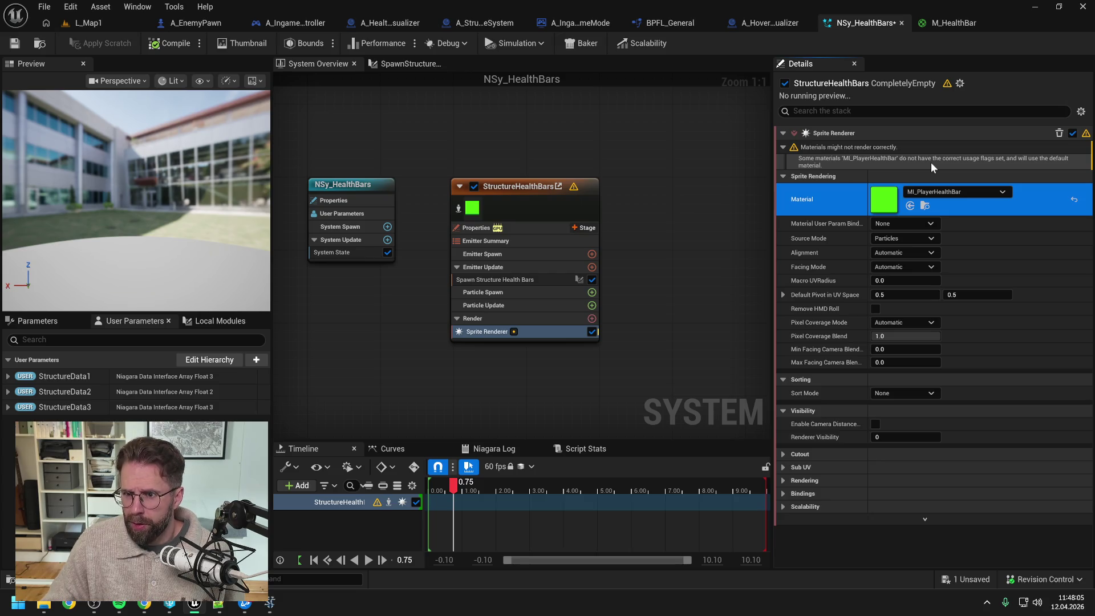
{"action": "left_click", "coordinate": [714, 172]}
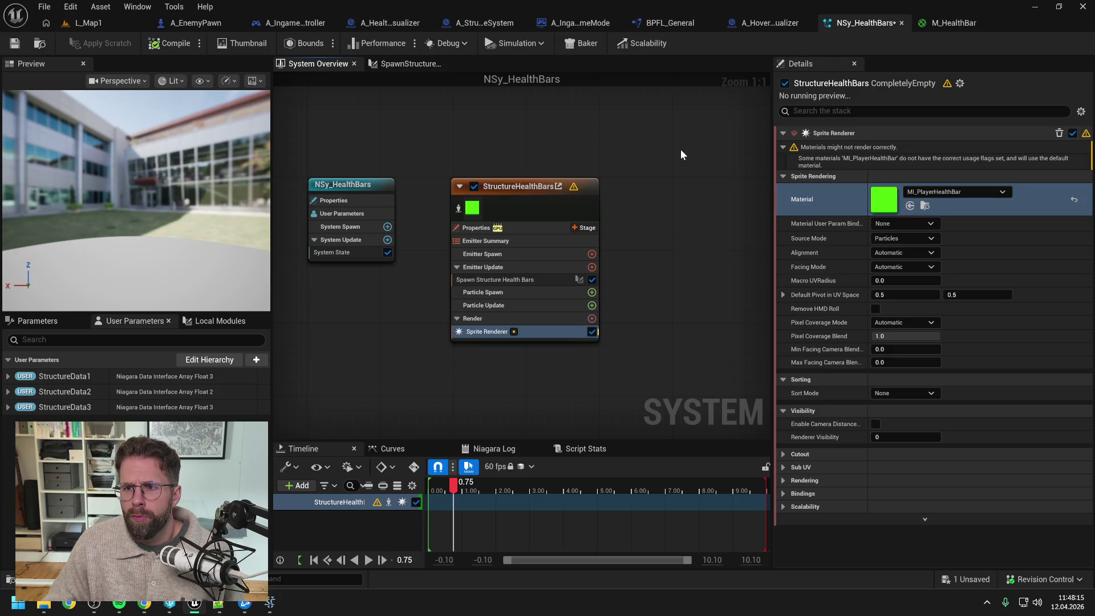
{"action": "left_click", "coordinate": [936, 24]}
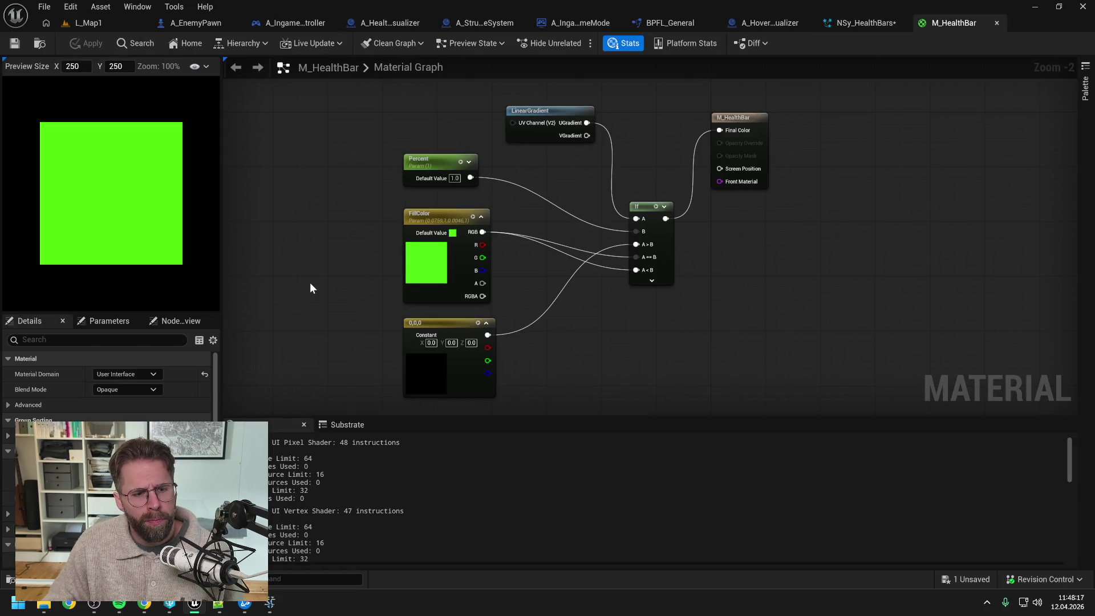
{"action": "left_click", "coordinate": [123, 376]}
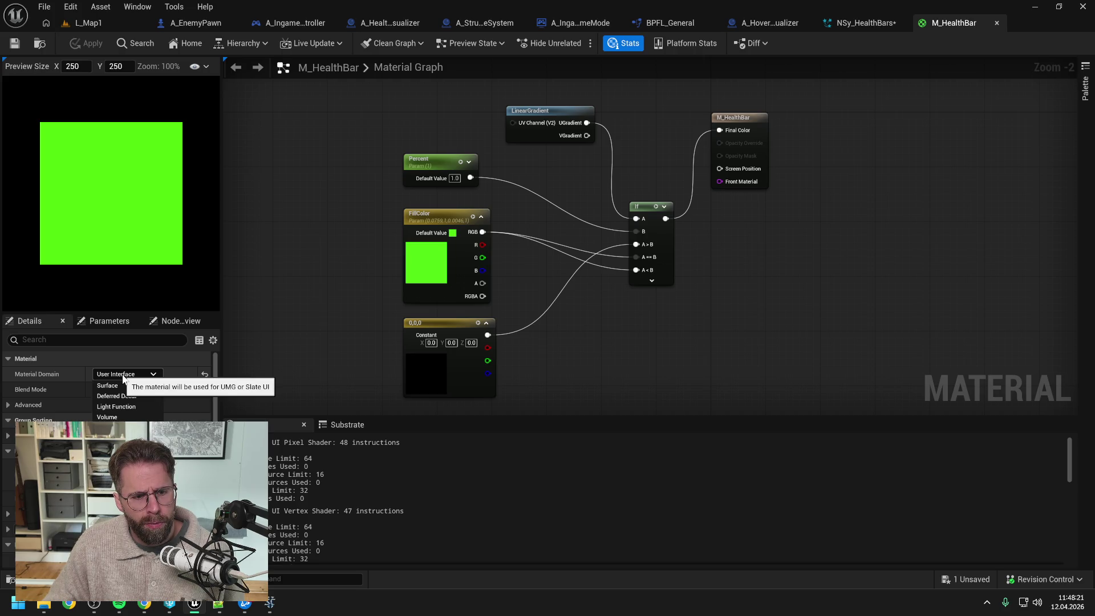
{"action": "left_click", "coordinate": [122, 377]}
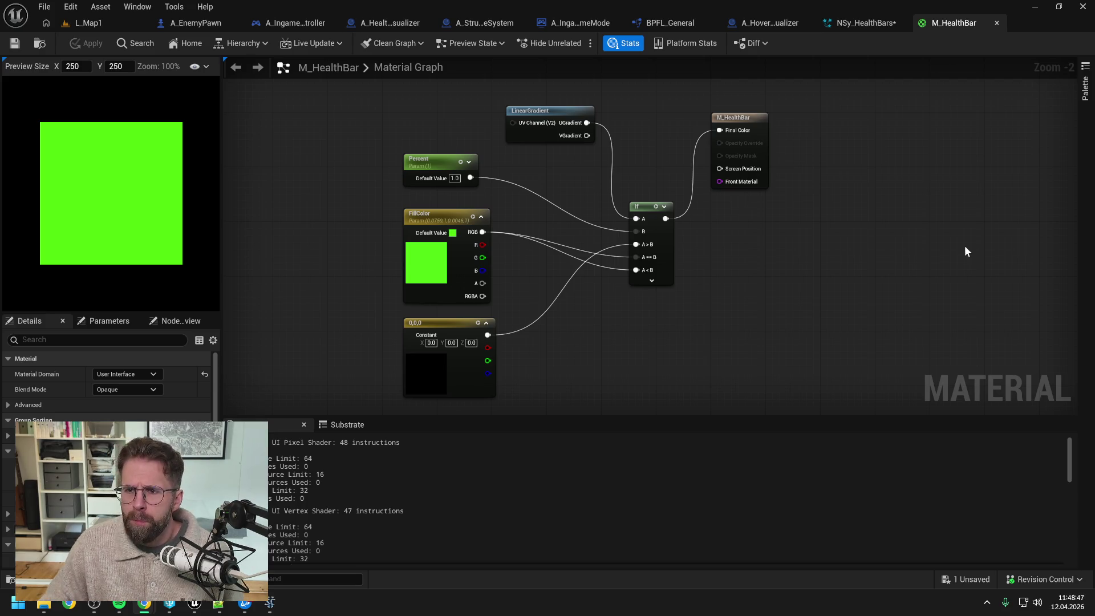
{"action": "left_click", "coordinate": [865, 23]}
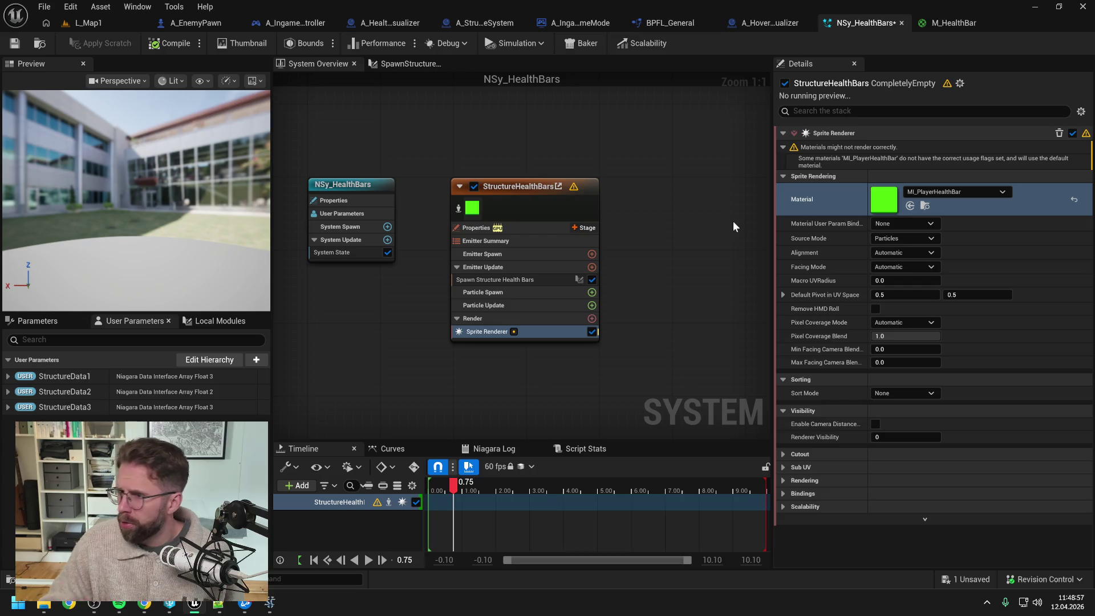
{"action": "left_click", "coordinate": [948, 24]}
Set M_HealthBar's domain to Surface, blend mode to TranslucentGreyTransmittance, and shading model to Unlit
{"action": "left_click", "coordinate": [126, 374]}
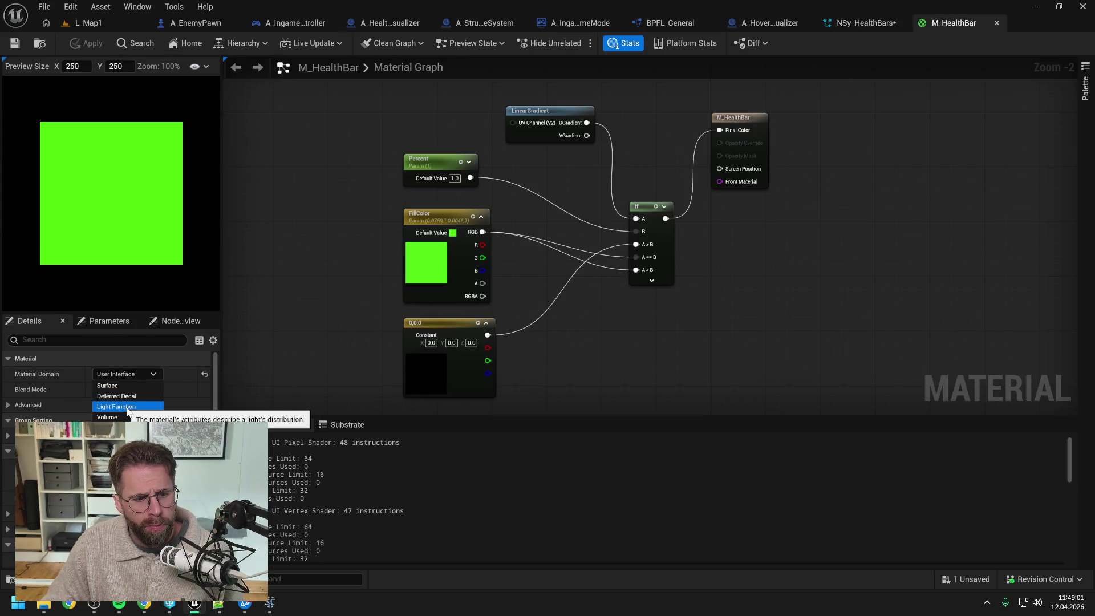
{"action": "left_click", "coordinate": [132, 374]}
{"action": "left_click", "coordinate": [133, 374]}
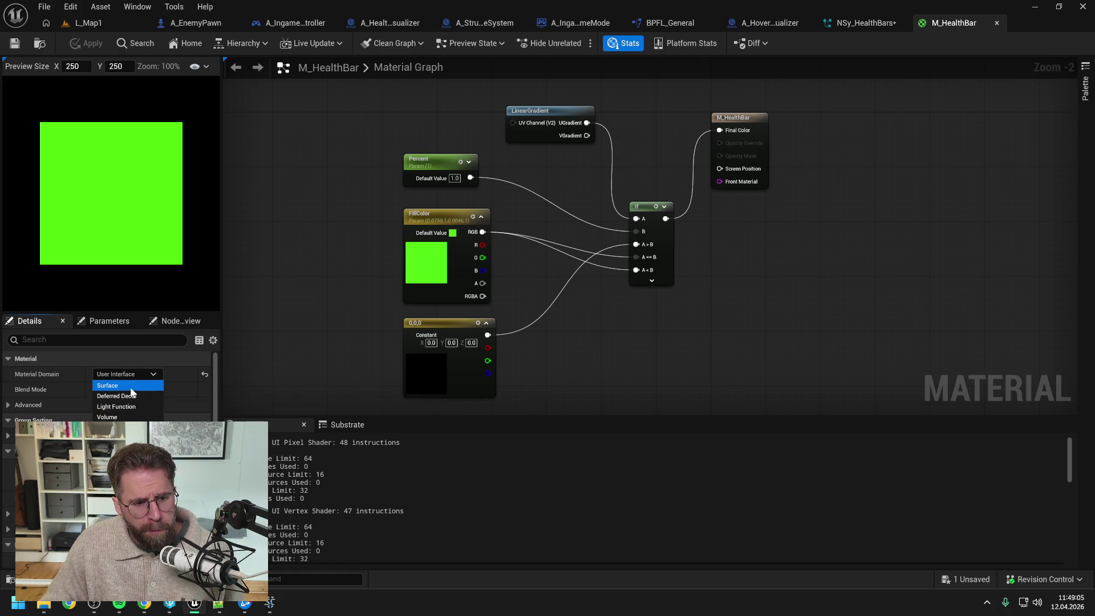
{"action": "left_click", "coordinate": [132, 385]}
{"action": "left_click", "coordinate": [135, 392]}
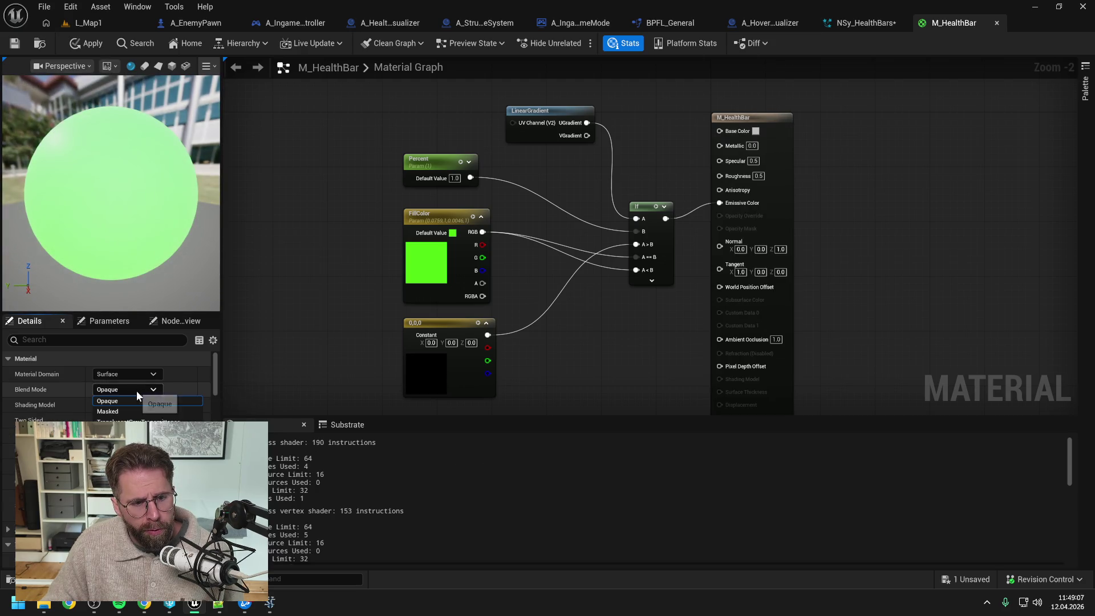
{"action": "left_click", "coordinate": [137, 421]}
{"action": "left_click", "coordinate": [131, 405]}
{"action": "left_click", "coordinate": [137, 418]}
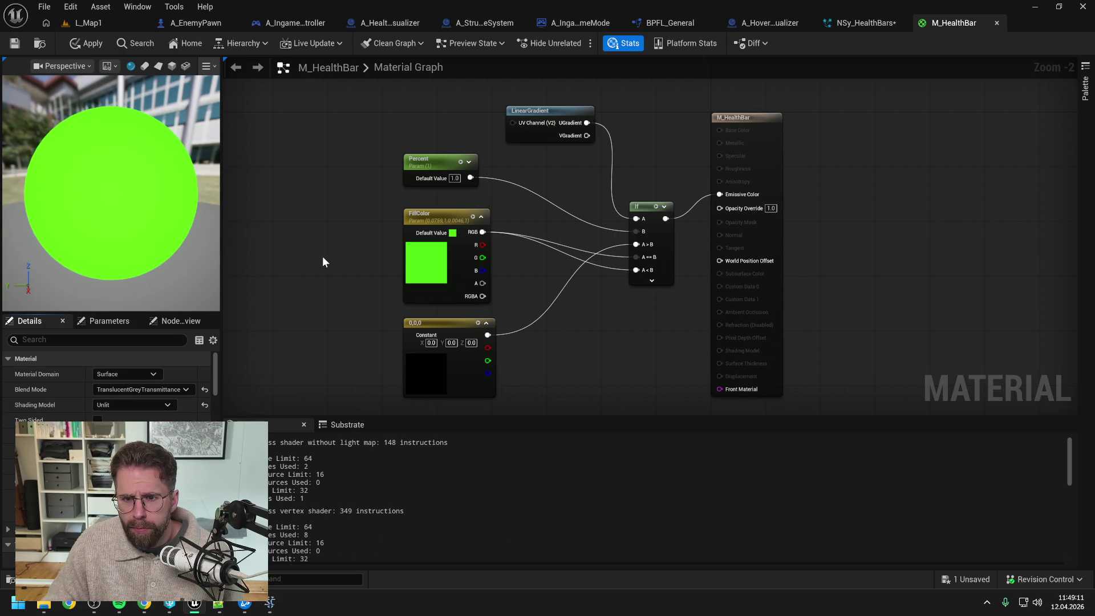
Apply the material changes, check out and save the assets, then return to NSy_HealthBars
{"action": "left_click", "coordinate": [77, 43]}
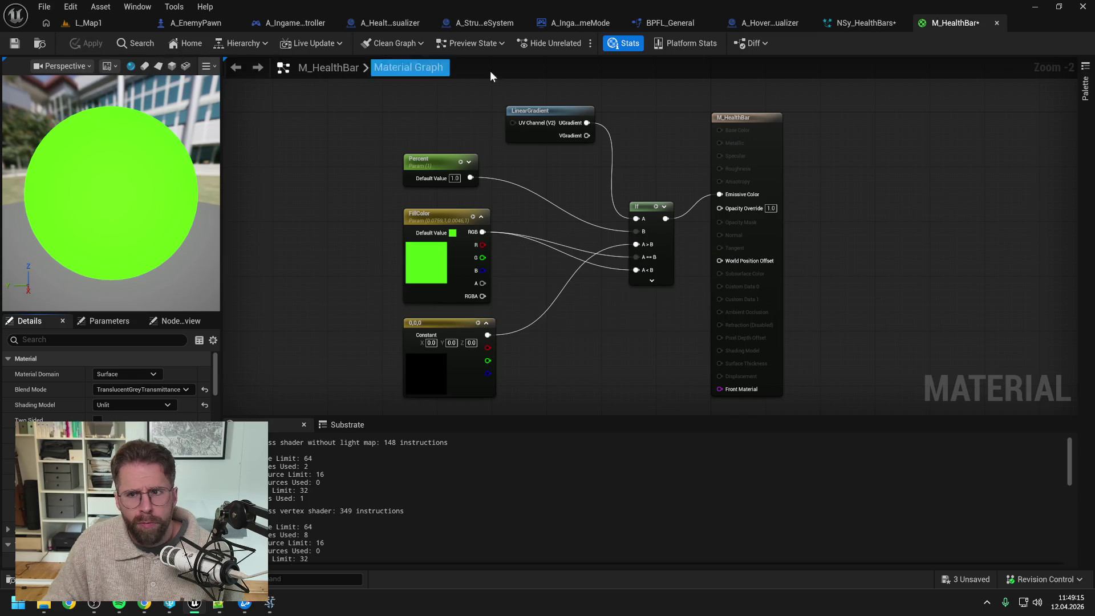
{"action": "left_click", "coordinate": [559, 430]}
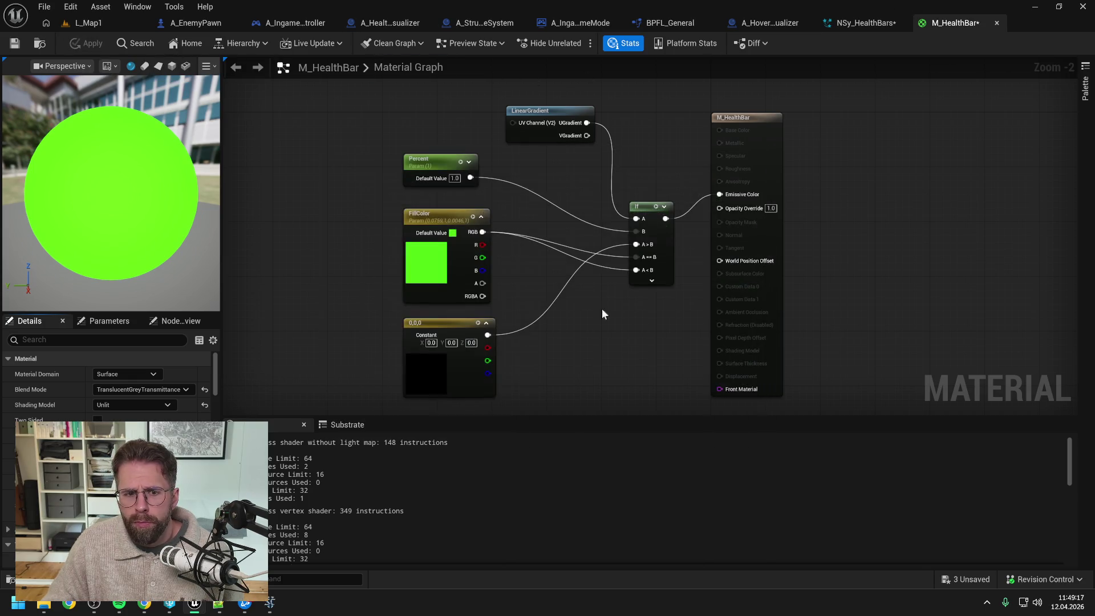
{"action": "left_click", "coordinate": [858, 23]}
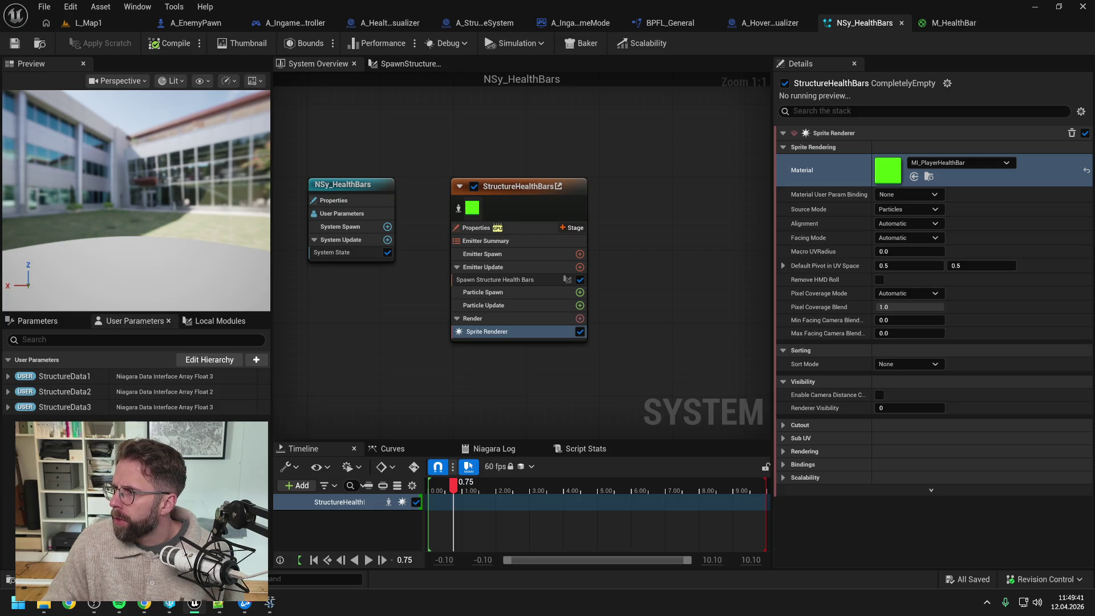
Return to the M_HealthBar graph and list its FillColor and Percent parameters
{"action": "left_click", "coordinate": [953, 23]}
{"action": "left_click_drag", "start_coordinate": [532, 243], "coordinate": [552, 213]}
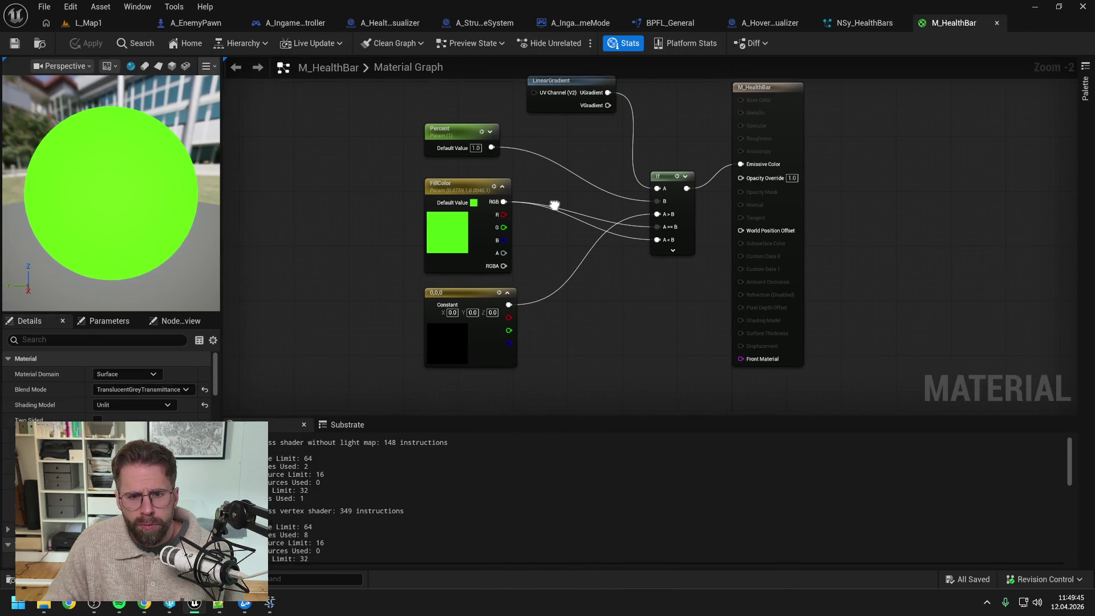
{"action": "left_click", "coordinate": [99, 321]}
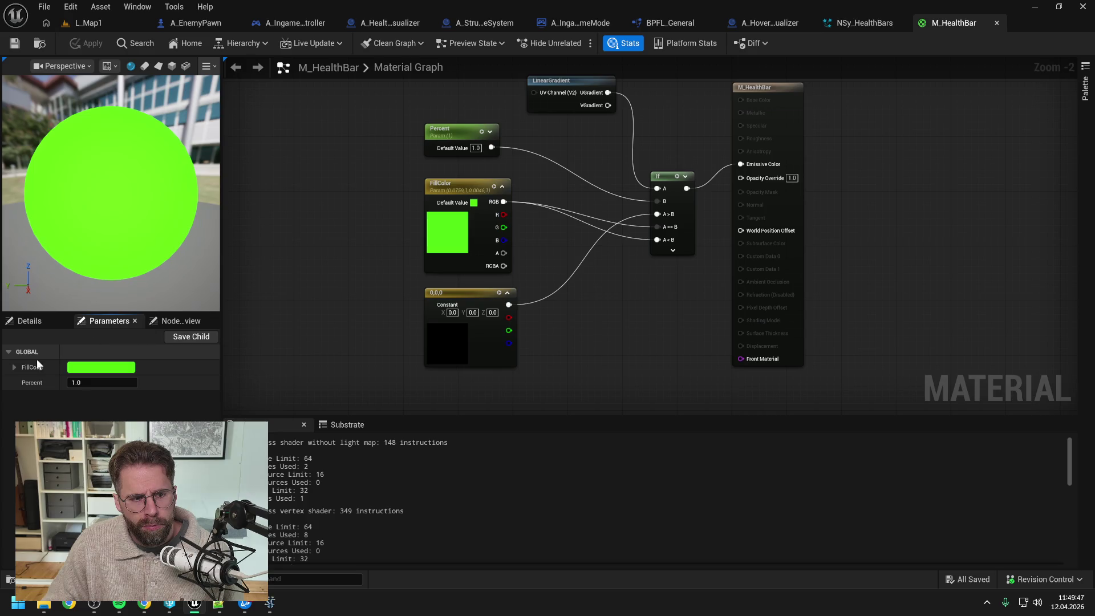
{"action": "left_click_drag", "start_coordinate": [406, 279], "coordinate": [423, 244]}
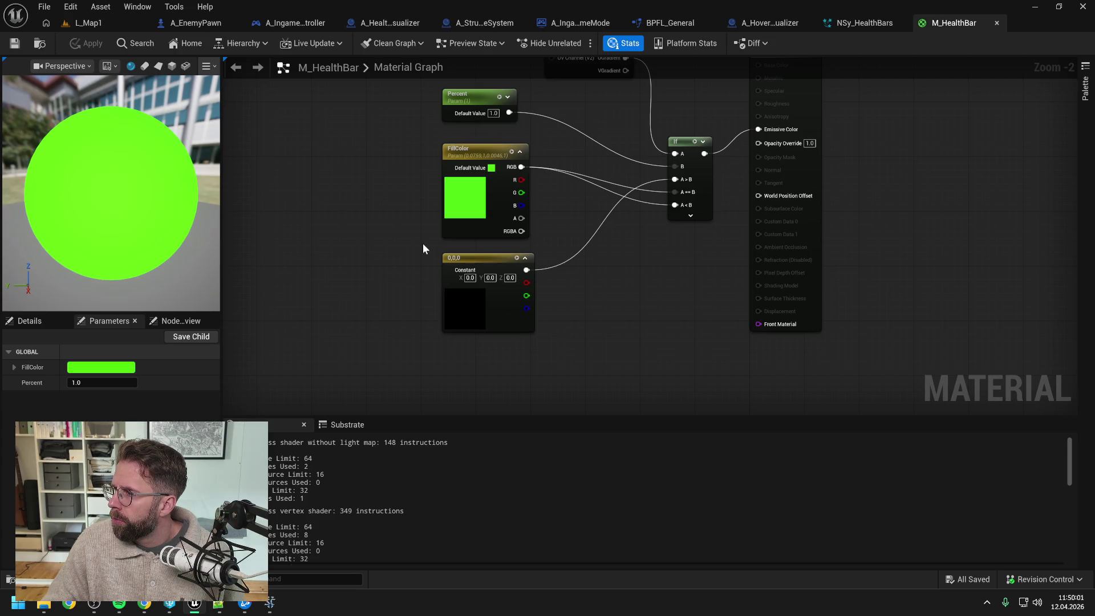
Add a Dynamic Parameter node to the M_HealthBar graph and position it
{"action": "right_click", "coordinate": [416, 282]}
{"action": "type", "text": "dynami"}
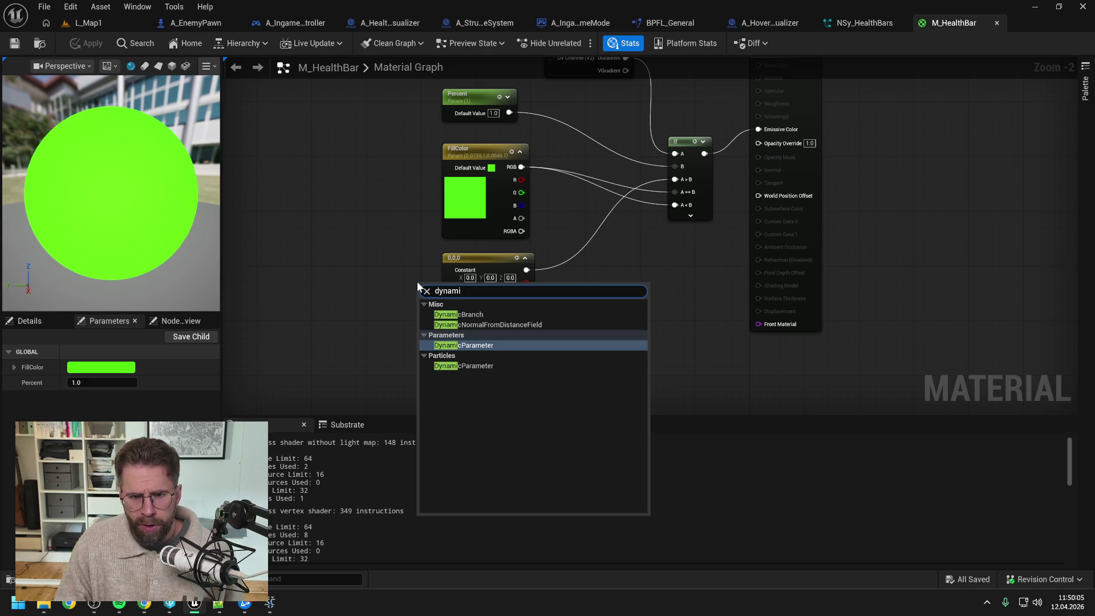
{"action": "left_click", "coordinate": [479, 345]}
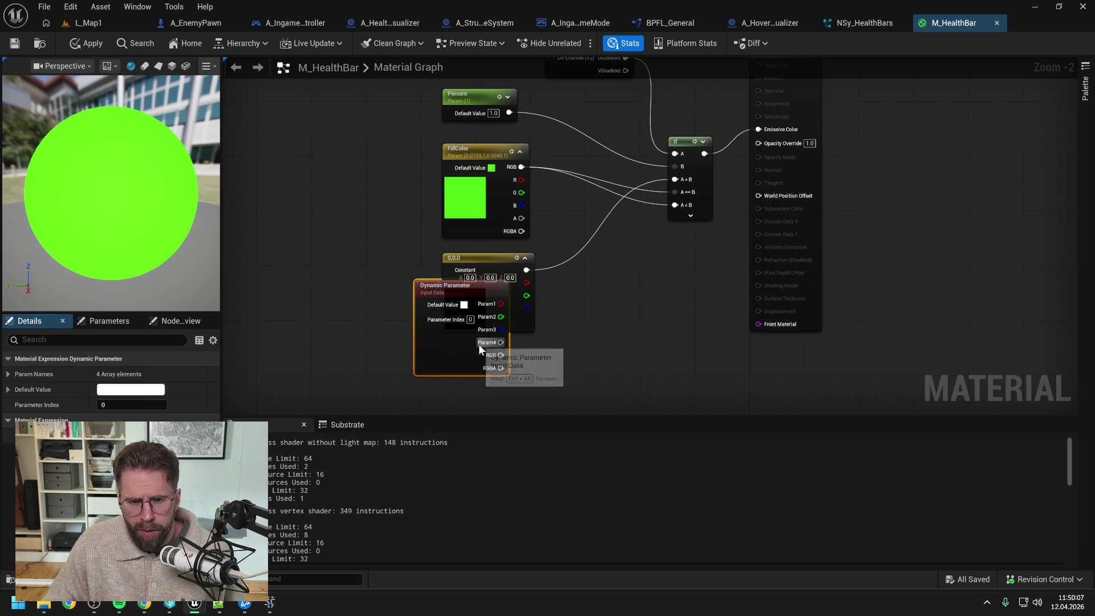
{"action": "left_click_drag", "start_coordinate": [440, 300], "coordinate": [449, 334]}
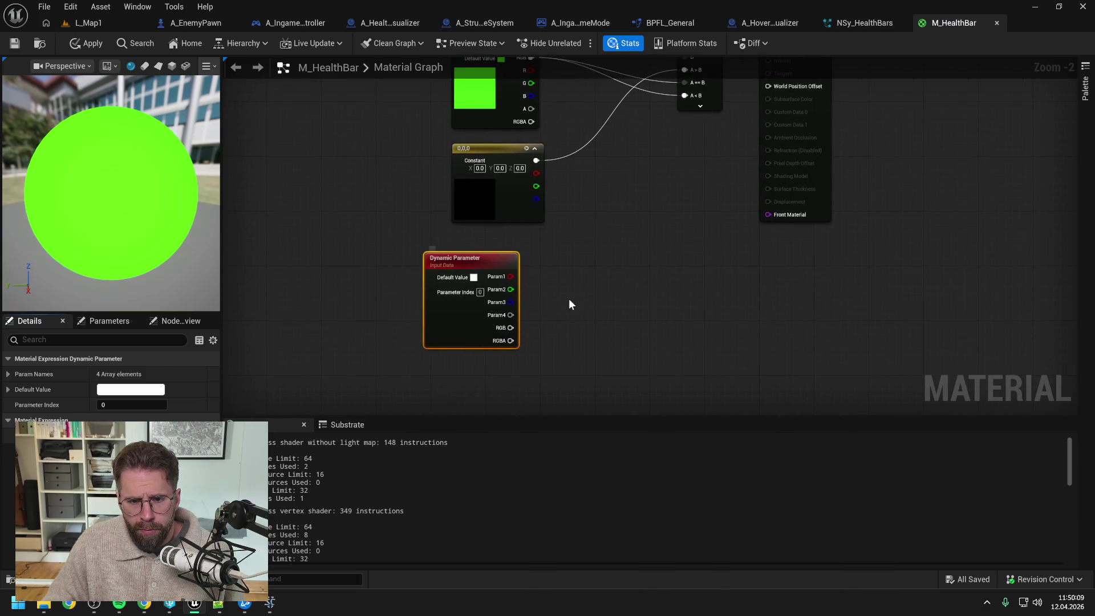
{"action": "left_click", "coordinate": [569, 299]}
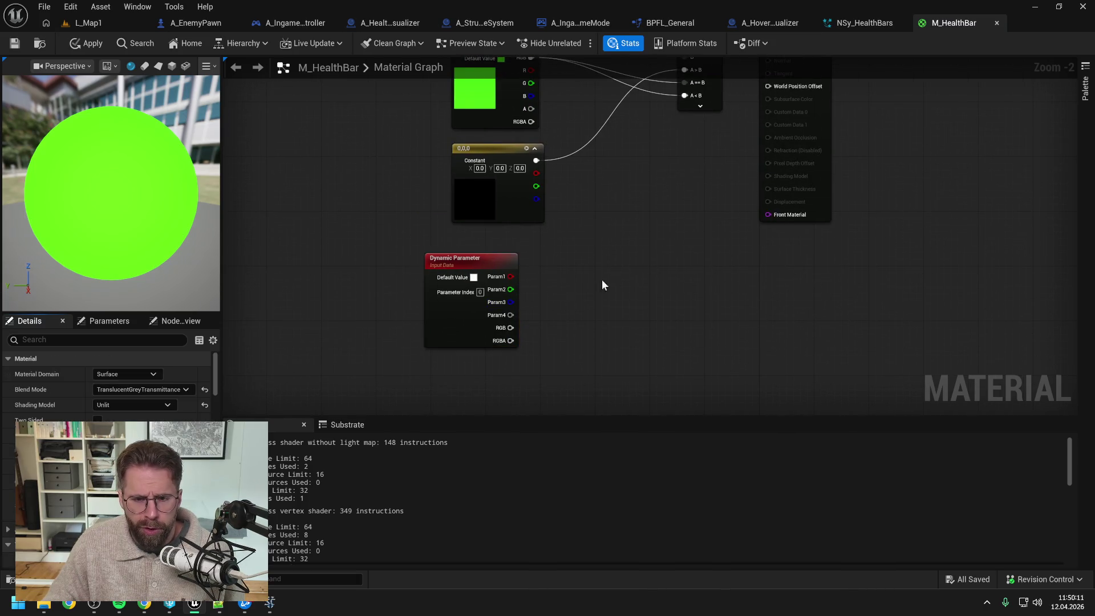
{"action": "left_click_drag", "start_coordinate": [463, 325], "coordinate": [484, 325]}
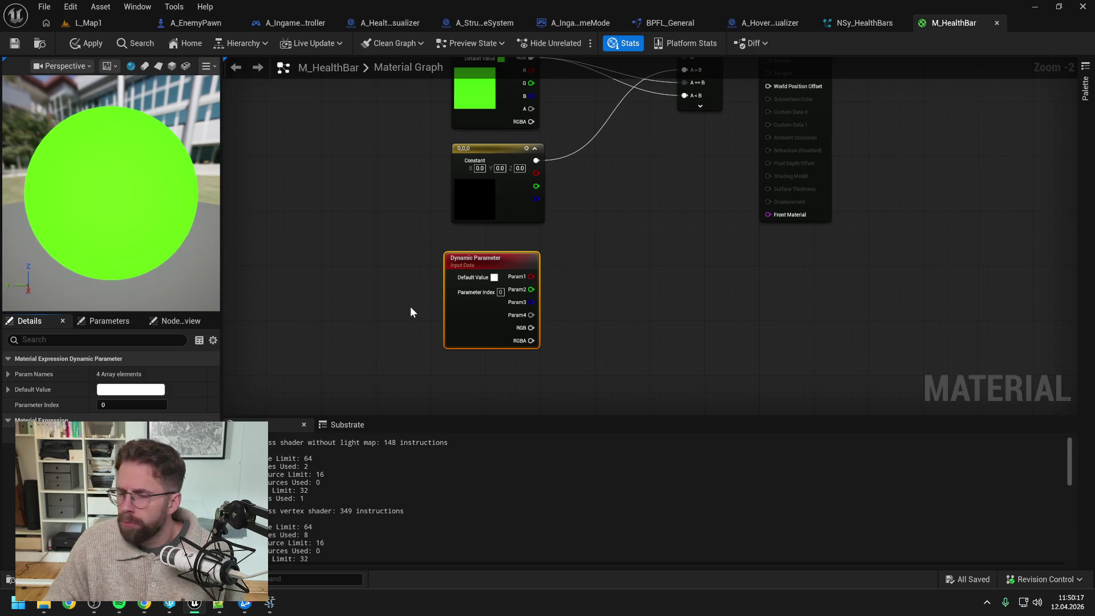
Rename the Dynamic Parameter's first output (Index 0) to HealthPointsPercent
{"action": "left_click", "coordinate": [8, 373]}
{"action": "left_click", "coordinate": [114, 389]}
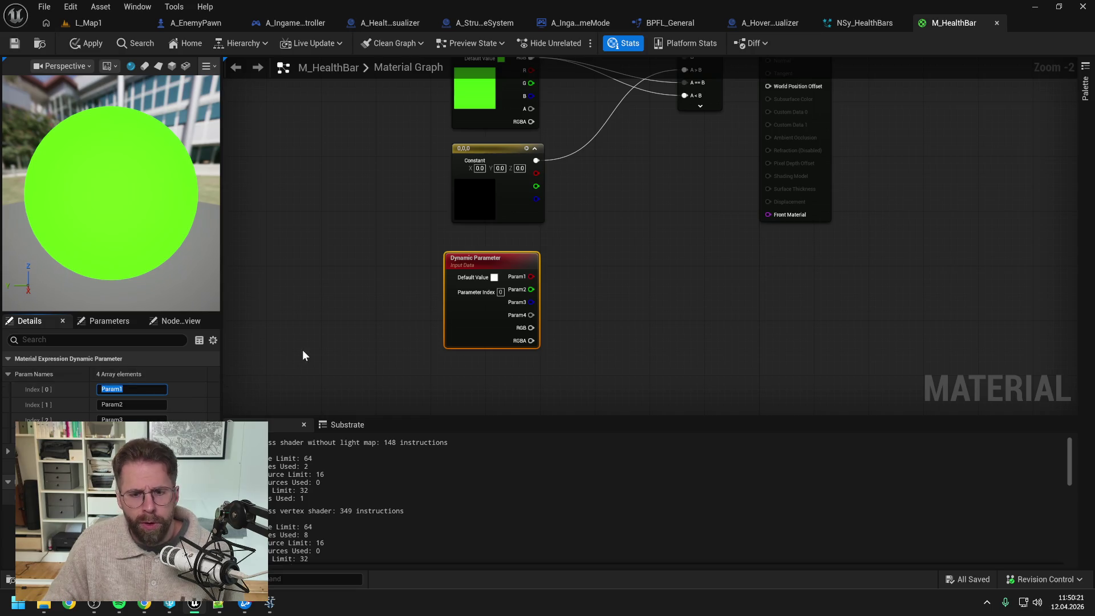
{"action": "type", "text": "HealthBarPerc"}
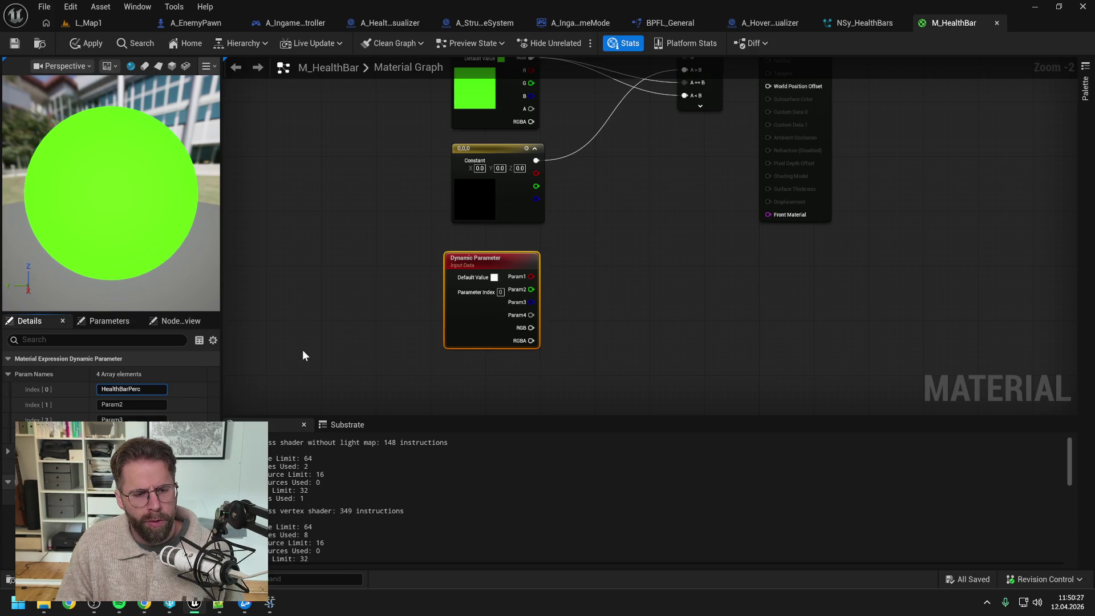
{"action": "key", "text": "BackSpace"}
{"action": "key", "text": "BackSpace"}
{"action": "key", "text": "BackSpace"}
{"action": "type", "text": "Percent"}
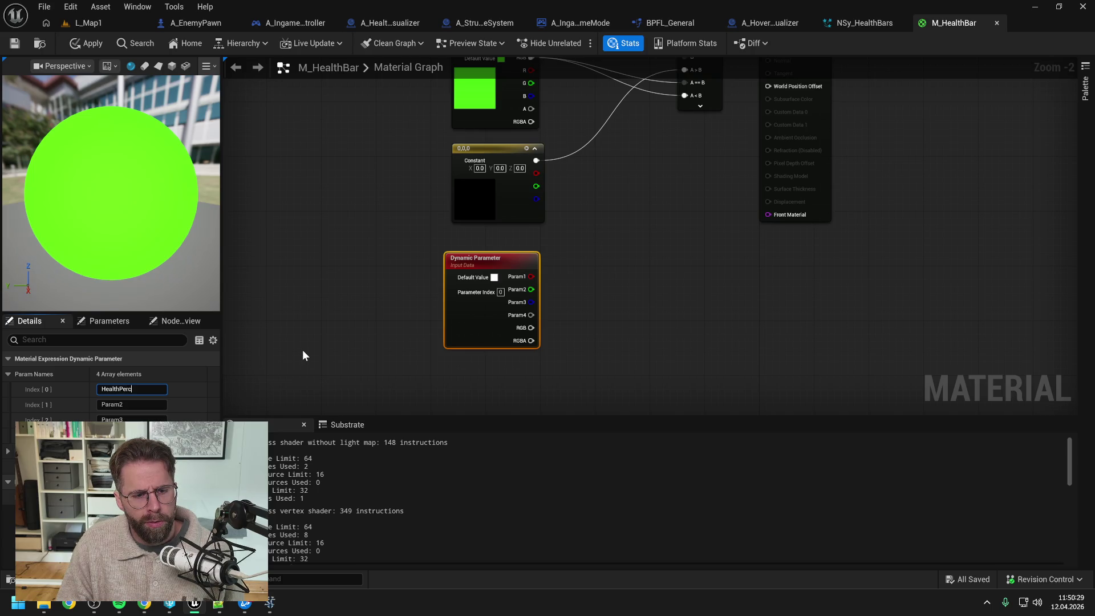
{"action": "key", "text": "Return"}
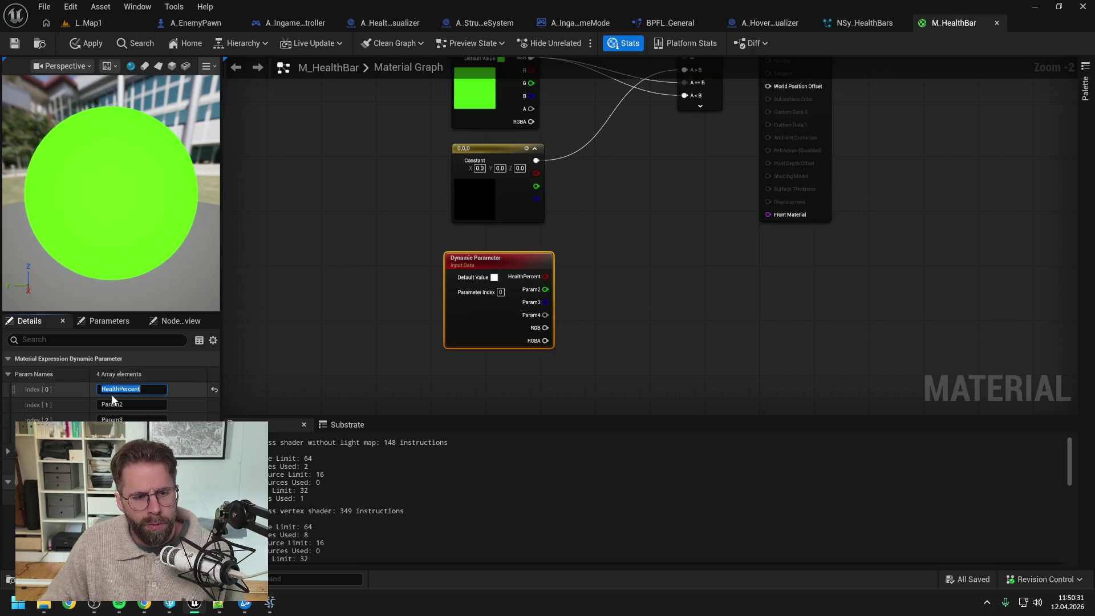
{"action": "left_click", "coordinate": [131, 389]}
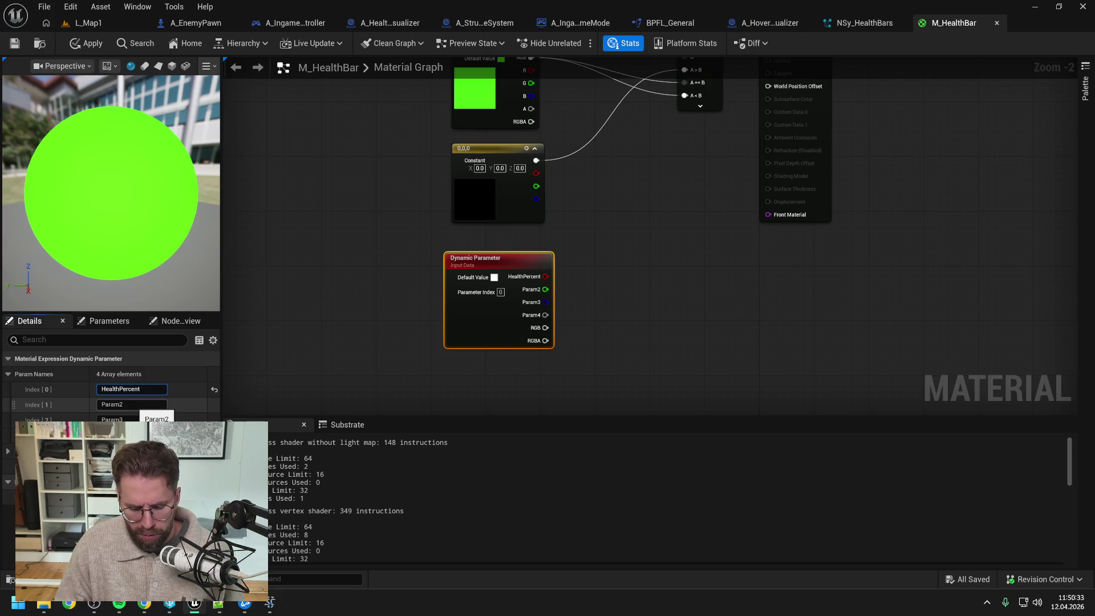
{"action": "key", "text": "BackSpace"}
{"action": "key", "text": "BackSpace"}
{"action": "key", "text": "BackSpace"}
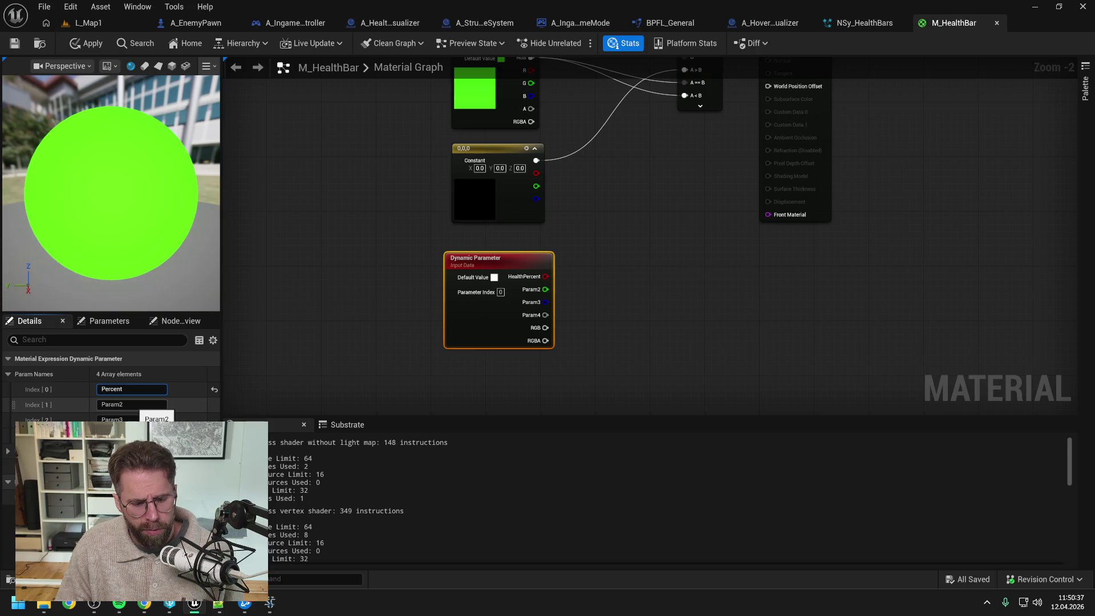
{"action": "type", "text": "HealthPoints"}
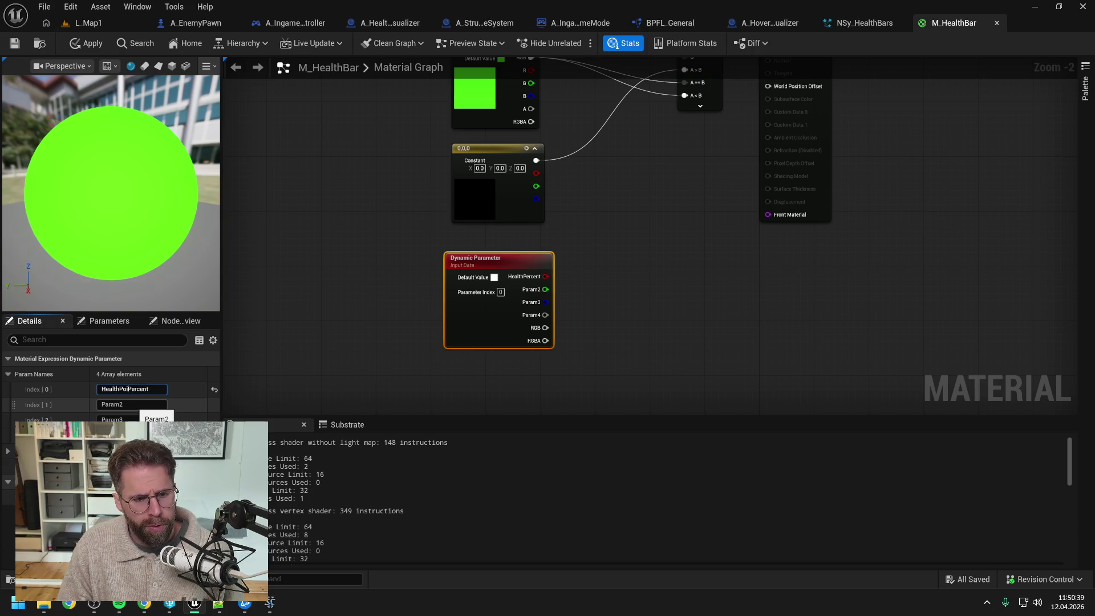
{"action": "key", "text": "Return"}
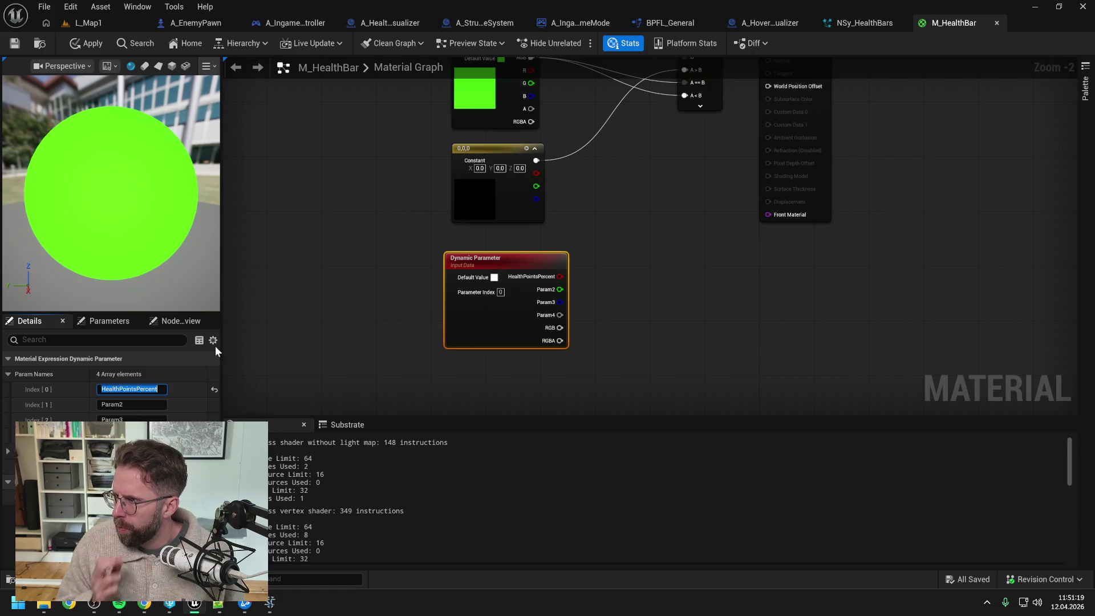
{"action": "left_click", "coordinate": [138, 404]}
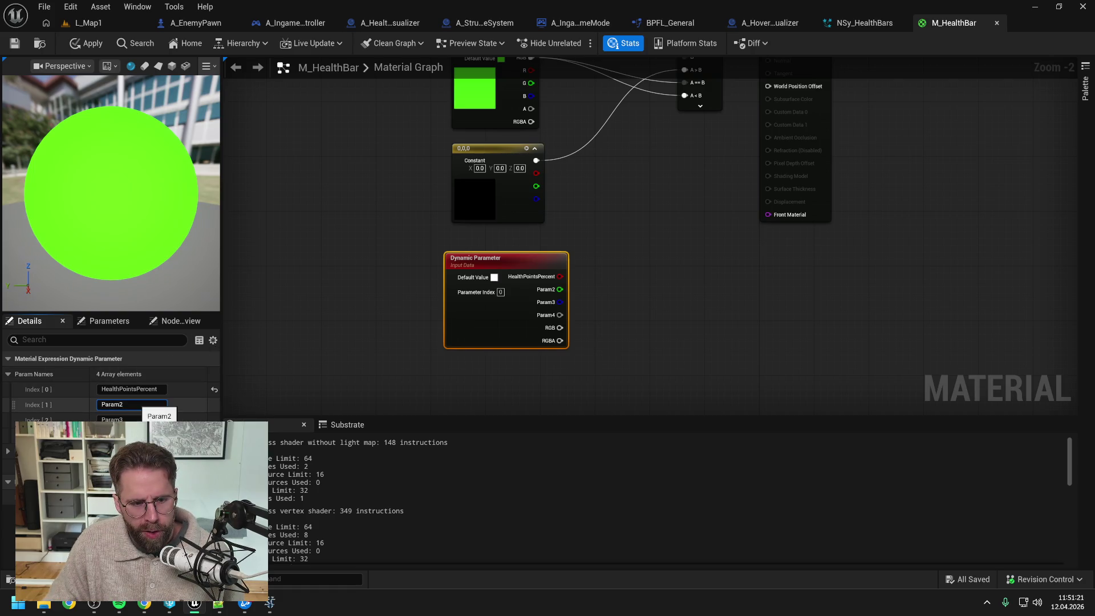
{"action": "key", "text": "ctrl+a"}
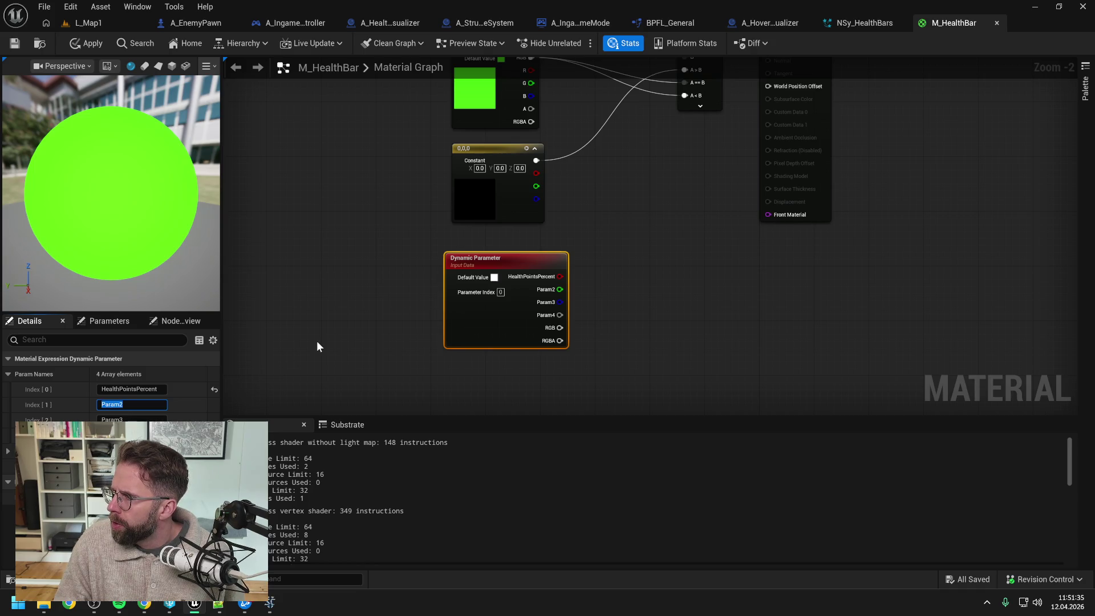
Set Param Names Index 1 to HealthBarWidthPercent and deselect the node
{"action": "type", "text": "W"}
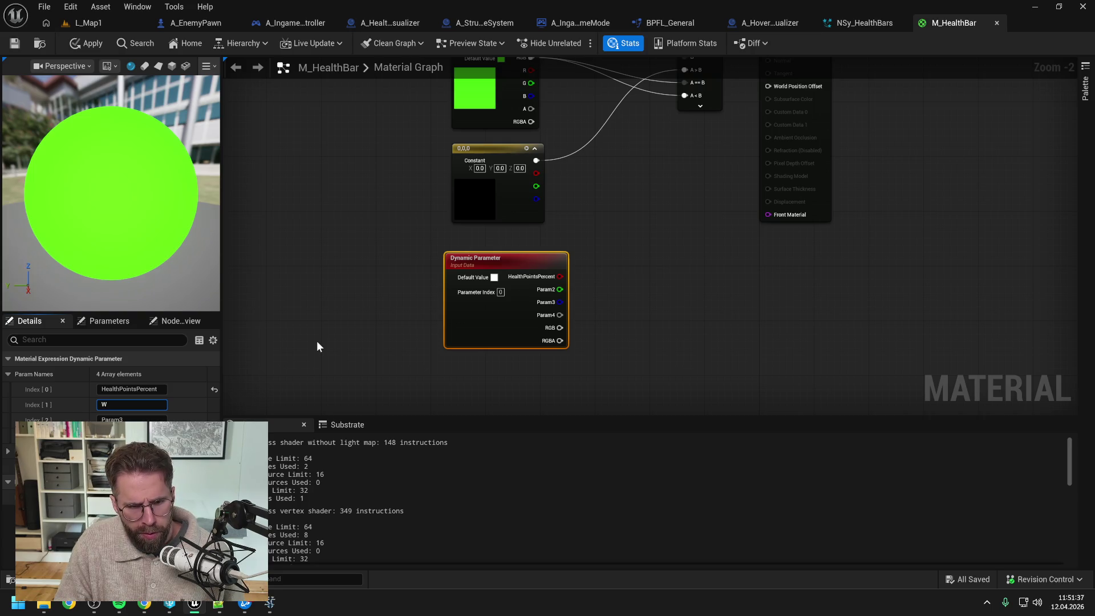
{"action": "type", "text": "idth"}
{"action": "key", "text": "BackSpace"}
{"action": "key", "text": "BackSpace"}
{"action": "key", "text": "BackSpace"}
{"action": "type", "text": "HealthBarWidth"}
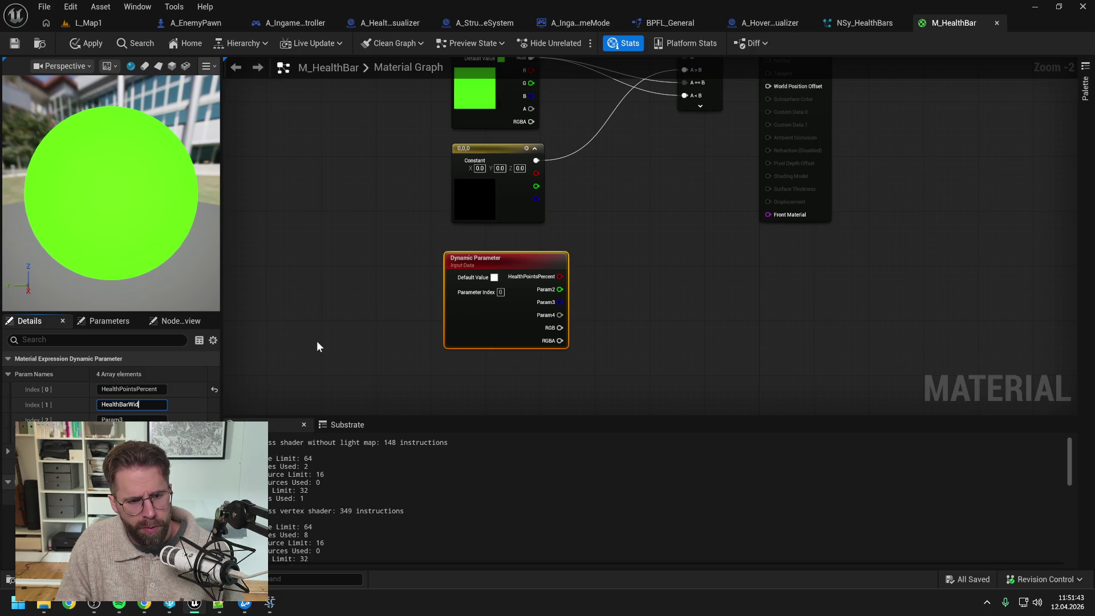
{"action": "type", "text": "Percent"}
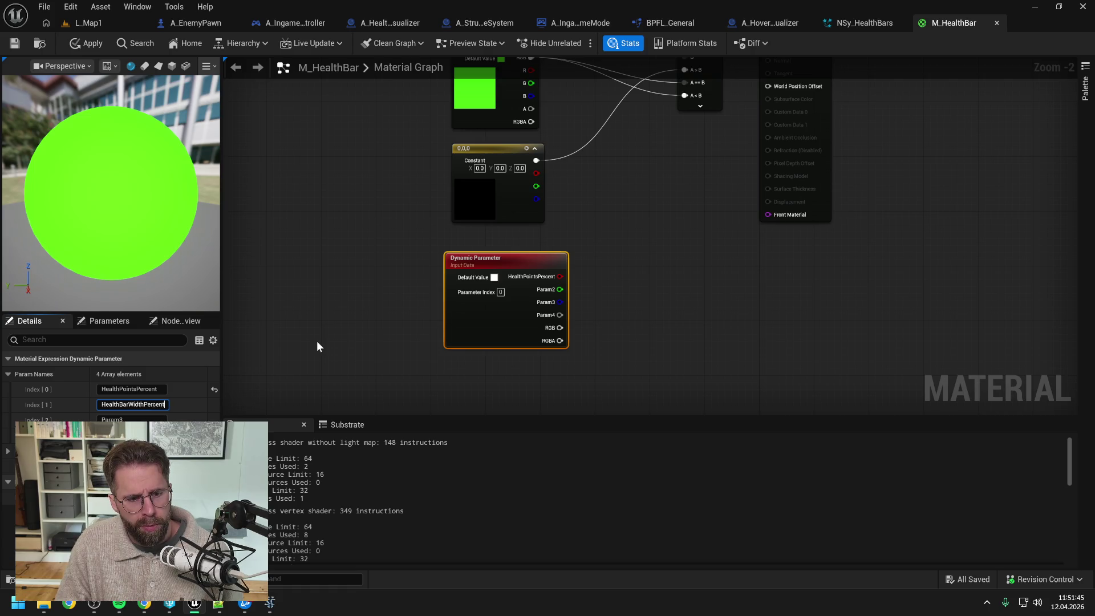
{"action": "key", "text": "Return"}
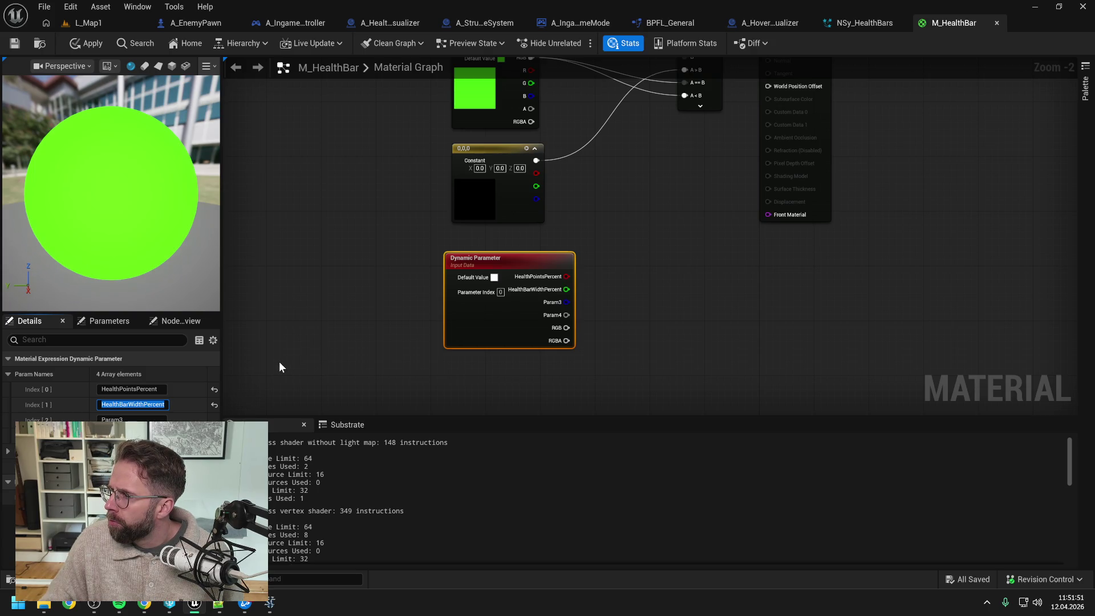
{"action": "left_click", "coordinate": [331, 345]}
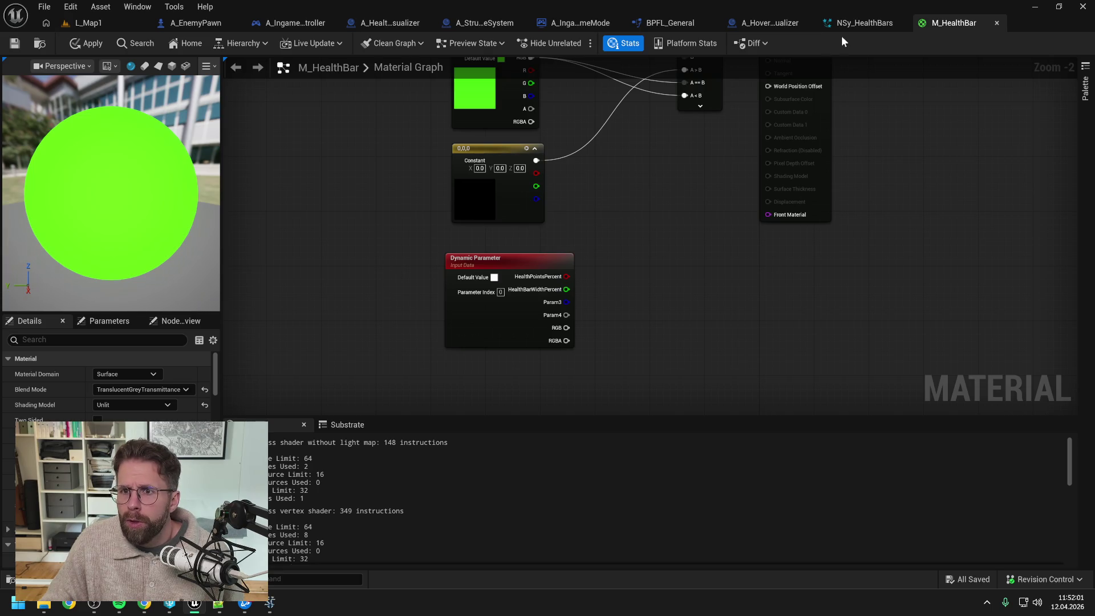
{"action": "left_click", "coordinate": [857, 25]}
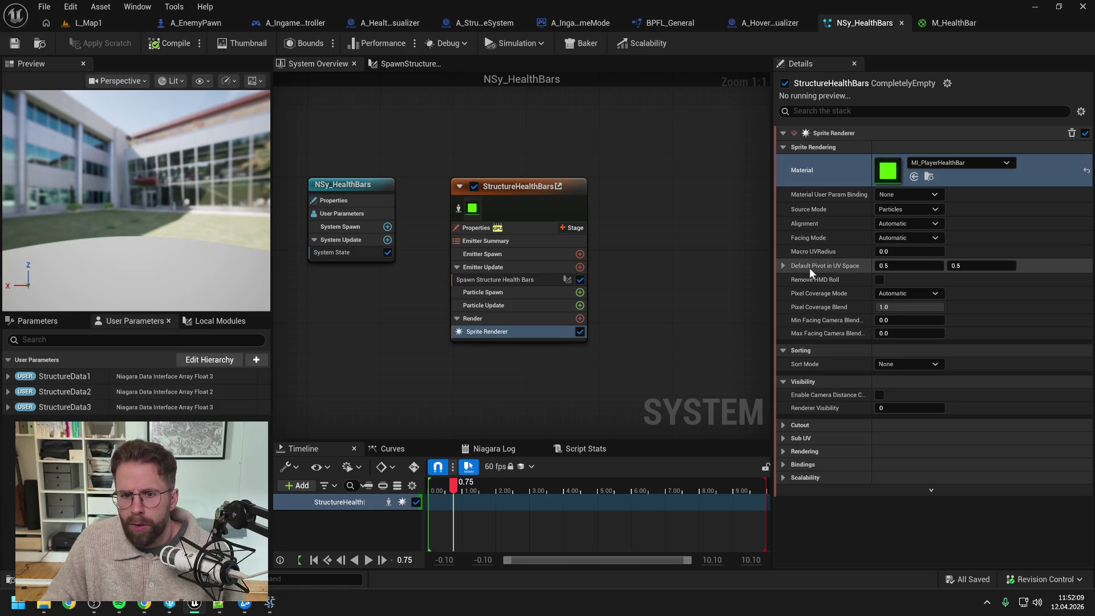
Add a Dynamic Material Parameters module to StructureHealthBars' Particle Update via a 'dyna' search
{"action": "left_click", "coordinate": [580, 305]}
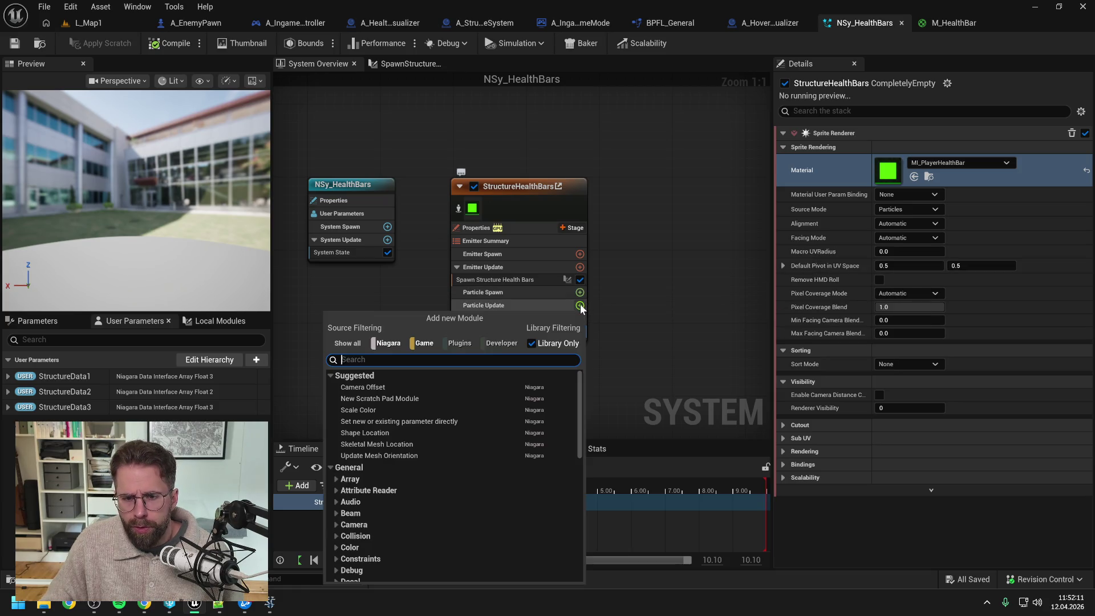
{"action": "type", "text": "dyna"}
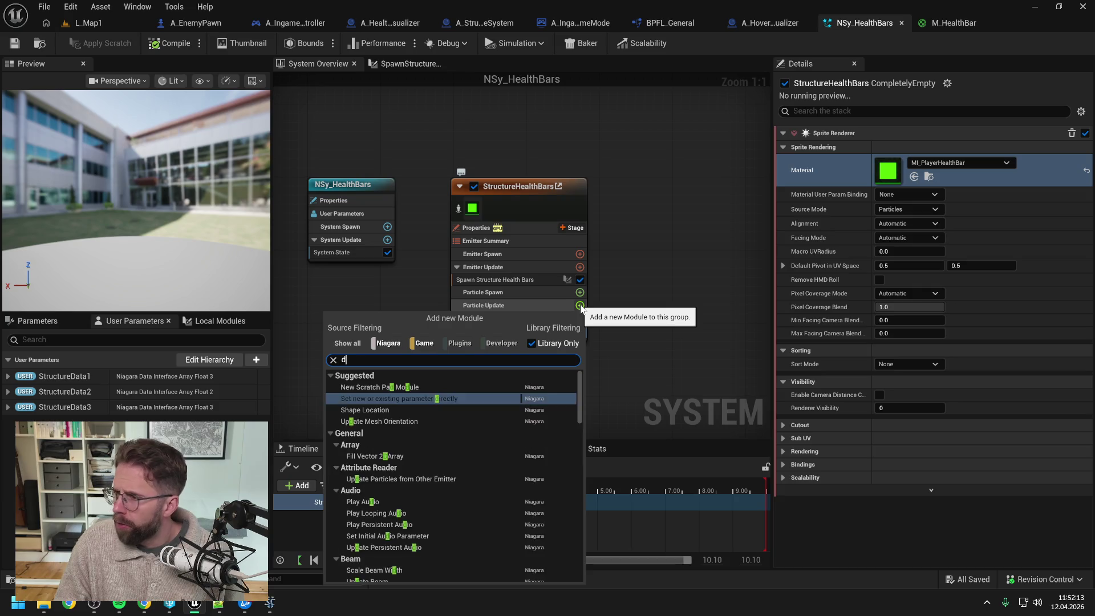
{"action": "left_click", "coordinate": [398, 411]}
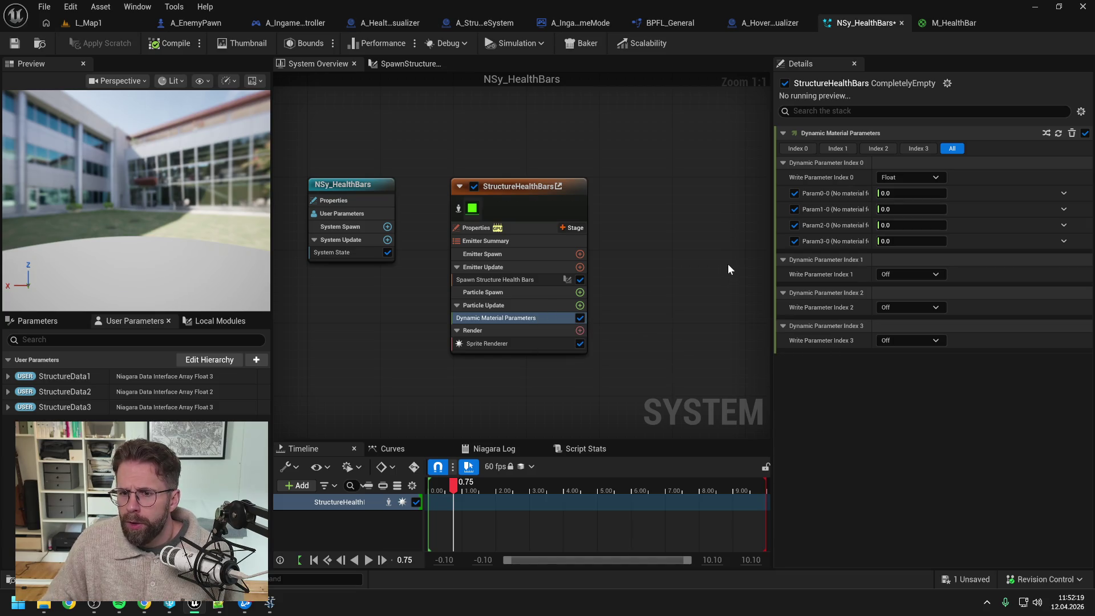
Keep Write Parameter Index 0 as Float and widen the Details panel to read names
{"action": "left_click", "coordinate": [905, 177]}
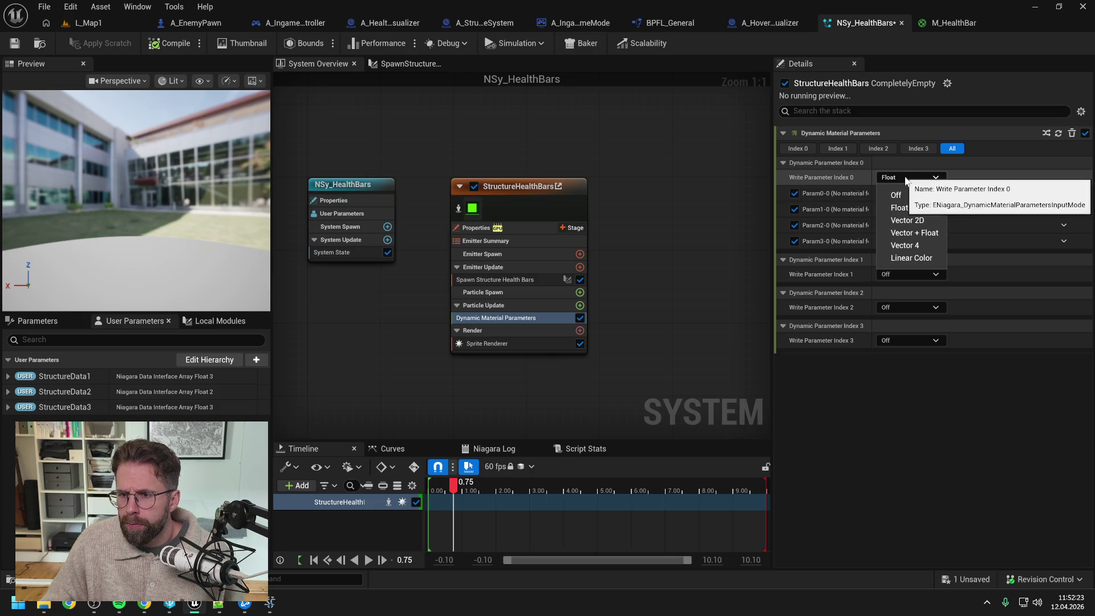
{"action": "left_click", "coordinate": [905, 177]}
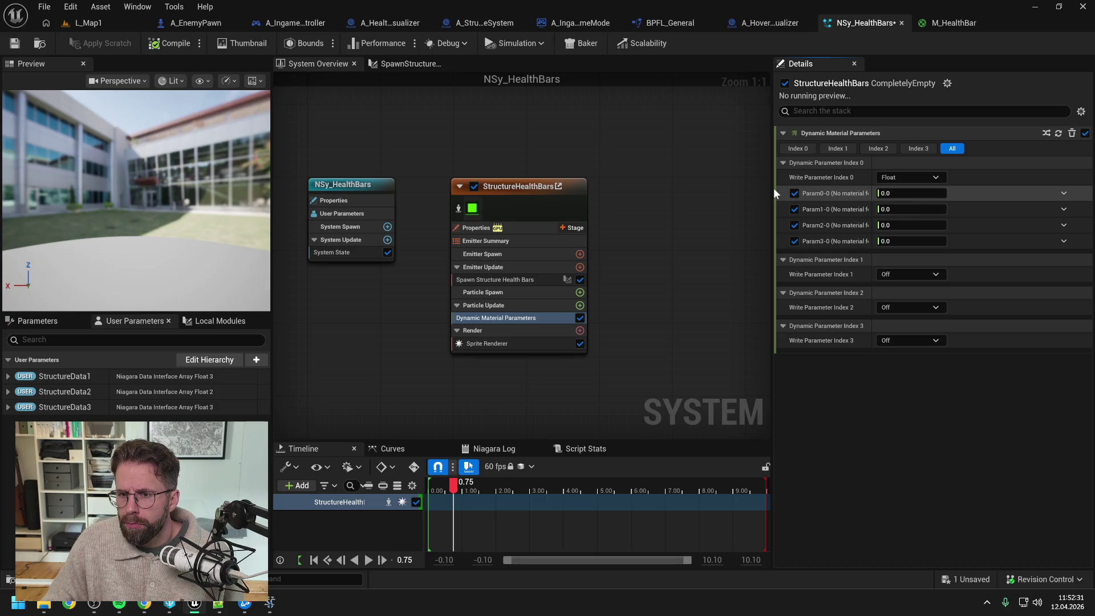
{"action": "mouse_move", "coordinate": [771, 188]}
{"action": "left_mouse_down"}
{"action": "mouse_move", "coordinate": [590, 209]}
{"action": "mouse_move", "coordinate": [602, 209]}
{"action": "left_mouse_up"}
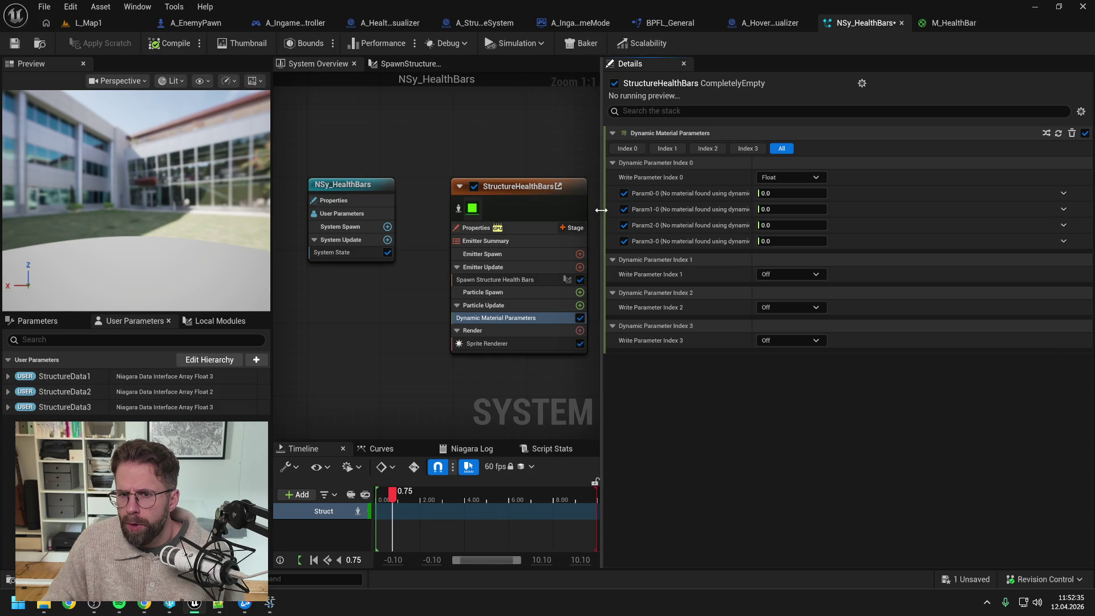
{"action": "left_click_drag", "start_coordinate": [751, 180], "coordinate": [797, 179]}
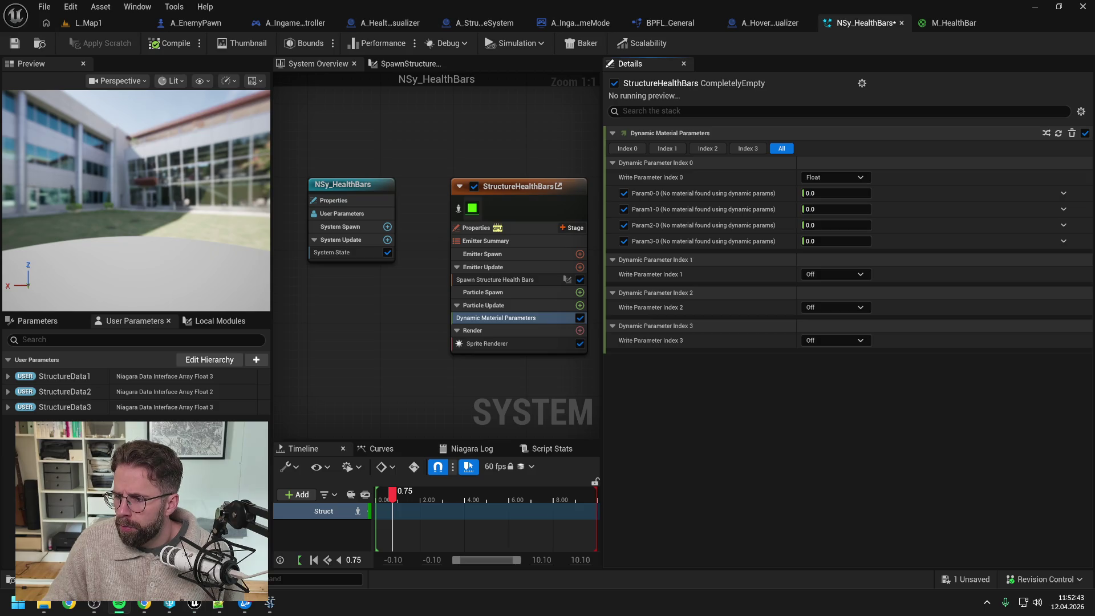
Leave Write Parameter Index 1 off and go back to the M_HealthBar material graph
{"action": "left_click", "coordinate": [820, 274]}
{"action": "left_click", "coordinate": [826, 274]}
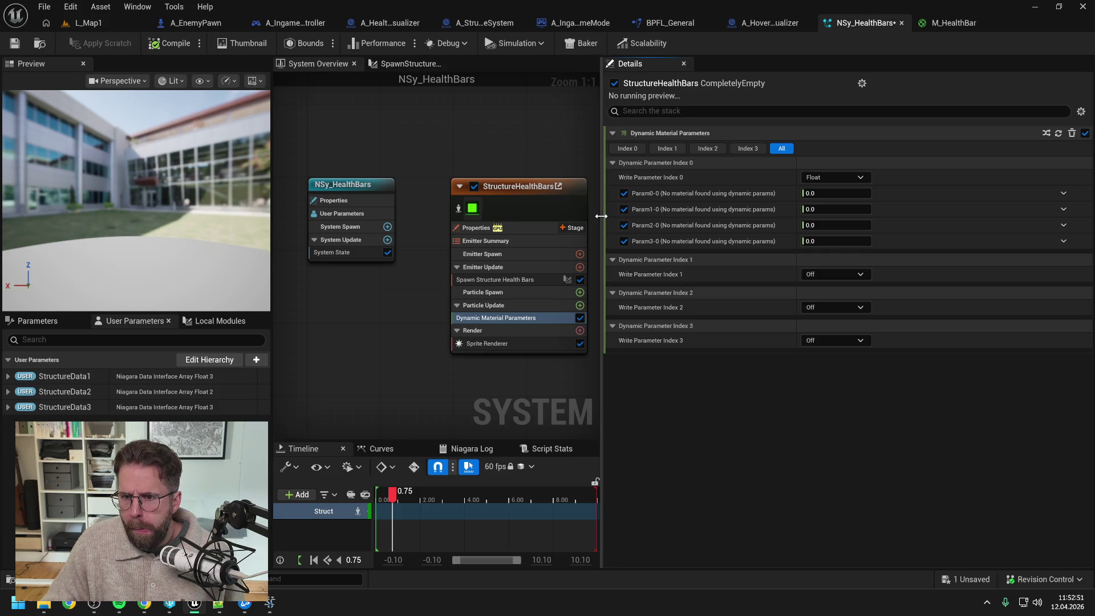
{"action": "left_click_drag", "start_coordinate": [601, 215], "coordinate": [726, 218]}
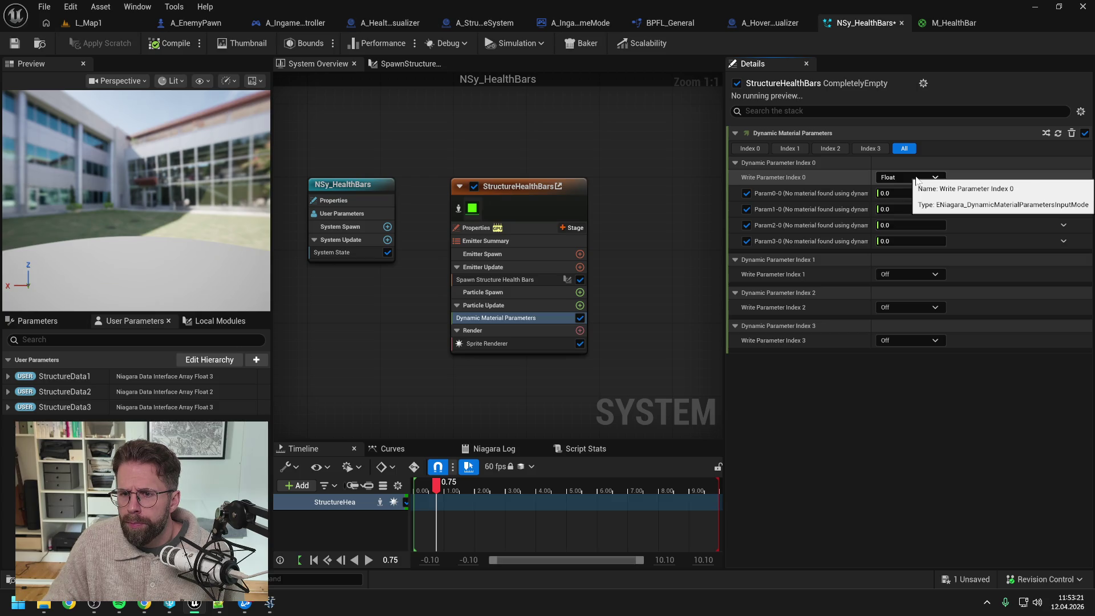
{"action": "left_click", "coordinate": [954, 23]}
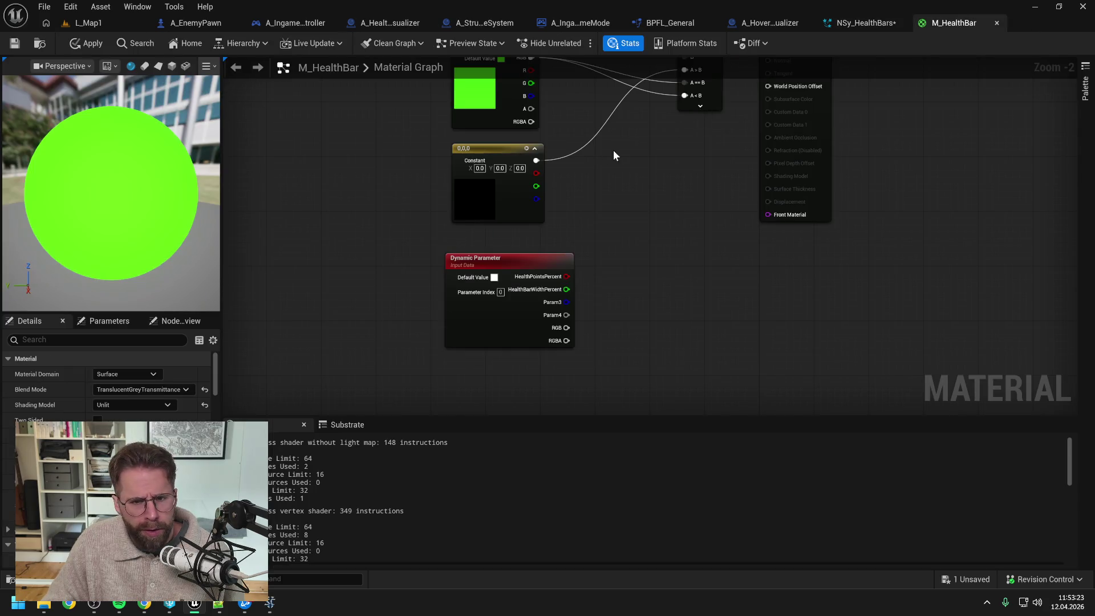
Check the Dynamic Parameter's names, apply M_HealthBar, and return to NSy_HealthBars
{"action": "left_click", "coordinate": [518, 261]}
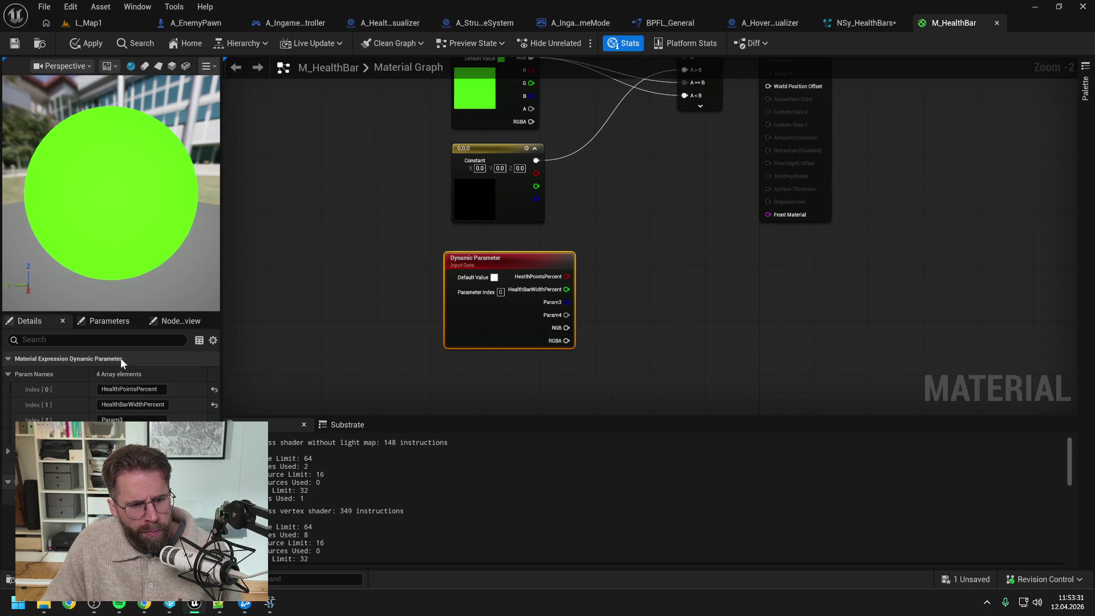
{"action": "left_click", "coordinate": [87, 40]}
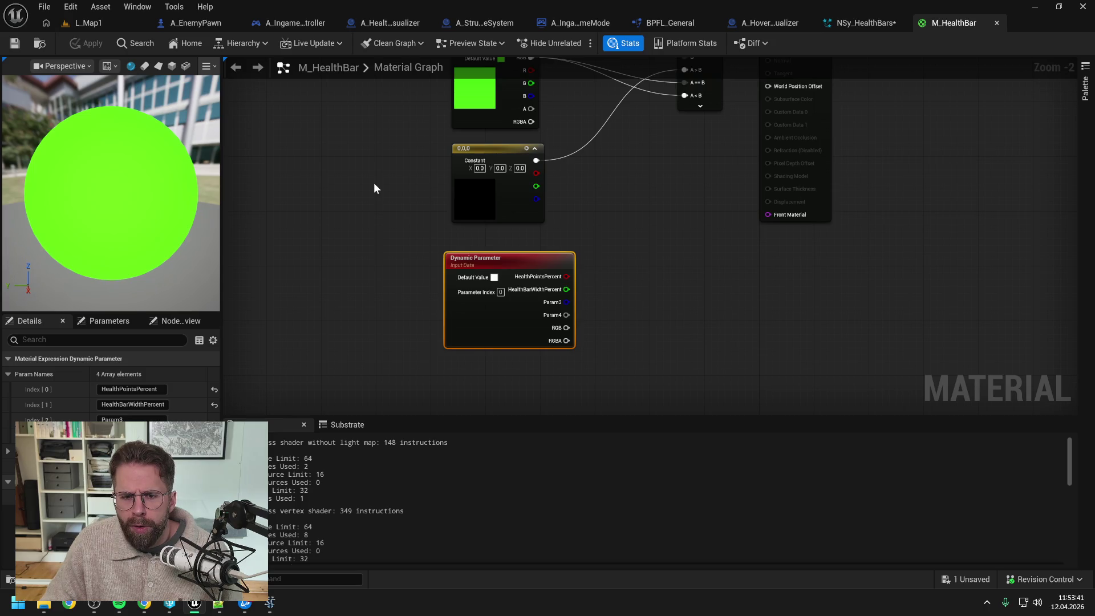
{"action": "left_click", "coordinate": [866, 22]}
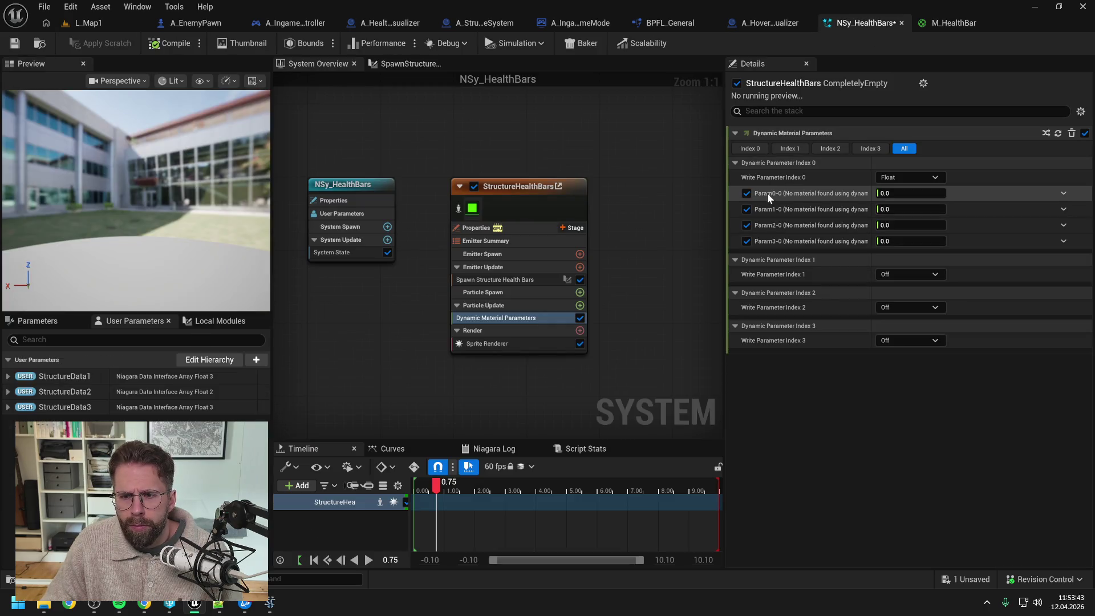
Review the Dynamic Material Parameters module and the Sprite Renderer's MI_PlayerHealthBar material
{"action": "mouse_move", "coordinate": [686, 216]}
{"action": "left_mouse_down"}
{"action": "mouse_move", "coordinate": [643, 214]}
{"action": "mouse_move", "coordinate": [668, 208]}
{"action": "left_mouse_up"}
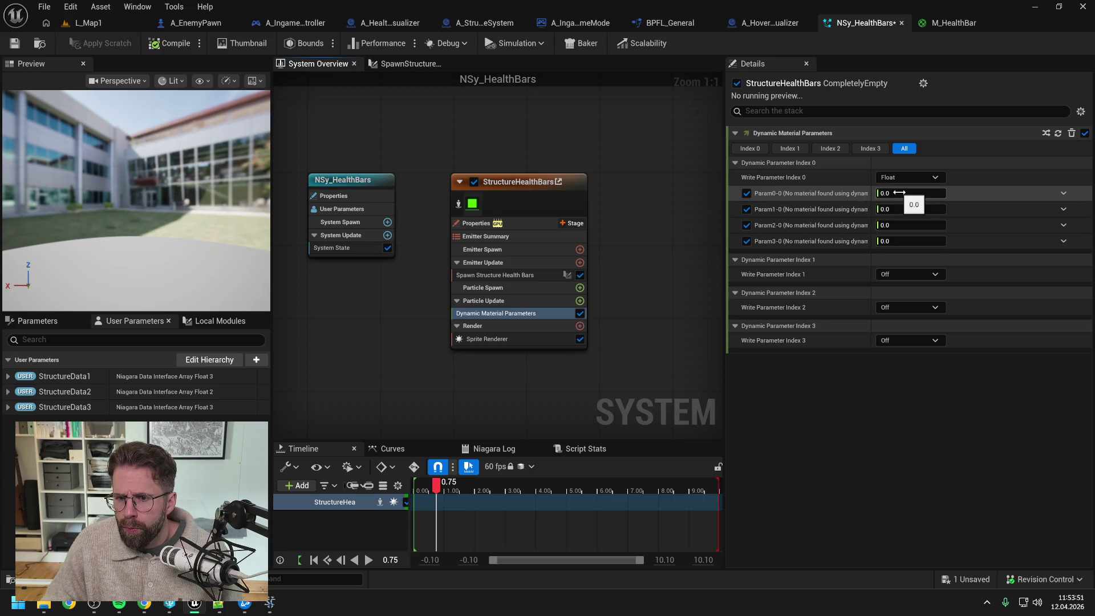
{"action": "left_click", "coordinate": [498, 311]}
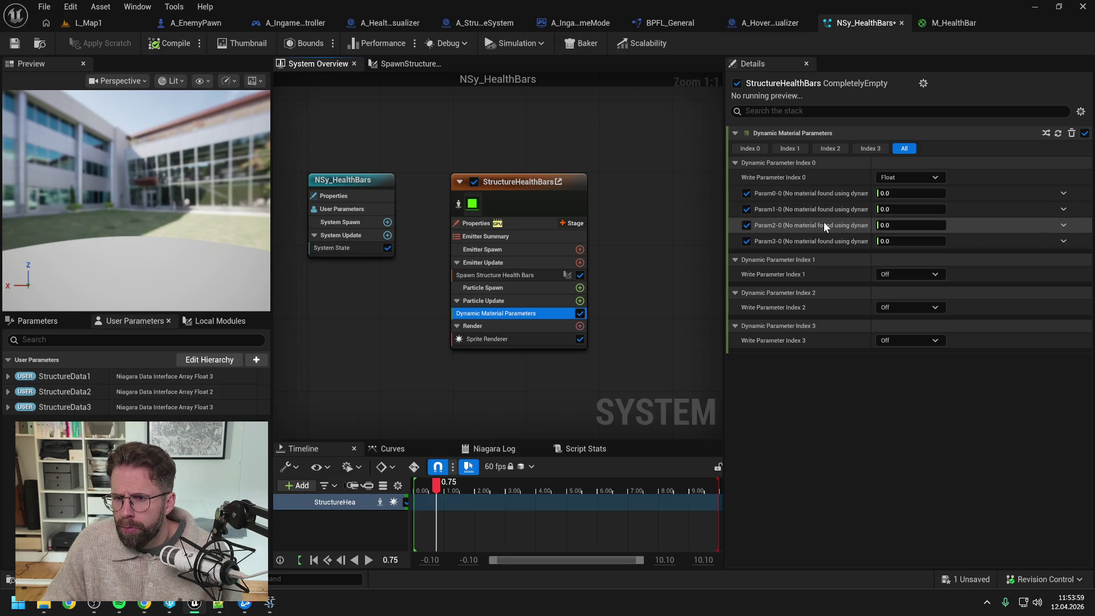
{"action": "left_click", "coordinate": [493, 339]}
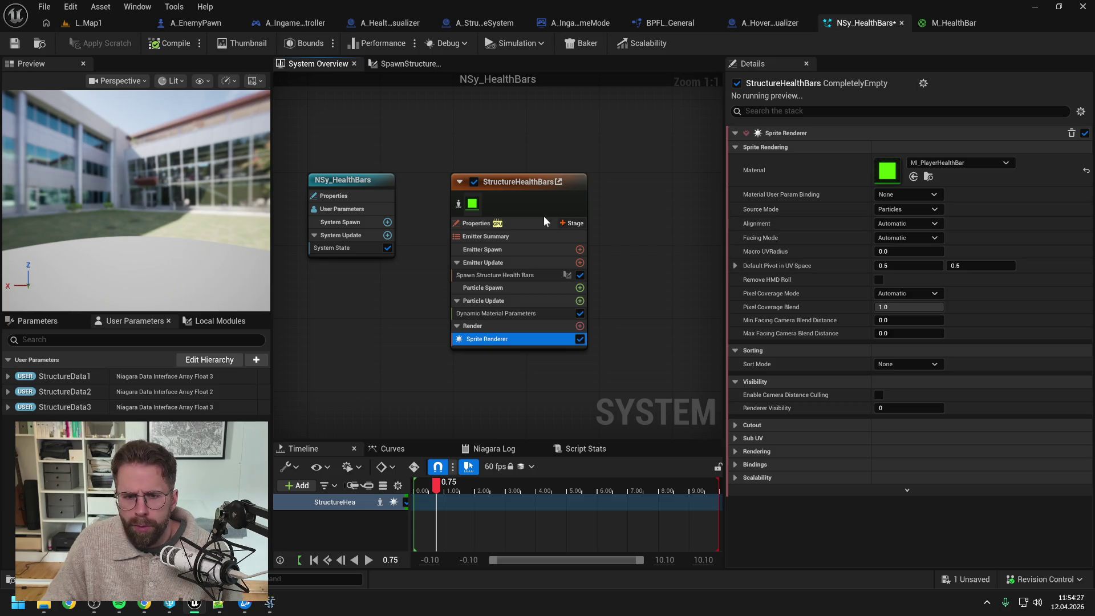
{"action": "left_click", "coordinate": [483, 312]}
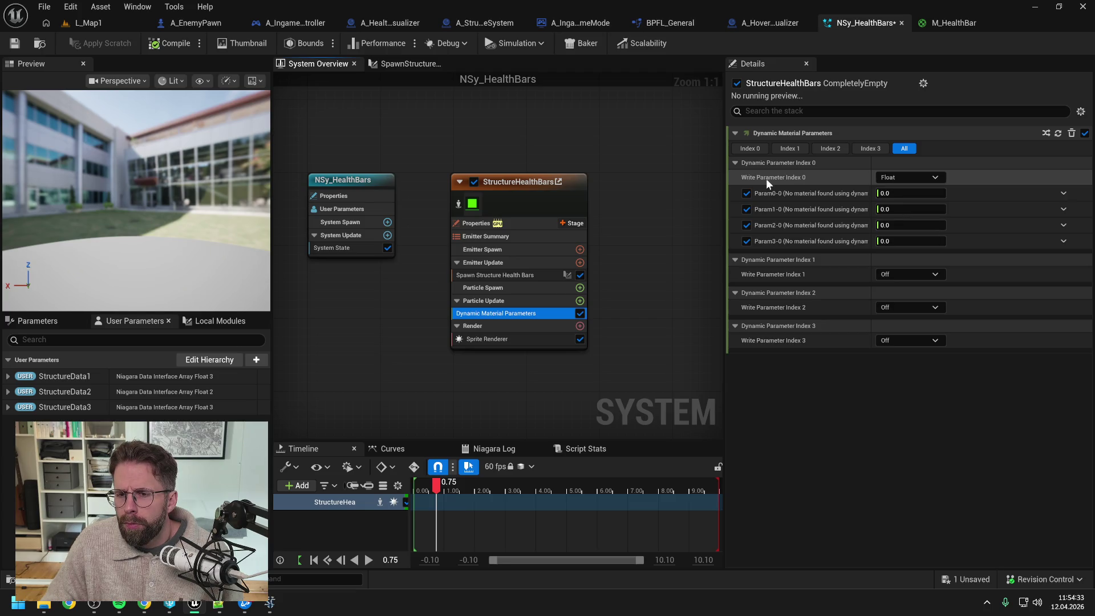
{"action": "left_click", "coordinate": [907, 177]}
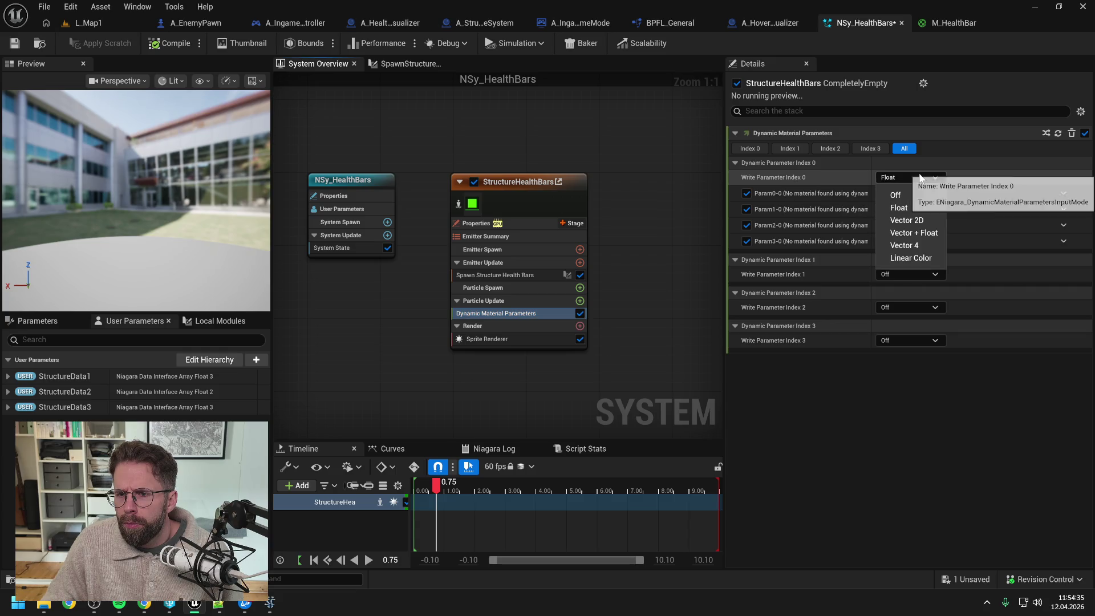
{"action": "left_click", "coordinate": [908, 192]}
{"action": "left_click", "coordinate": [909, 176]}
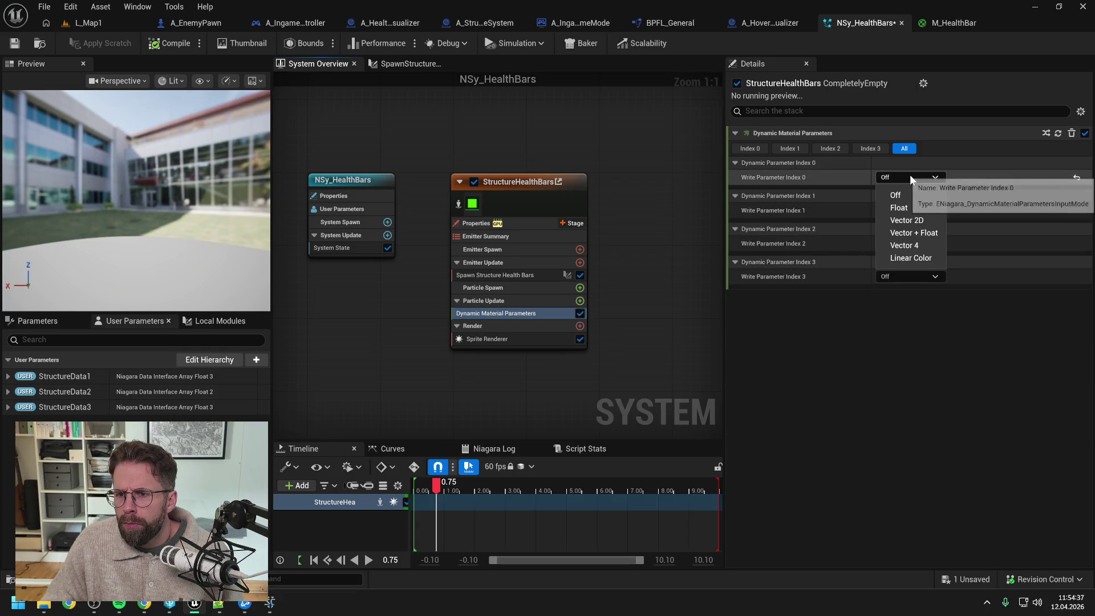
{"action": "left_click", "coordinate": [912, 204]}
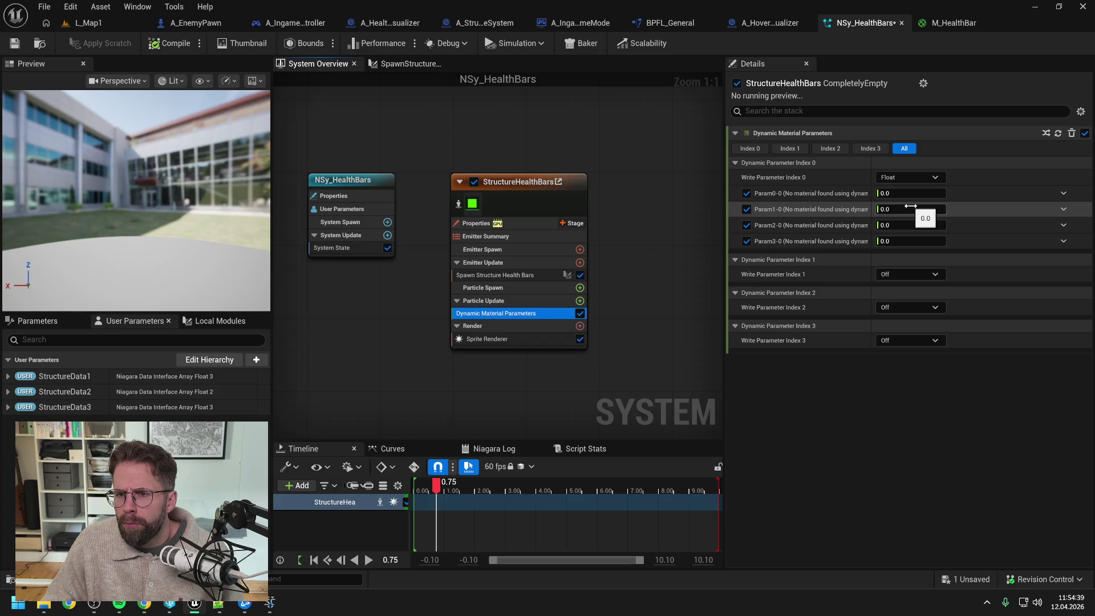
{"action": "left_click", "coordinate": [752, 149]}
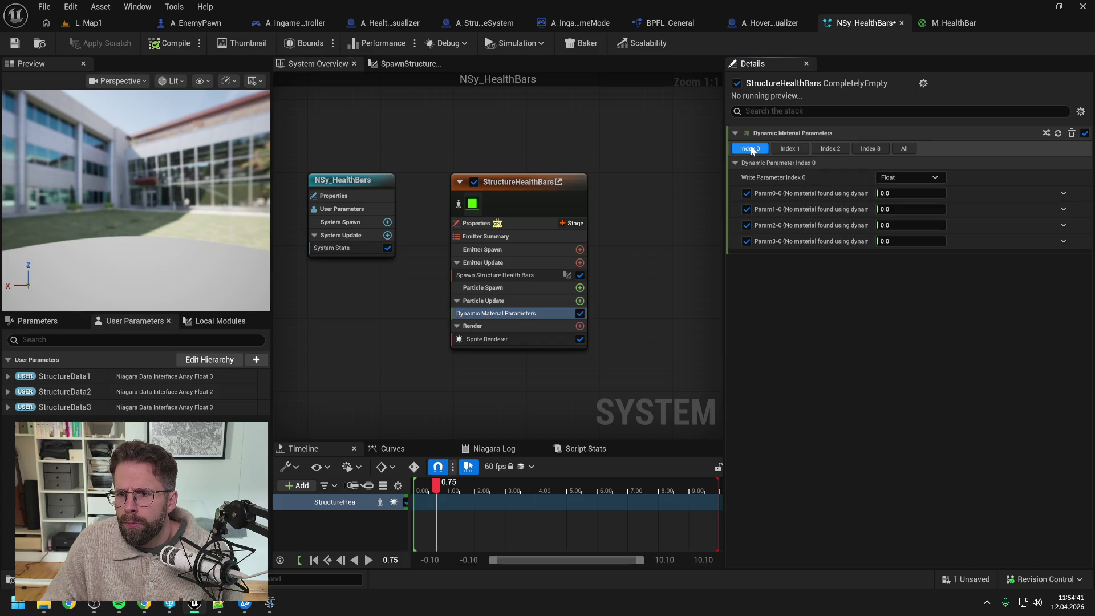
{"action": "left_click", "coordinate": [904, 149]}
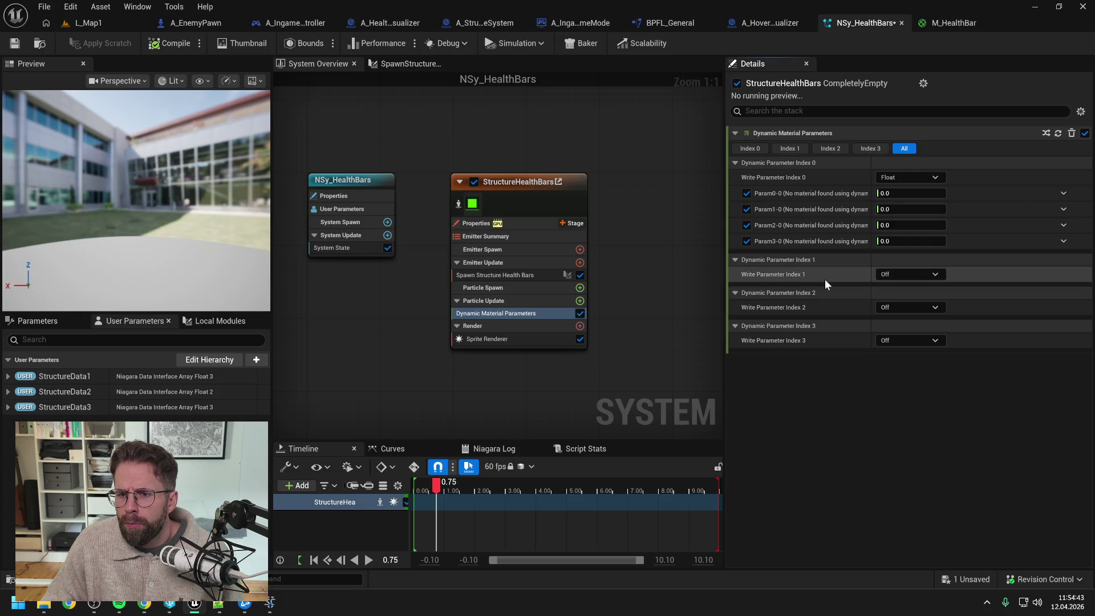
{"action": "left_click", "coordinate": [906, 274]}
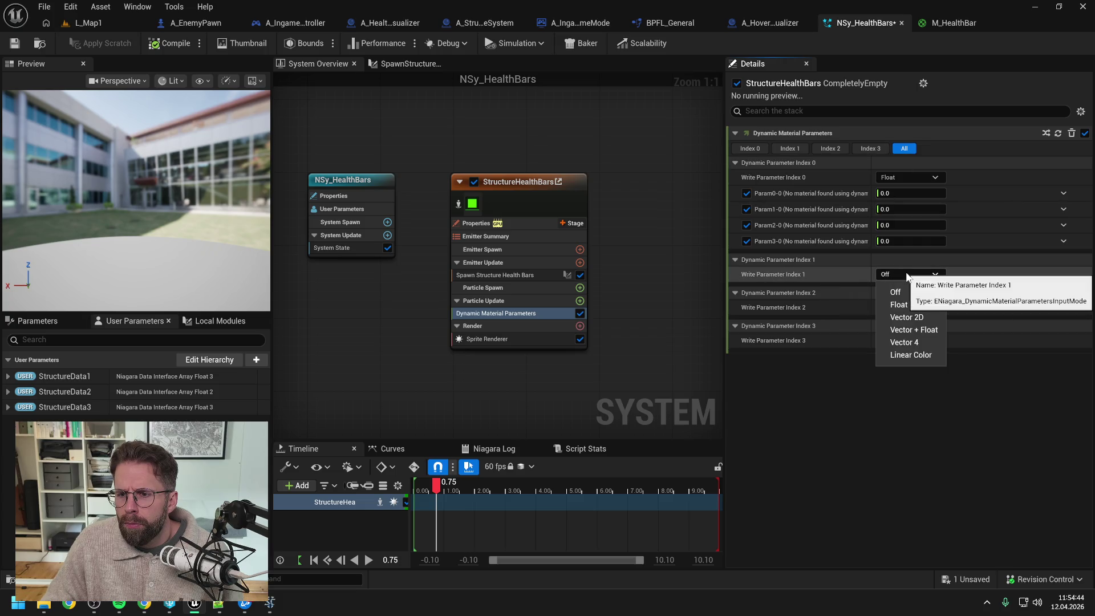
{"action": "left_click", "coordinate": [899, 305]}
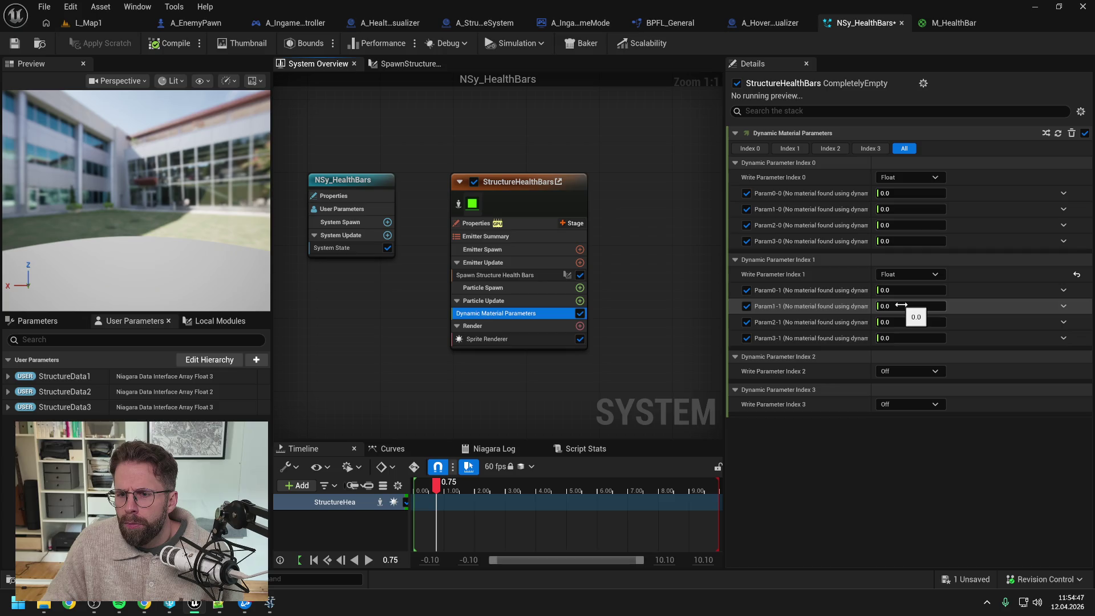
{"action": "left_click", "coordinate": [898, 273]}
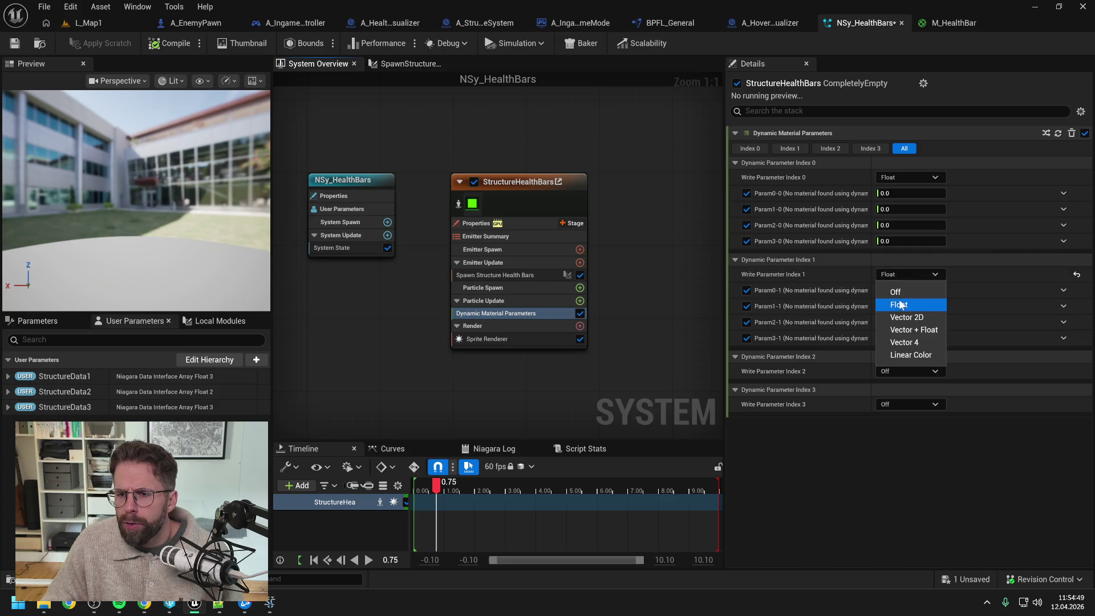
{"action": "left_click", "coordinate": [896, 291]}
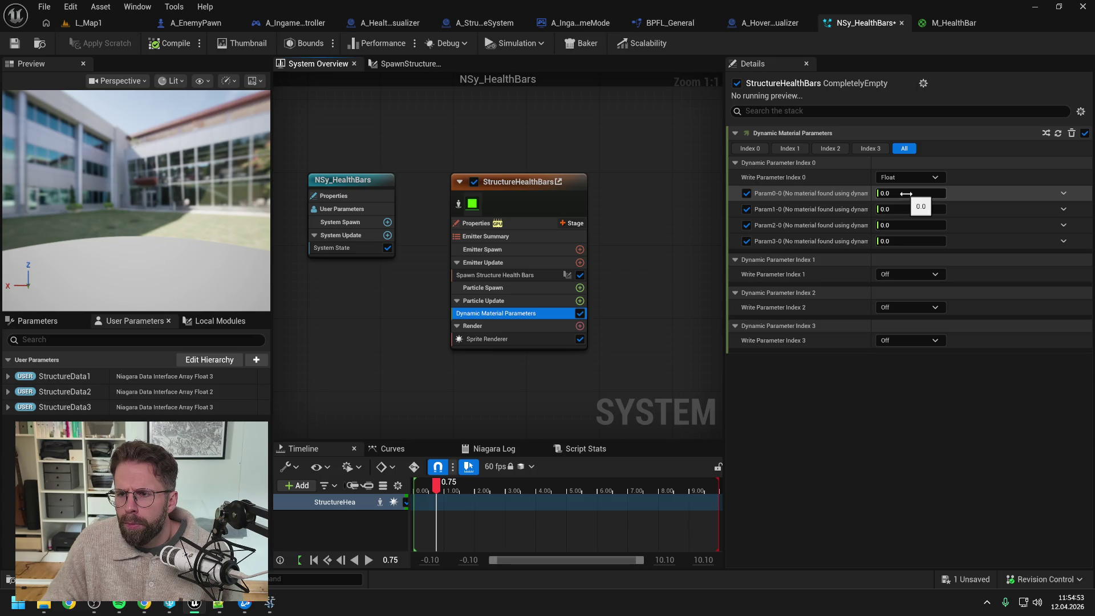
{"action": "left_click", "coordinate": [1062, 193]}
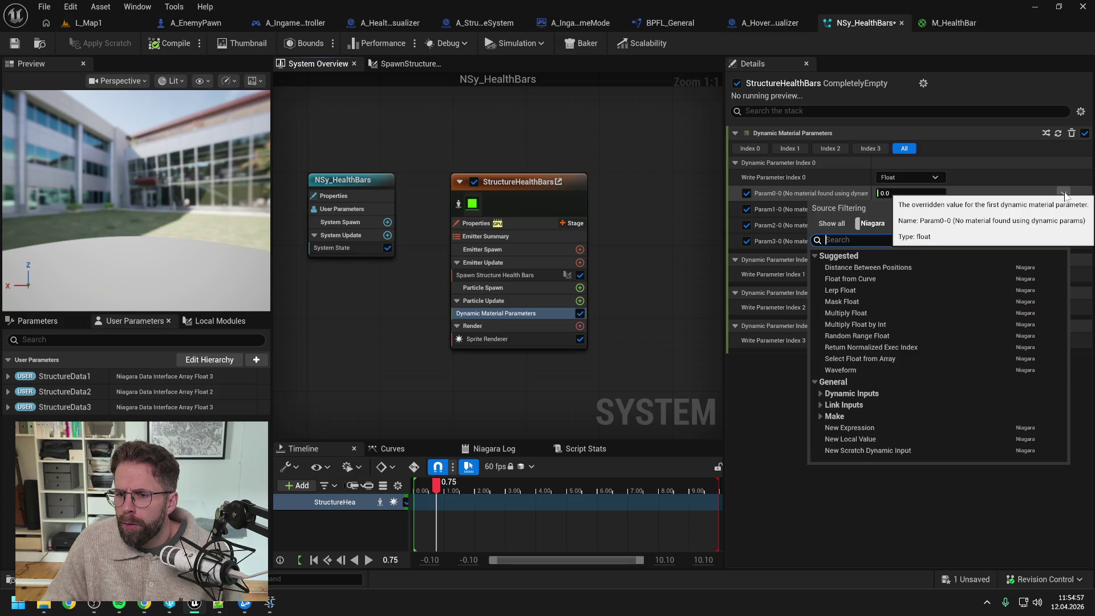
{"action": "left_click", "coordinate": [1064, 195]}
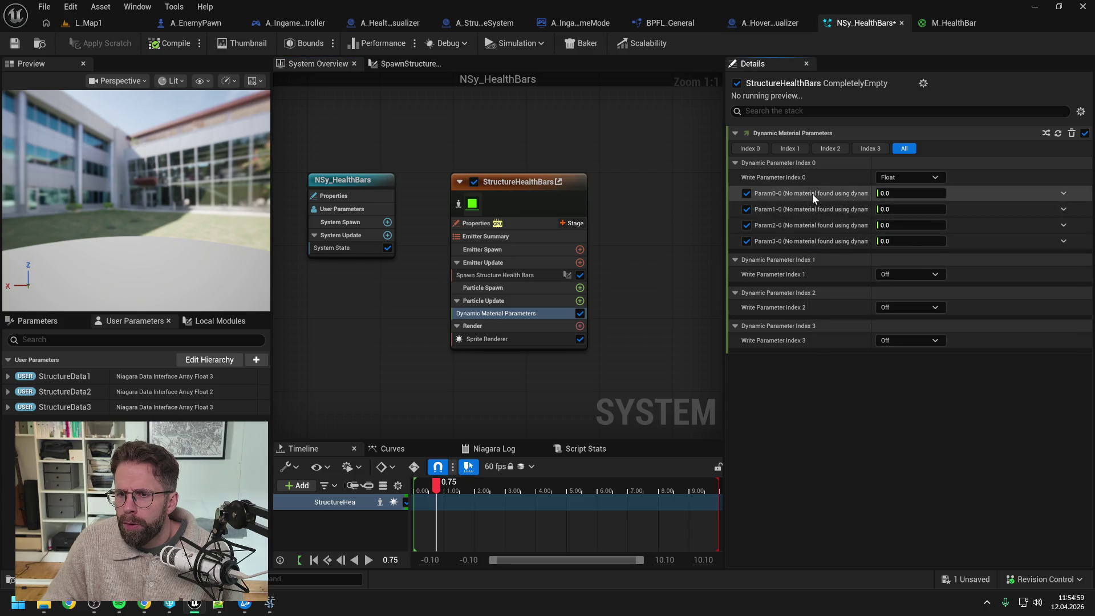
{"action": "left_click", "coordinate": [520, 340]}
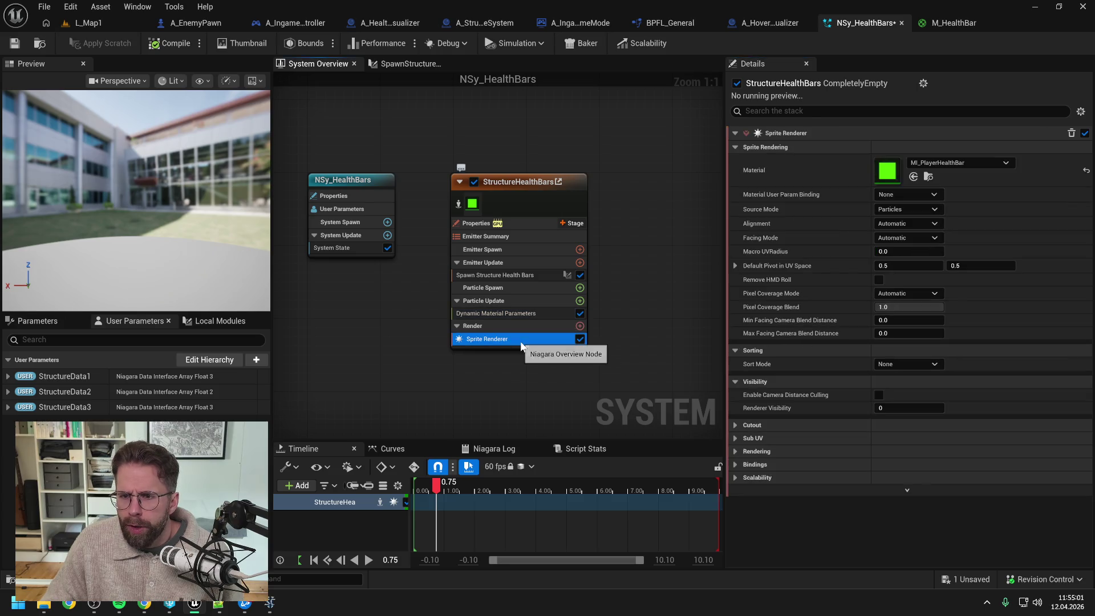